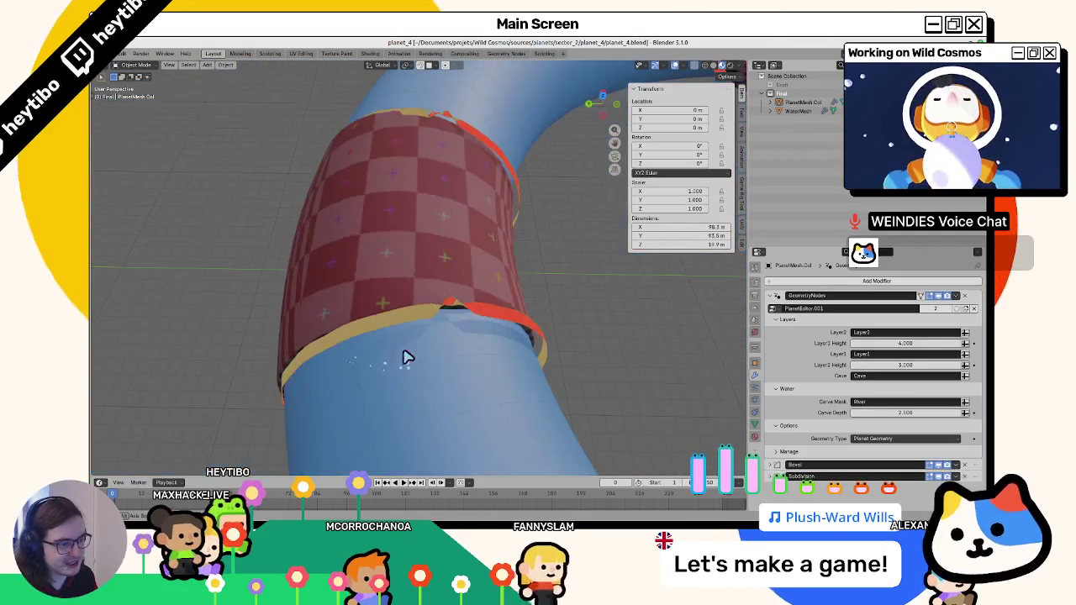
Select WaterMesh, save planet_4.blend, and switch to the Geometry Nodes workspace.
left_click(452, 306)
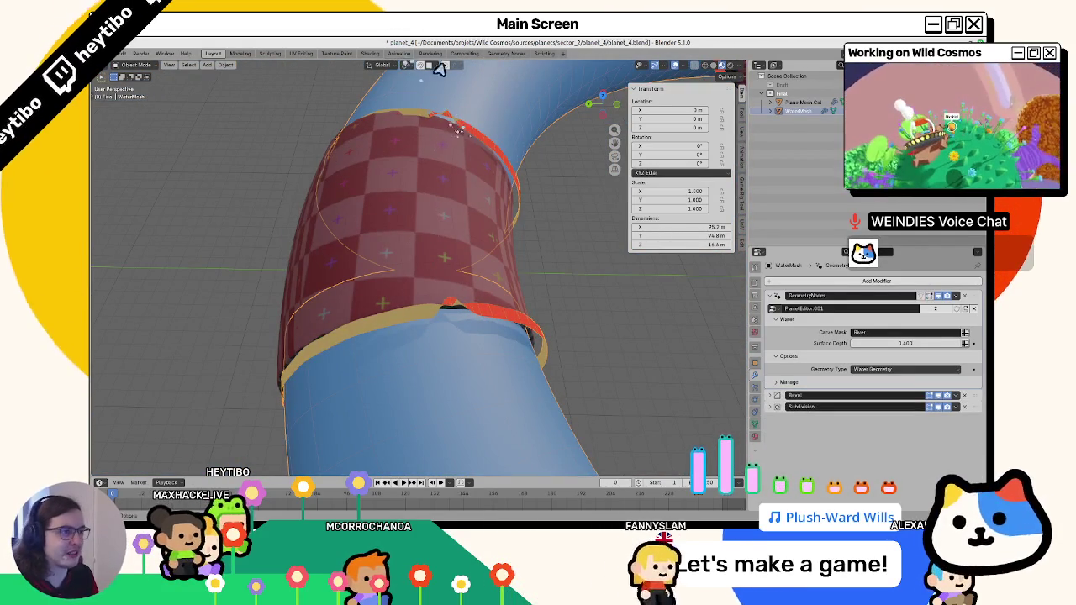
key("ctrl+s")
left_click(506, 53)
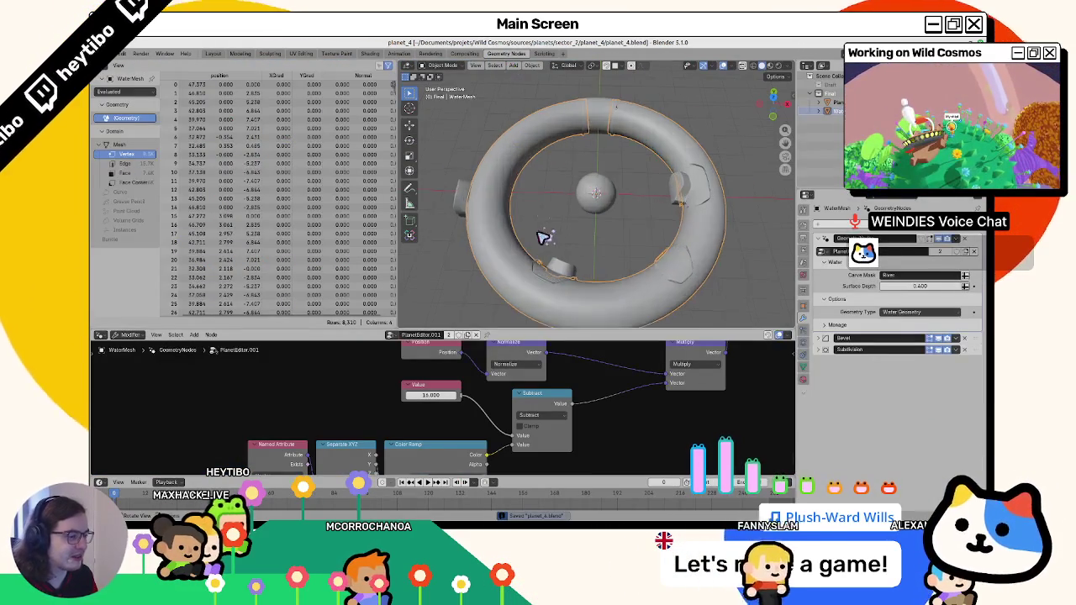
scroll(546, 236, "up", 2)
scroll(395, 416, "down", 6)
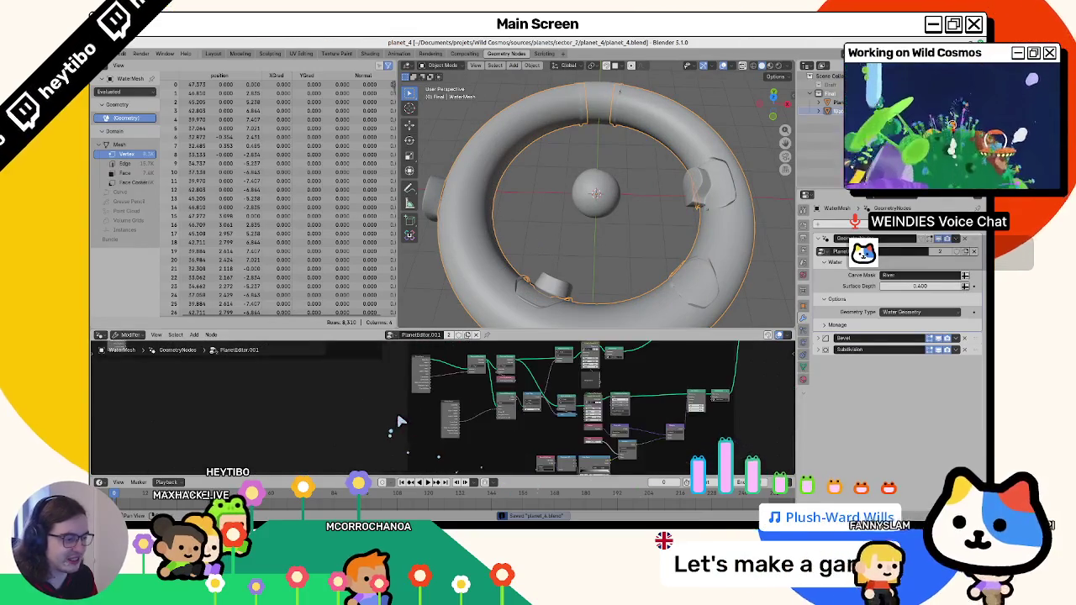
scroll(333, 358, "up", 2)
scroll(534, 406, "up", 2)
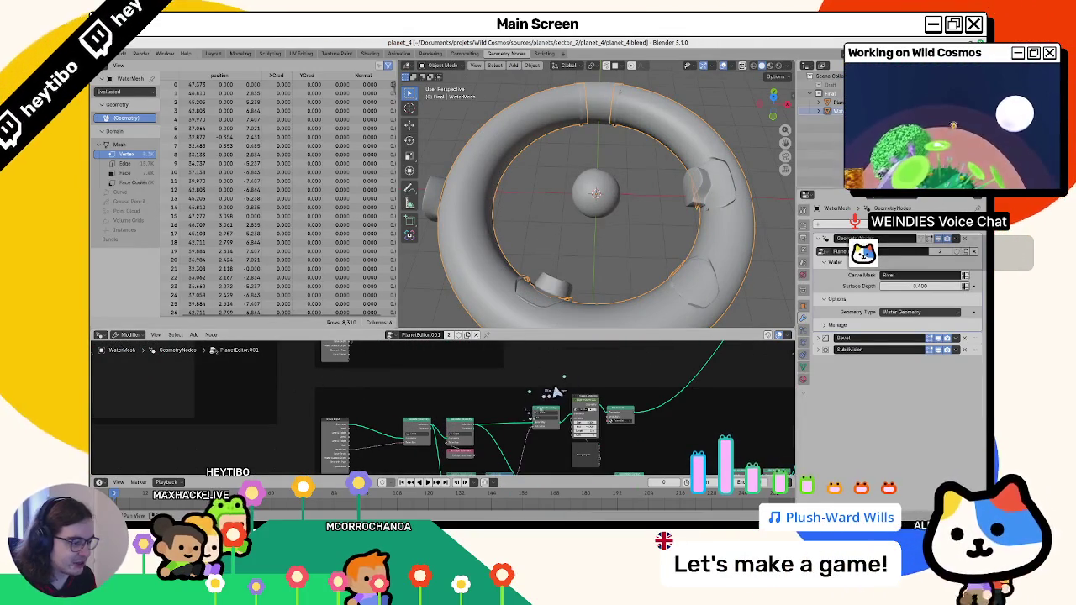
scroll(581, 407, "up", 3)
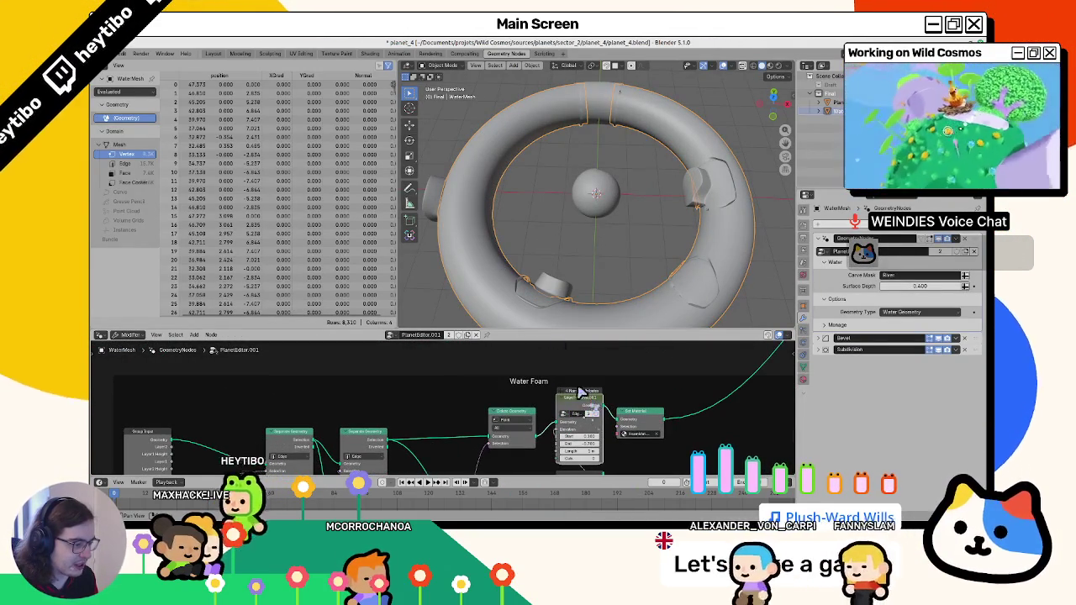
scroll(550, 294, "up", 5)
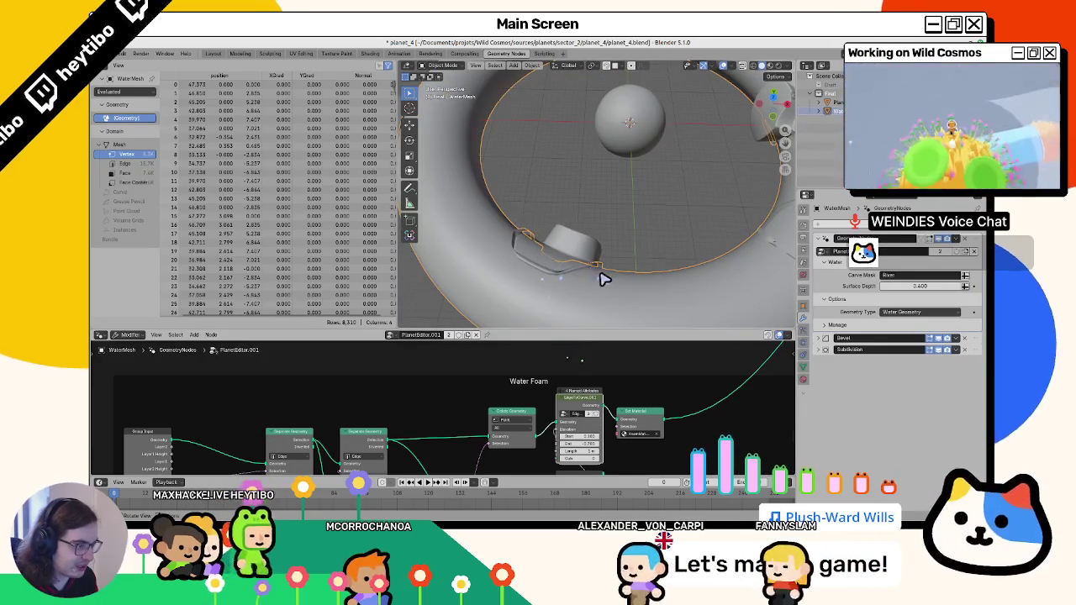
Show the torus in Material Preview shading and step into the EdgeToCurve.001 node group.
key("z")
mouse_move(584, 289)
left_mouse_down()
mouse_move(532, 279)
mouse_move(629, 233)
mouse_move(512, 245)
mouse_move(781, 217)
mouse_move(630, 214)
mouse_move(571, 159)
mouse_move(593, 235)
mouse_move(754, 99)
mouse_move(591, 211)
left_mouse_up()
key("z")
left_click(573, 269)
key("z")
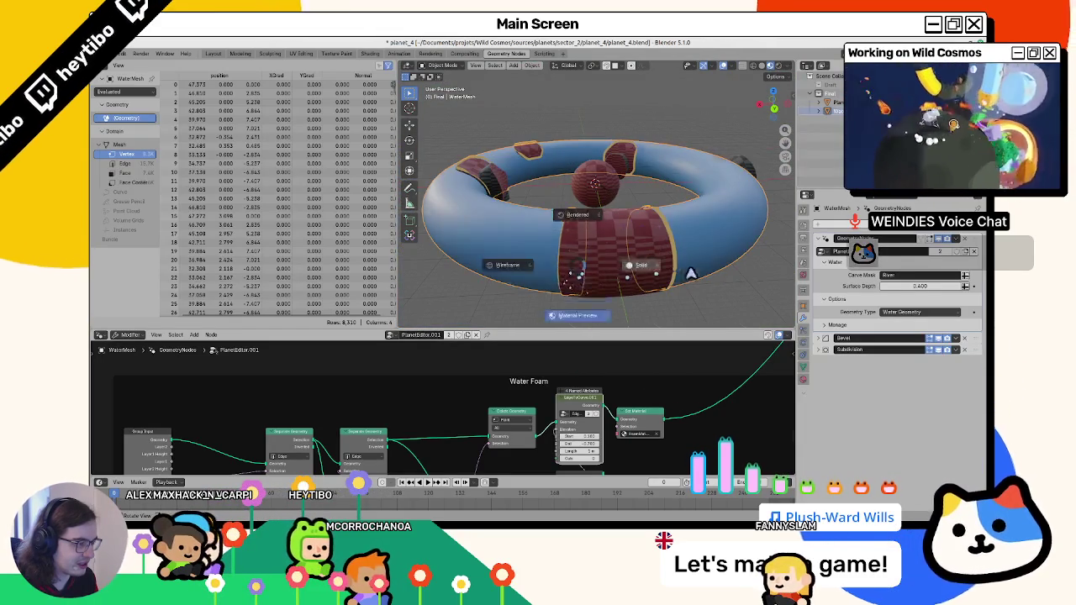
left_click(652, 266)
key("z")
left_click(622, 290)
left_click_drag(638, 270, 581, 268)
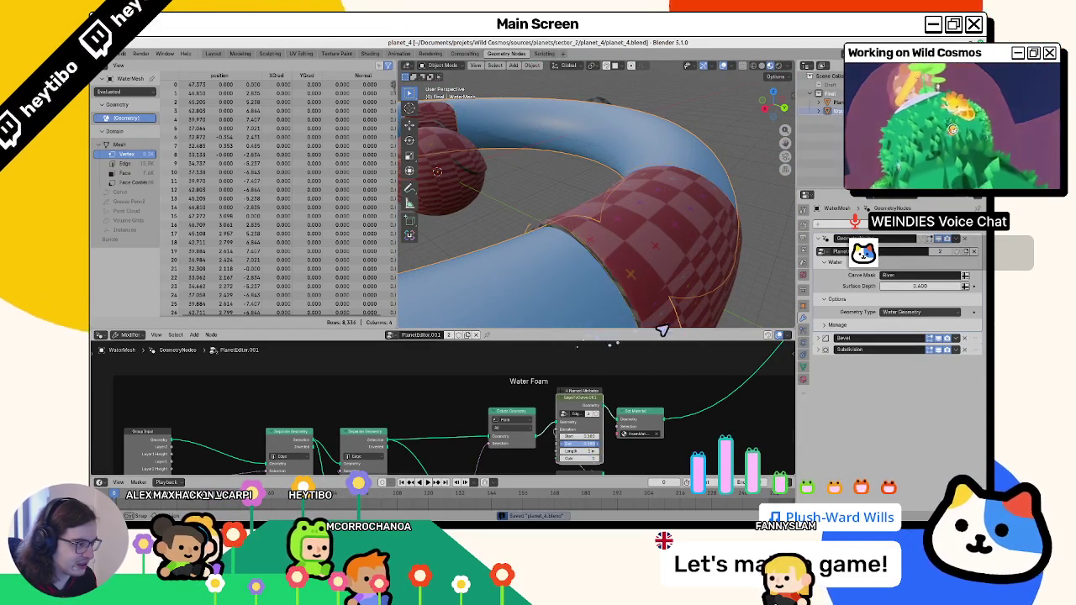
left_click(511, 414)
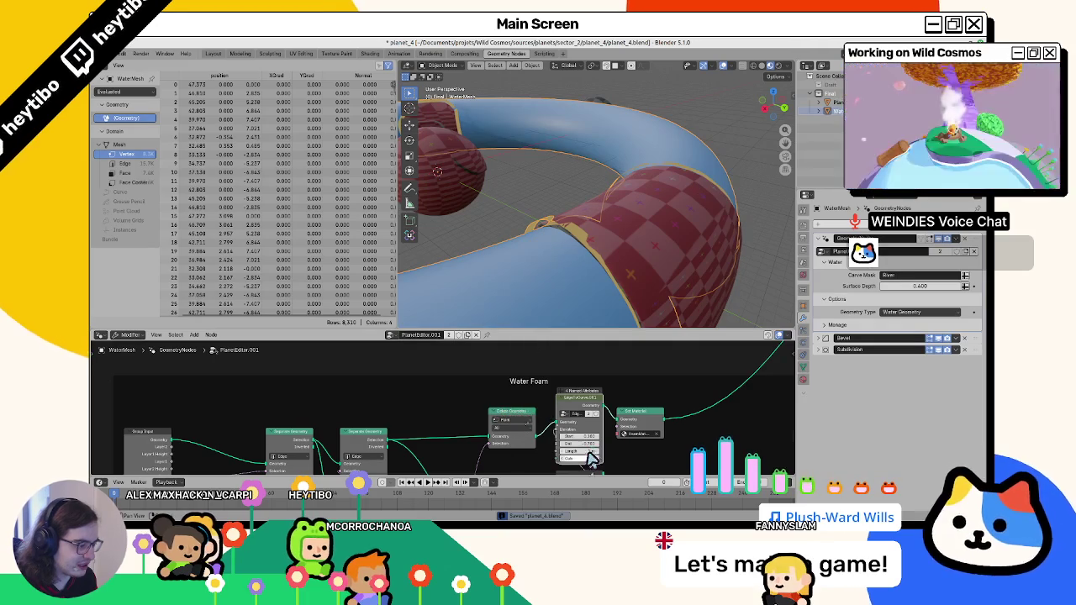
key("Tab")
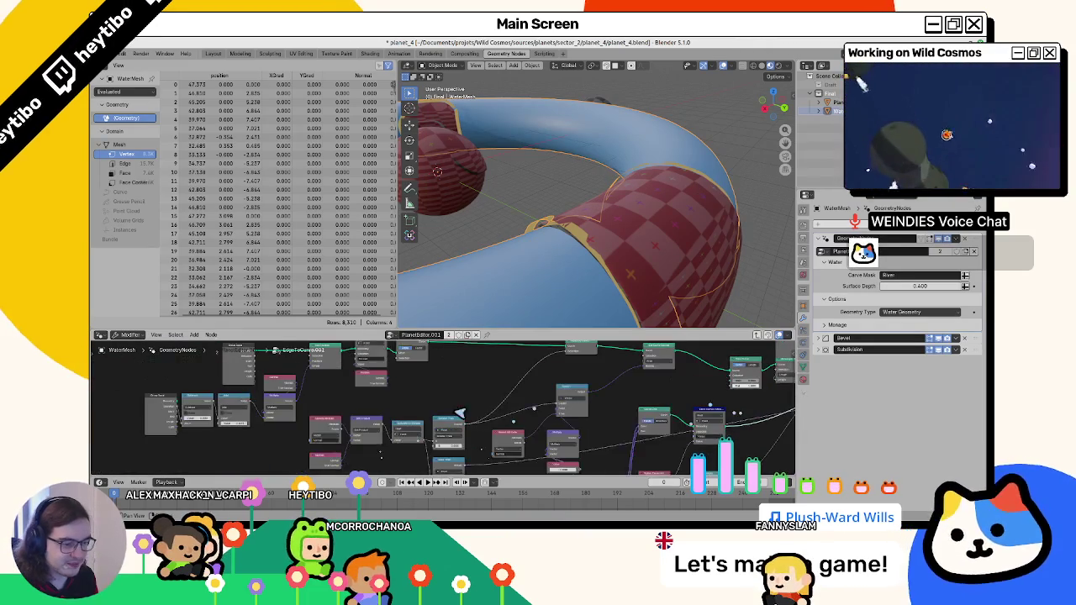
Look over the group's Group Input and Store Named Attribute nodes, then return to the Layout workspace.
scroll(340, 382, "up", 5)
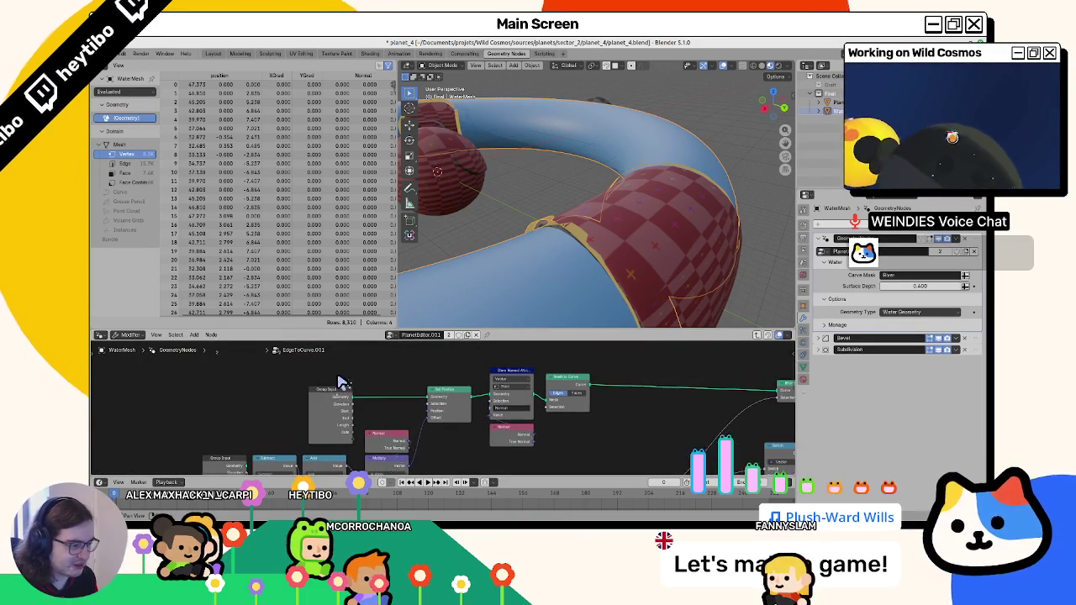
scroll(340, 383, "right", 5)
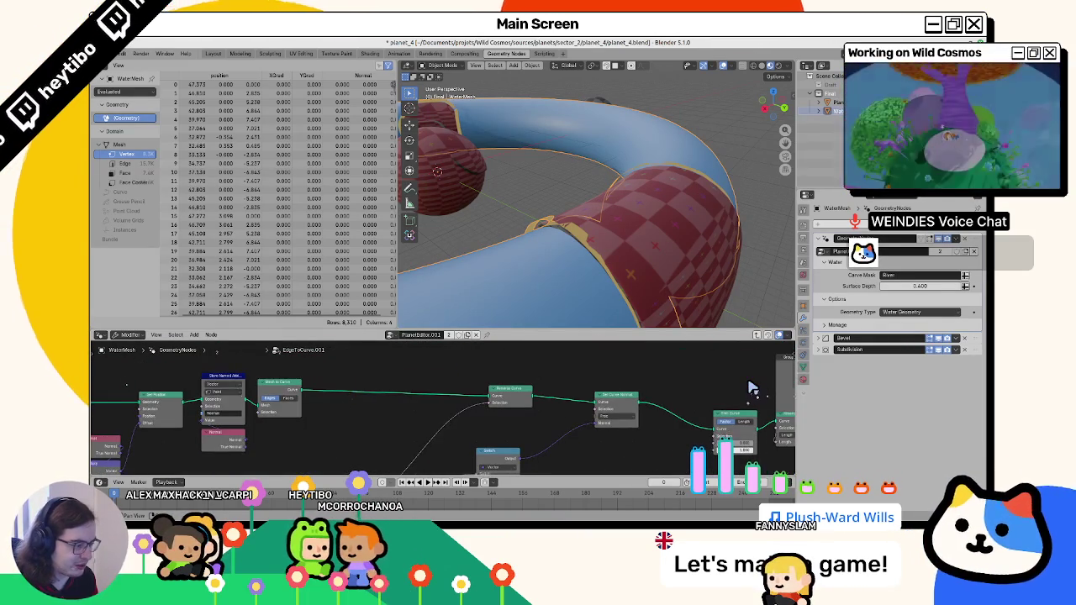
left_click_drag(753, 387, 589, 376)
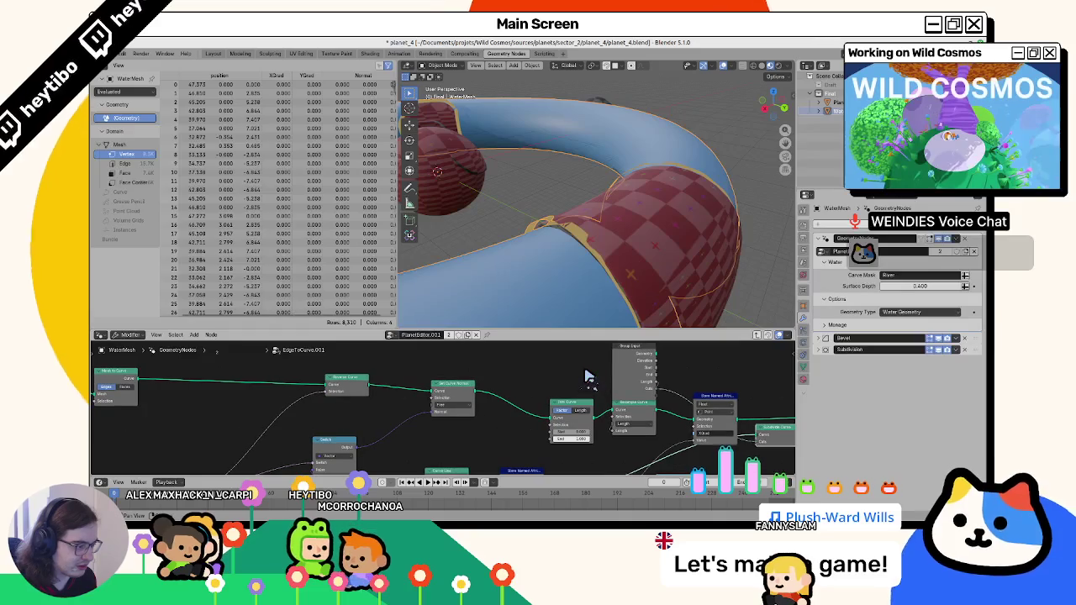
right_click(651, 364)
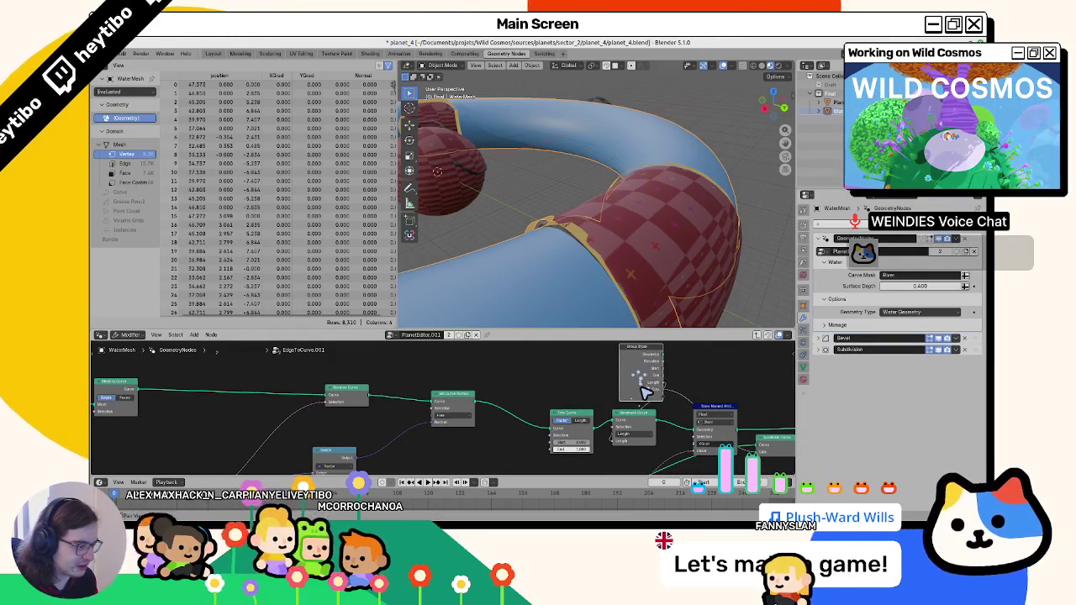
scroll(644, 372, "up", 1)
scroll(614, 384, "down", 1)
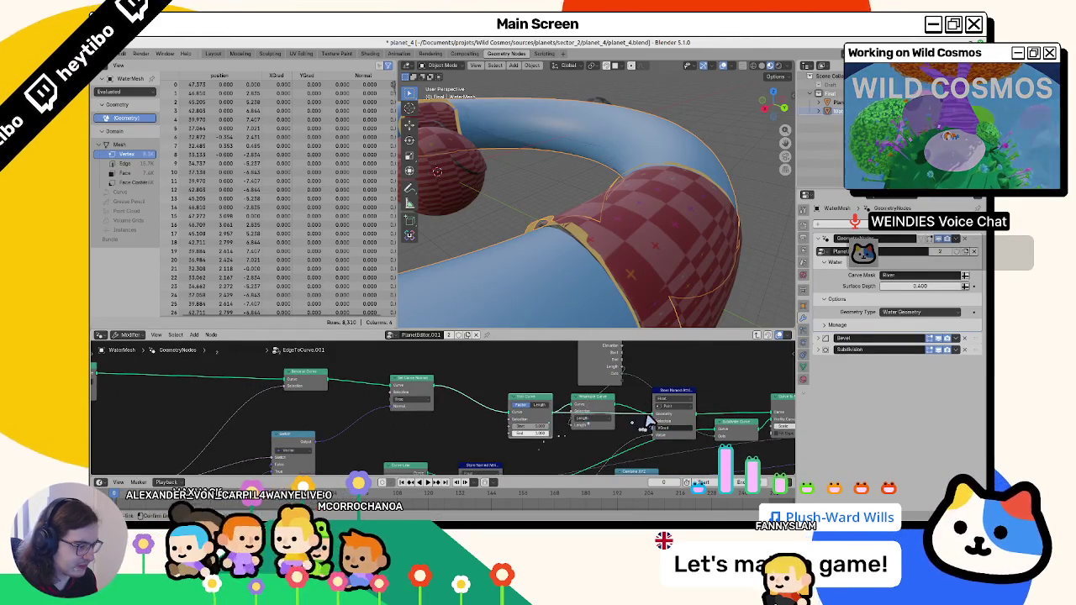
left_click_drag(618, 387, 484, 398)
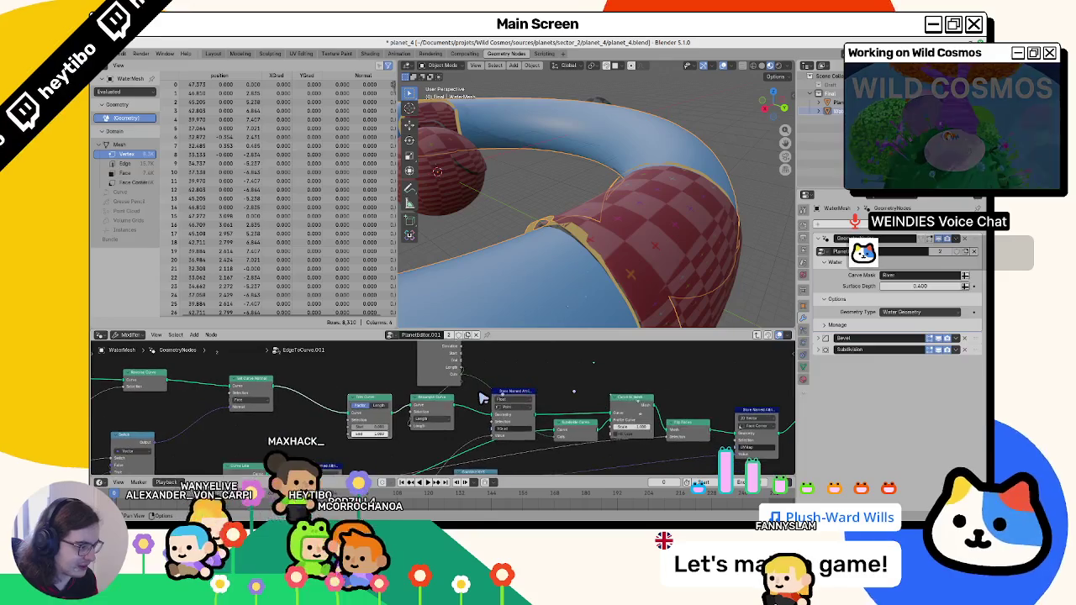
scroll(483, 398, "left", 5)
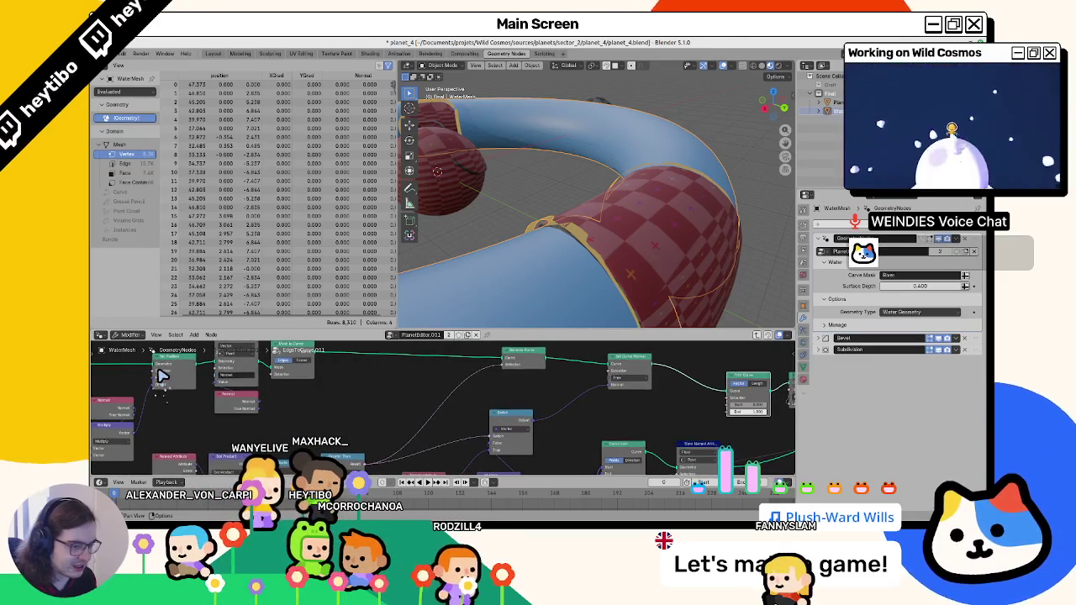
scroll(219, 425, "left", 5)
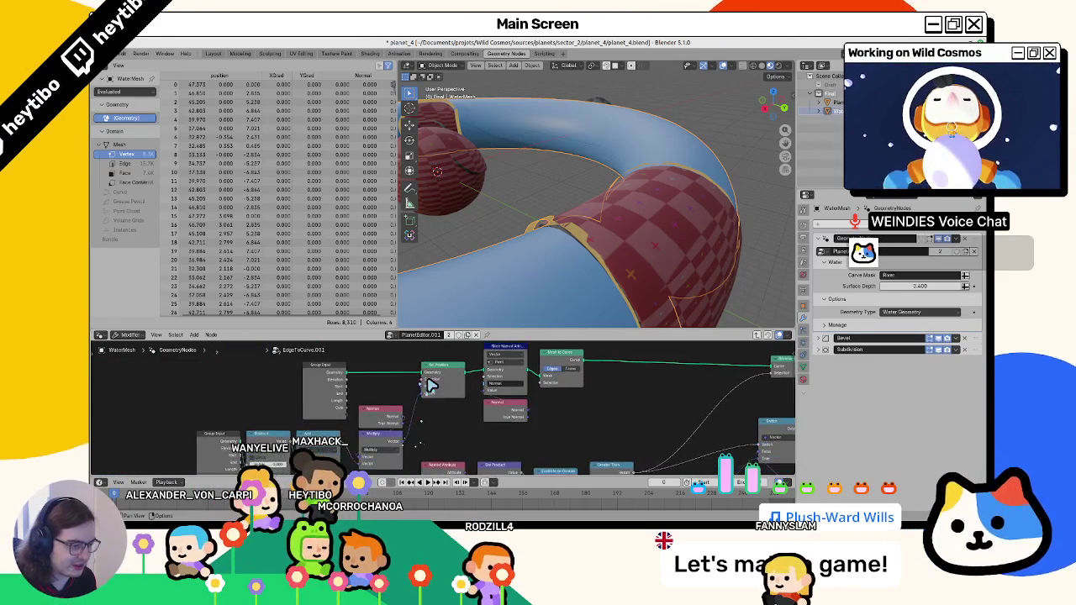
scroll(448, 473, "down", 2)
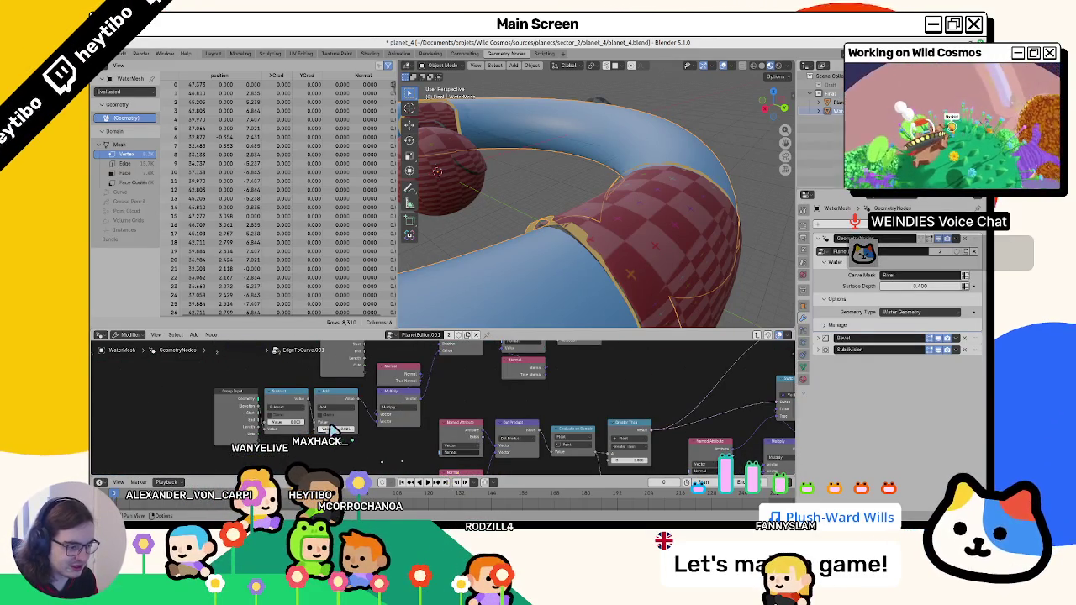
scroll(402, 453, "down", 3)
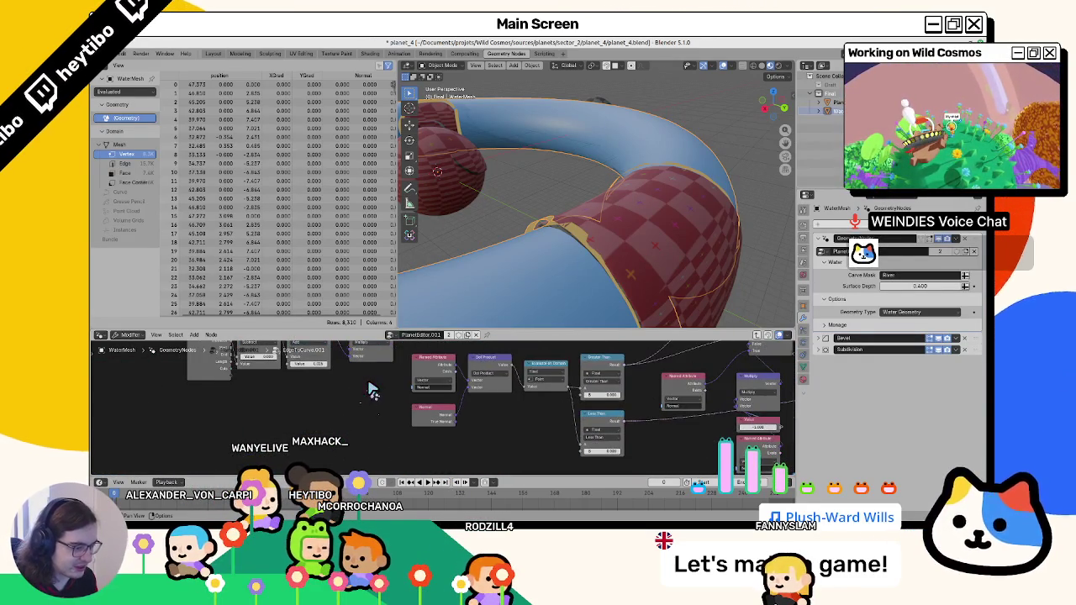
scroll(370, 389, "up", 2)
scroll(370, 390, "right", 4)
scroll(193, 438, "down", 1)
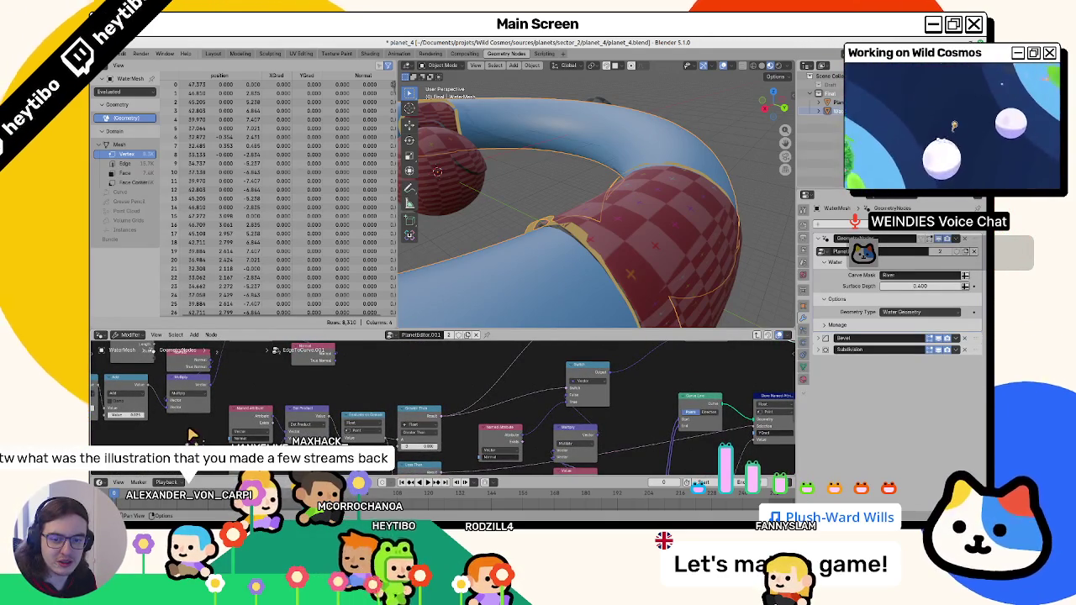
left_click(213, 54)
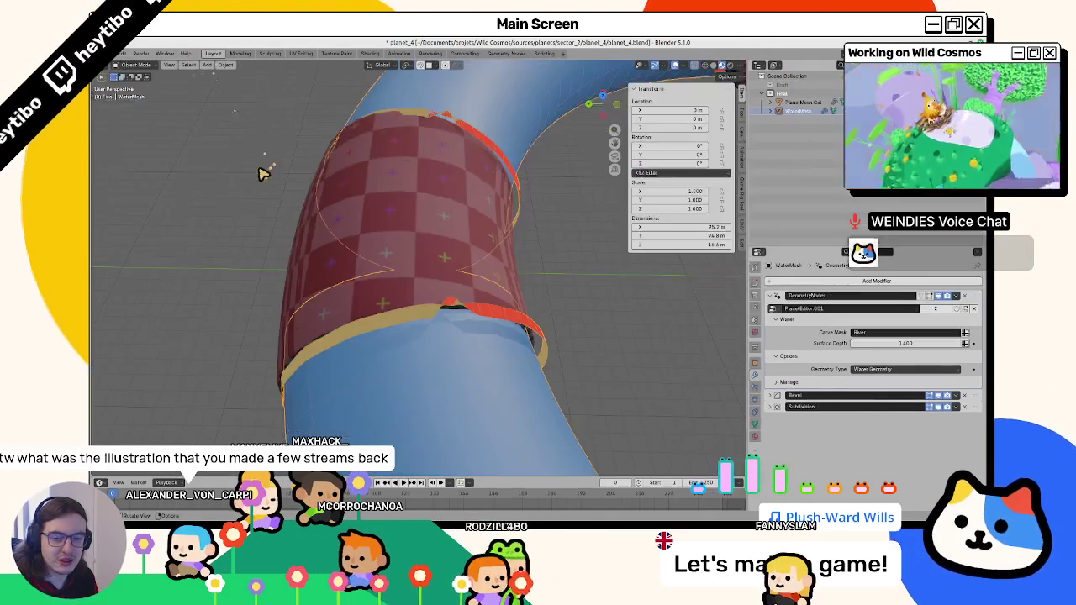
Zoom in on the water torus and save the blend file.
scroll(277, 252, "down", 5)
scroll(248, 272, "up", 4)
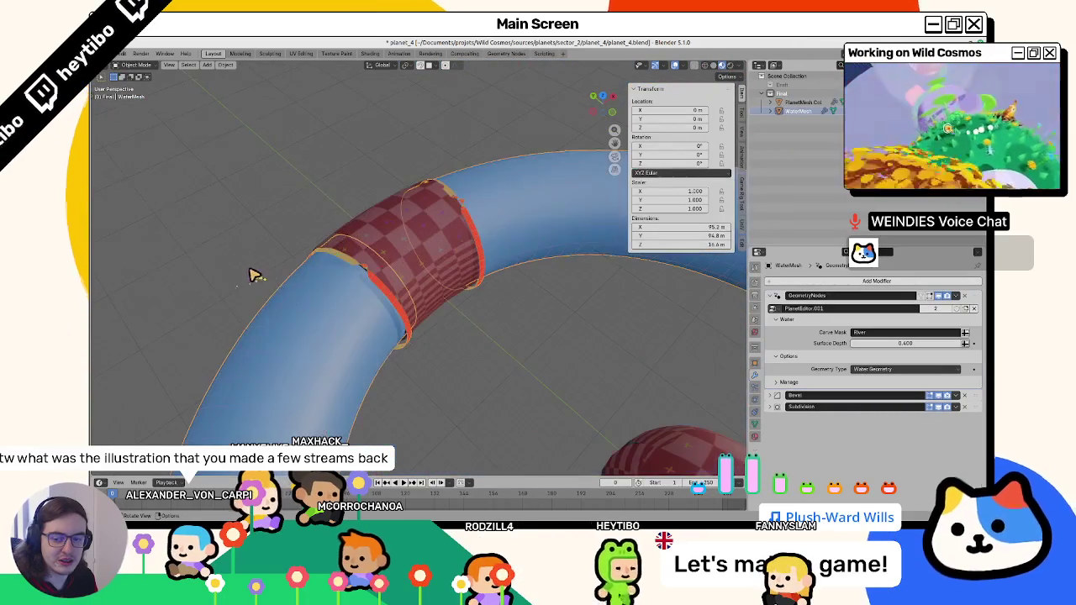
scroll(249, 278, "up", 2)
scroll(231, 270, "down", 3)
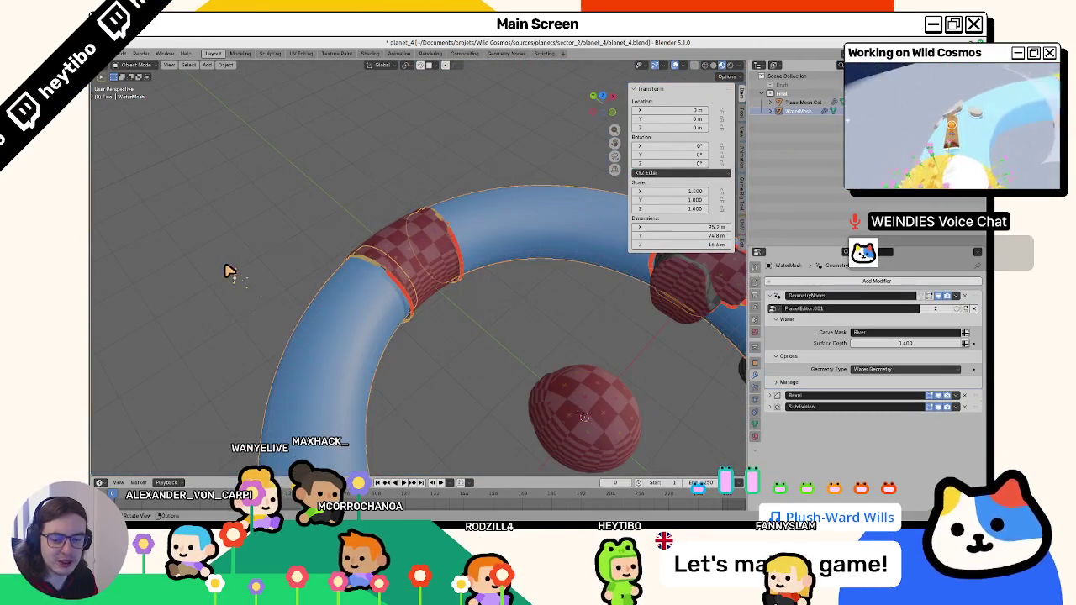
scroll(228, 272, "up", 3)
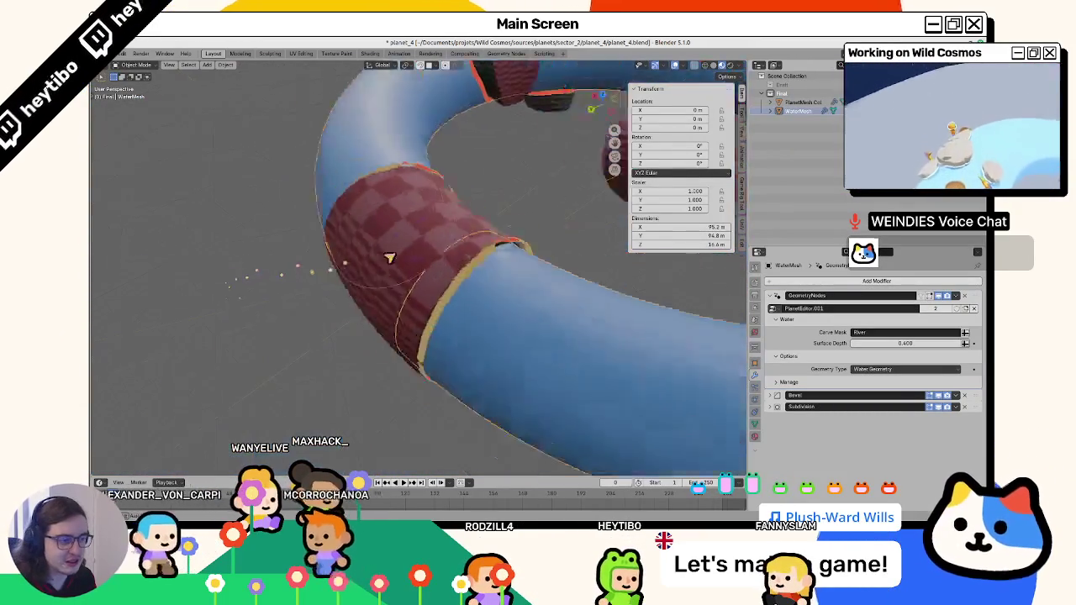
scroll(429, 284, "down", 6)
mouse_move(429, 285)
left_mouse_down()
mouse_move(468, 320)
mouse_move(409, 324)
mouse_move(533, 360)
mouse_move(283, 357)
left_mouse_up()
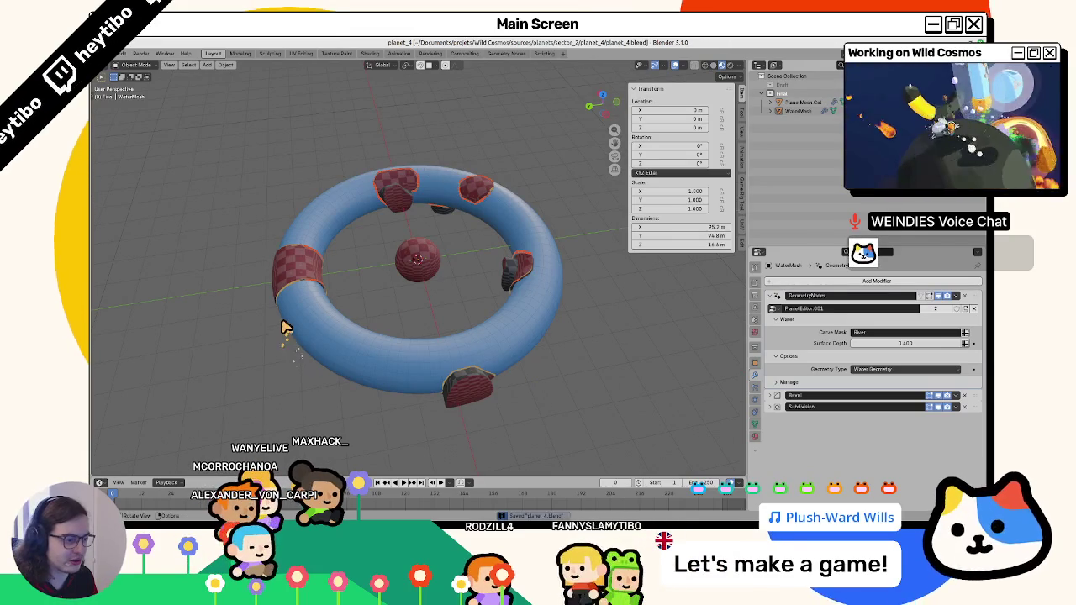
key("ctrl+s")
Check PlanetMesh Col's transform properties, then select the WaterMesh torus instead.
scroll(278, 304, "up", 5)
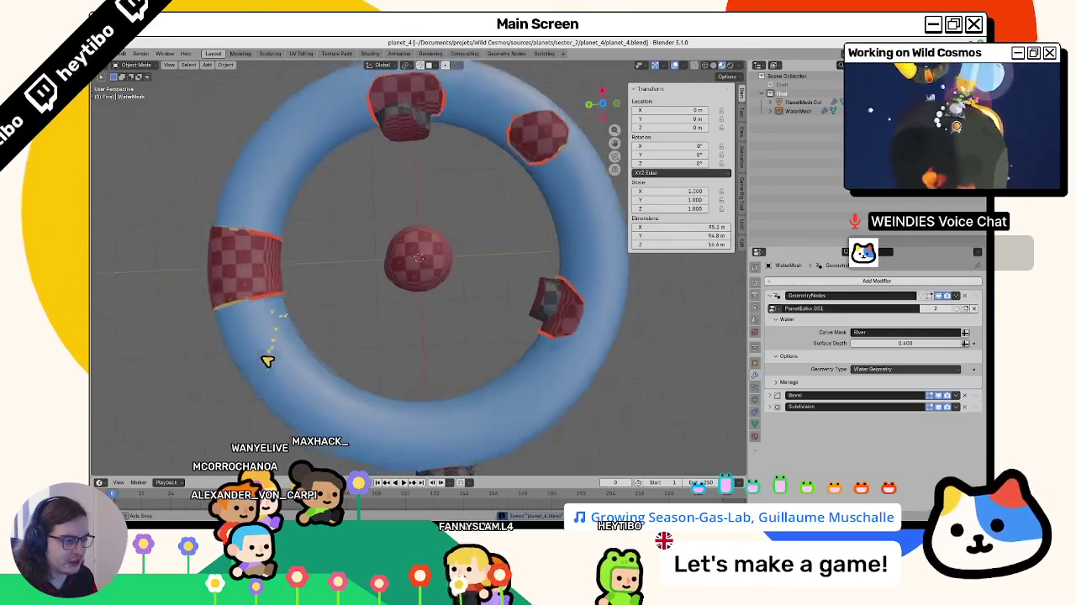
mouse_move(255, 301)
left_mouse_down()
mouse_move(260, 315)
mouse_move(404, 344)
mouse_move(339, 315)
mouse_move(358, 345)
mouse_move(366, 337)
left_mouse_up()
left_click(345, 329)
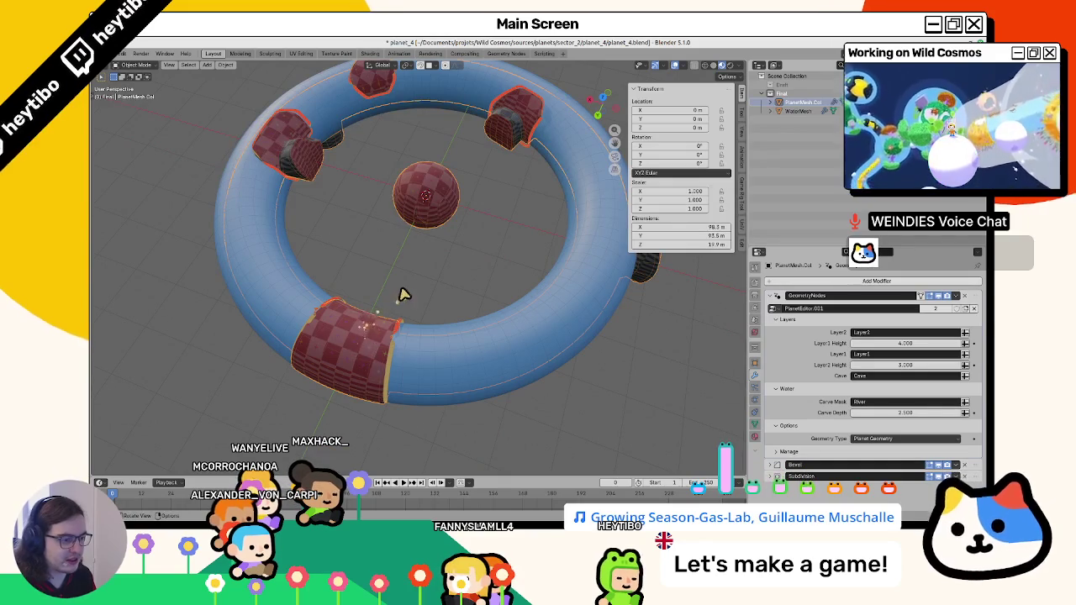
scroll(402, 295, "down", 4)
scroll(348, 294, "up", 5)
scroll(498, 261, "down", 5)
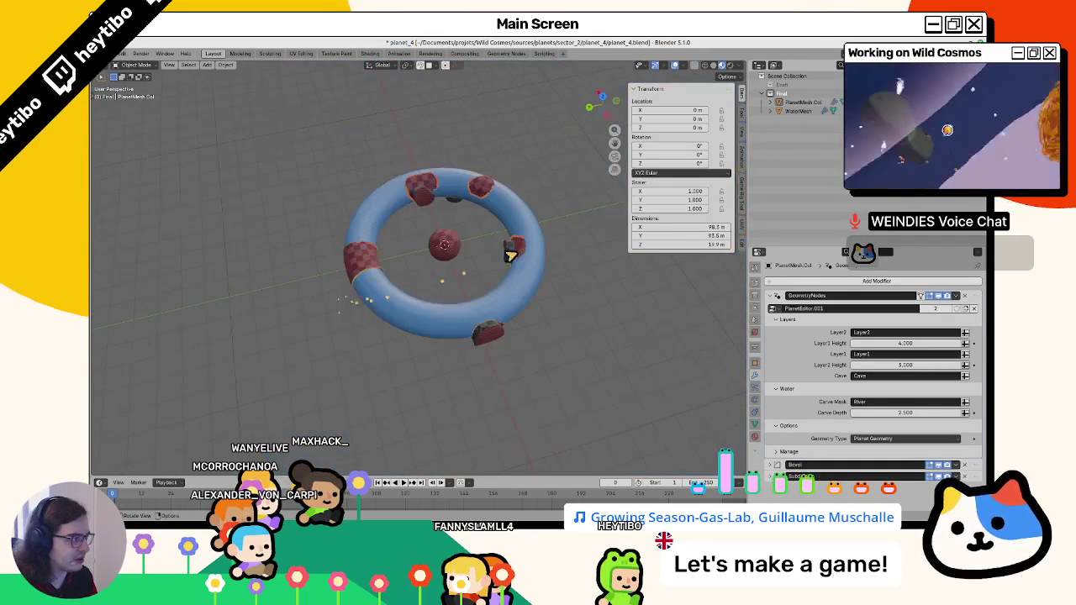
scroll(498, 261, "up", 4)
left_click(790, 102)
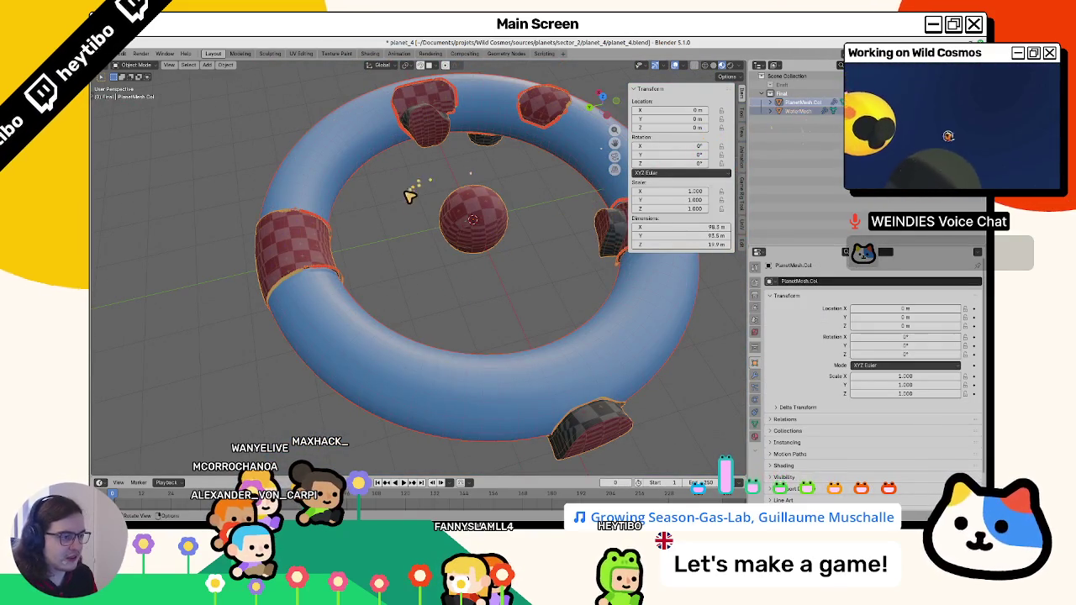
left_click_drag(408, 192, 382, 231)
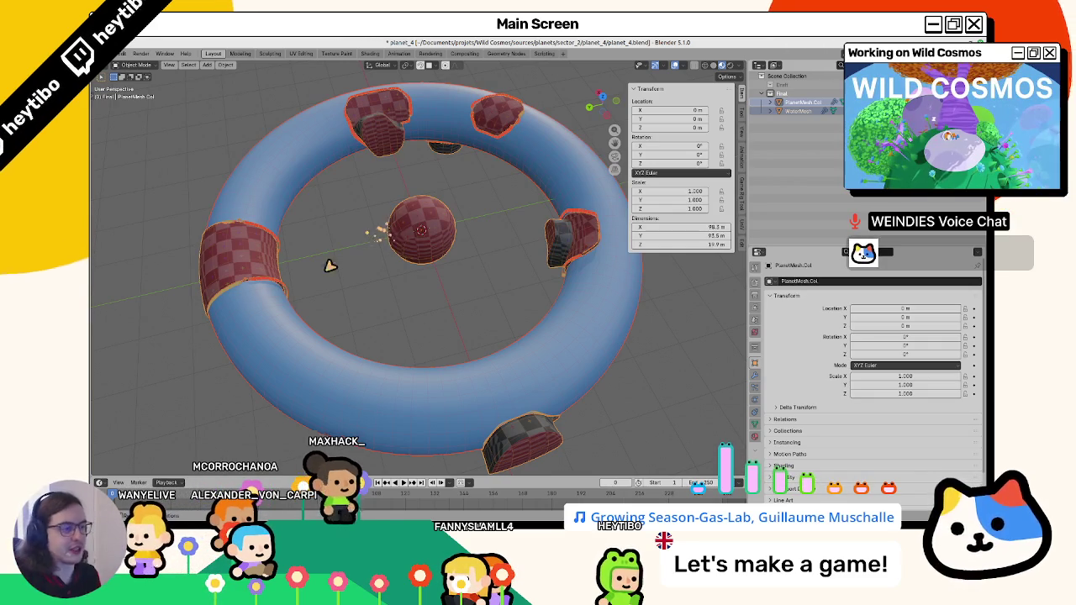
left_click(458, 176)
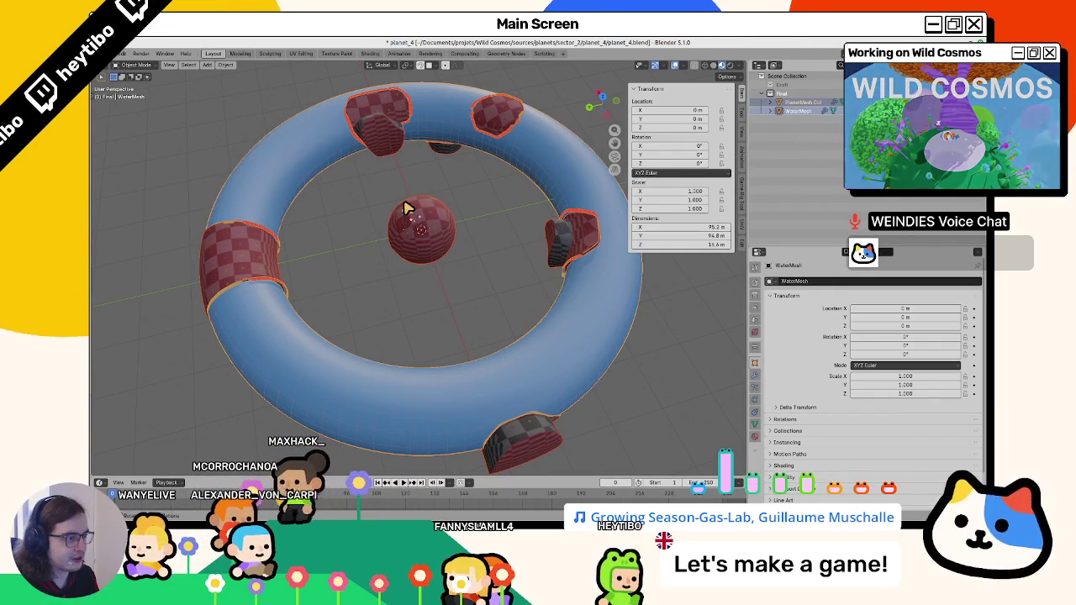
Start a glTF 2.0 export targeting planet_4.glb, then switch to Godot.
left_click(122, 53)
mouse_move(149, 187)
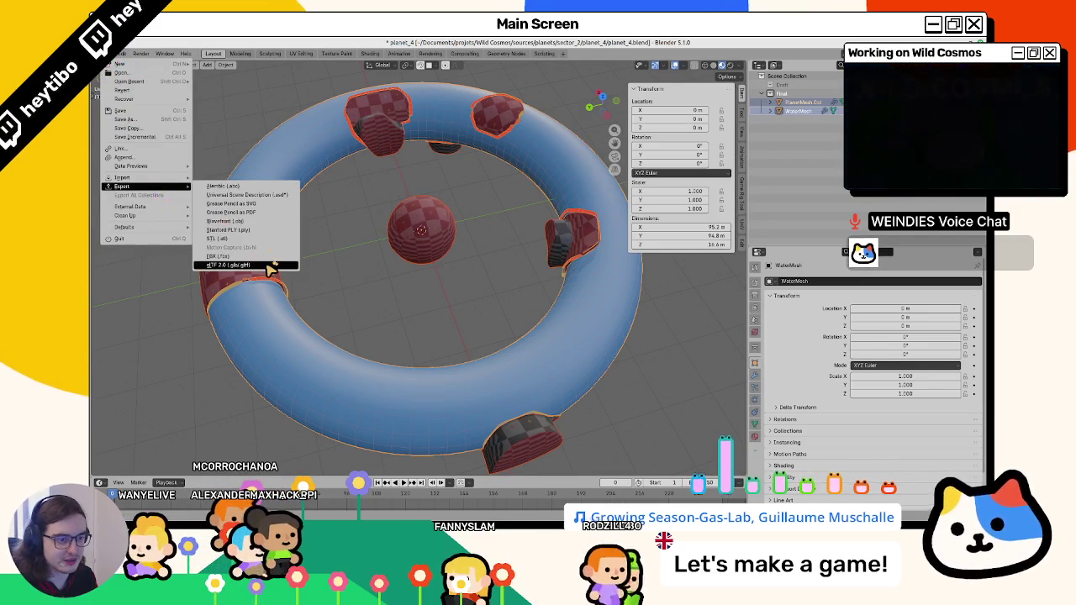
left_click(269, 265)
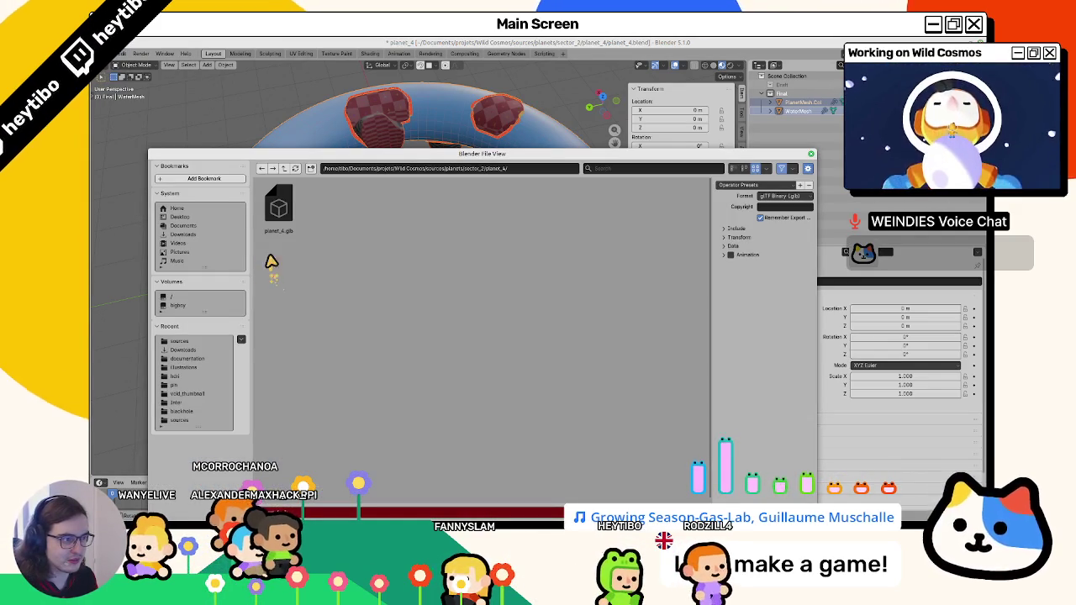
left_click_drag(433, 157, 421, 91)
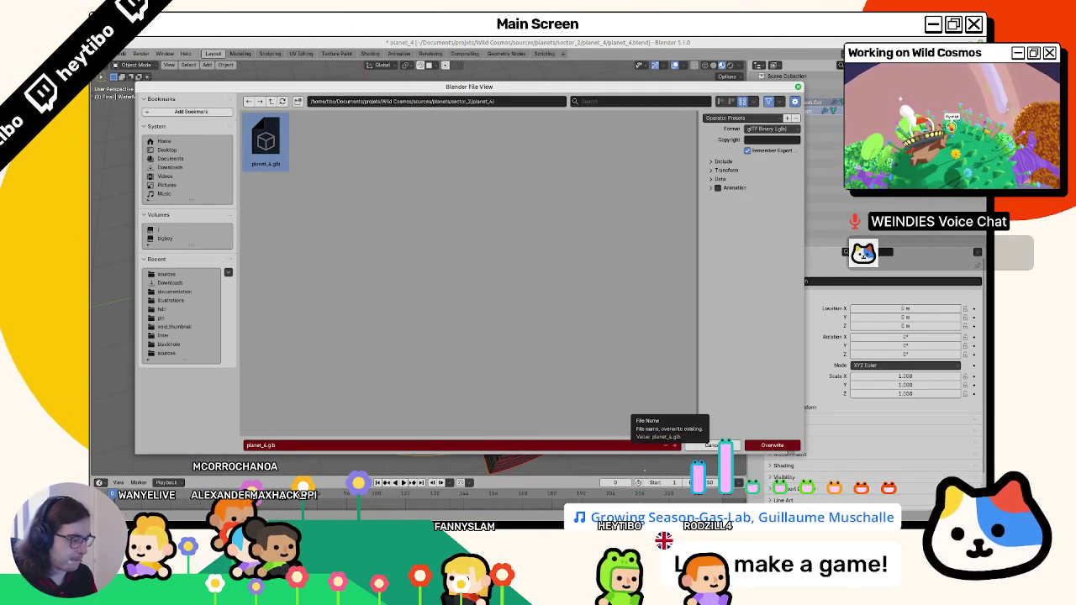
key("alt+Tab")
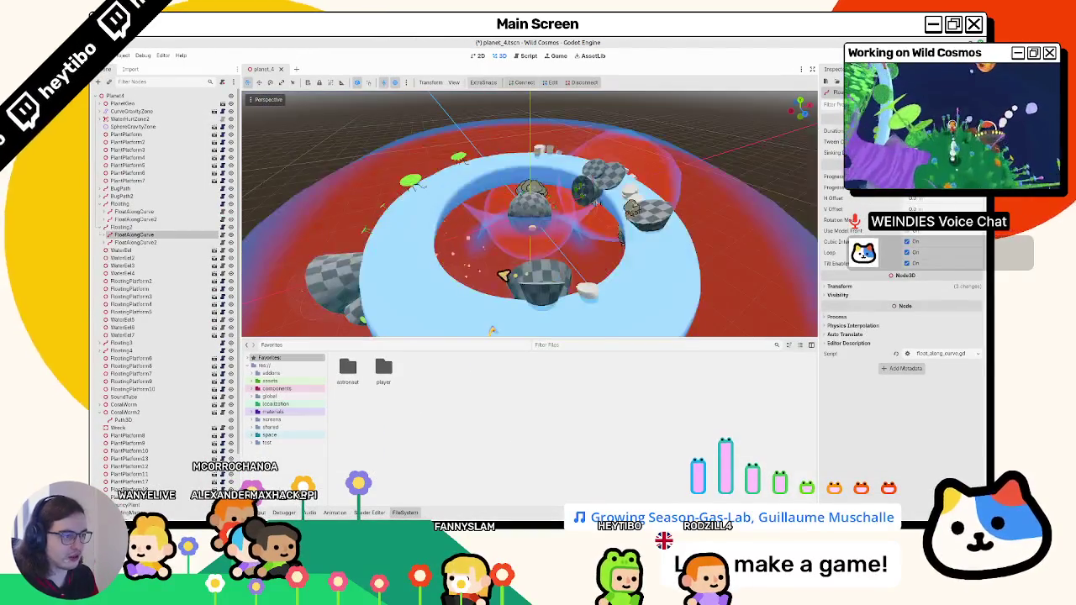
Browse the FileSystem dock to res://space/sectors/sector_2/planet_4, then return to Blender.
mouse_move(493, 233)
left_mouse_down()
mouse_move(449, 288)
mouse_move(519, 262)
left_mouse_up()
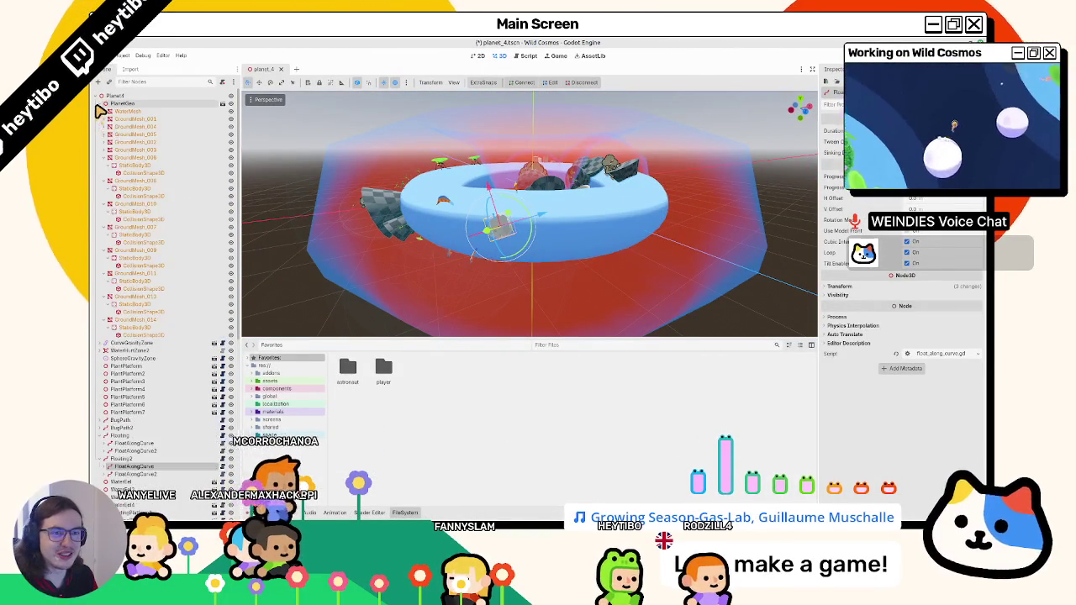
left_click(285, 368)
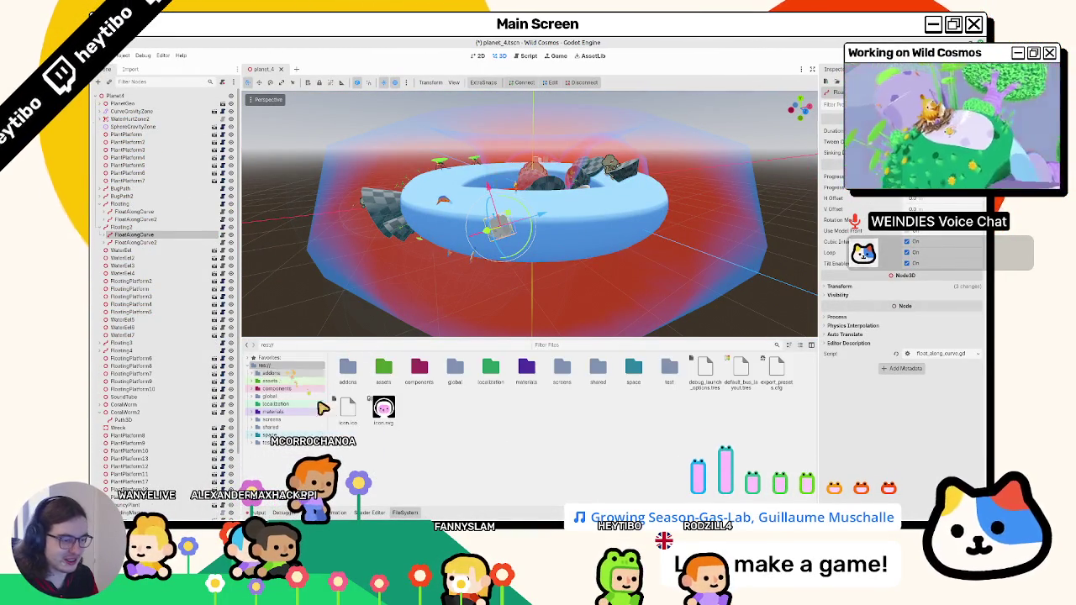
left_click(270, 435)
double_click(450, 378)
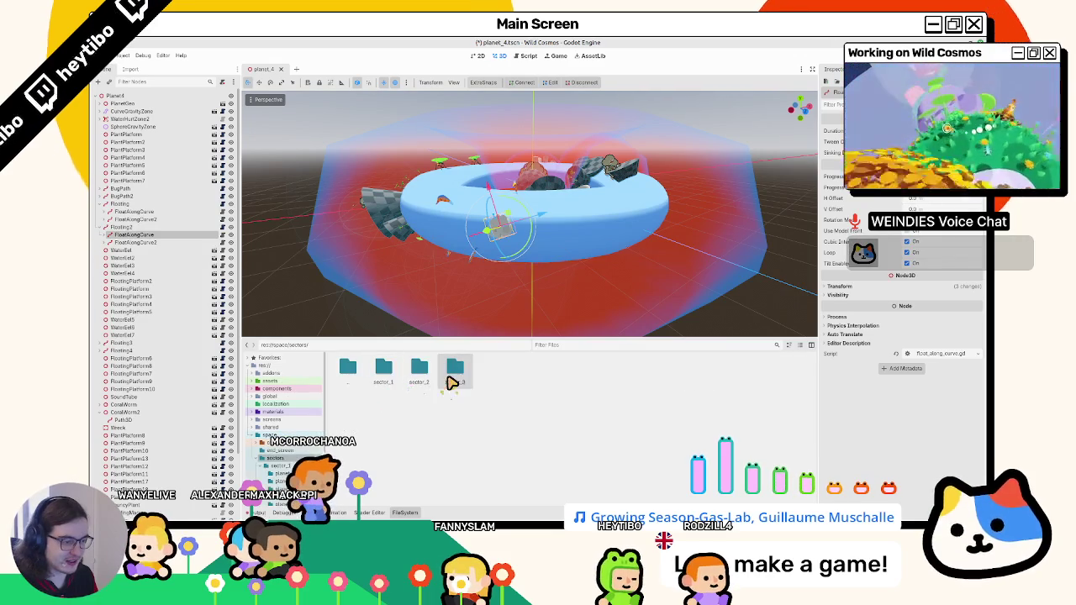
double_click(425, 382)
double_click(496, 375)
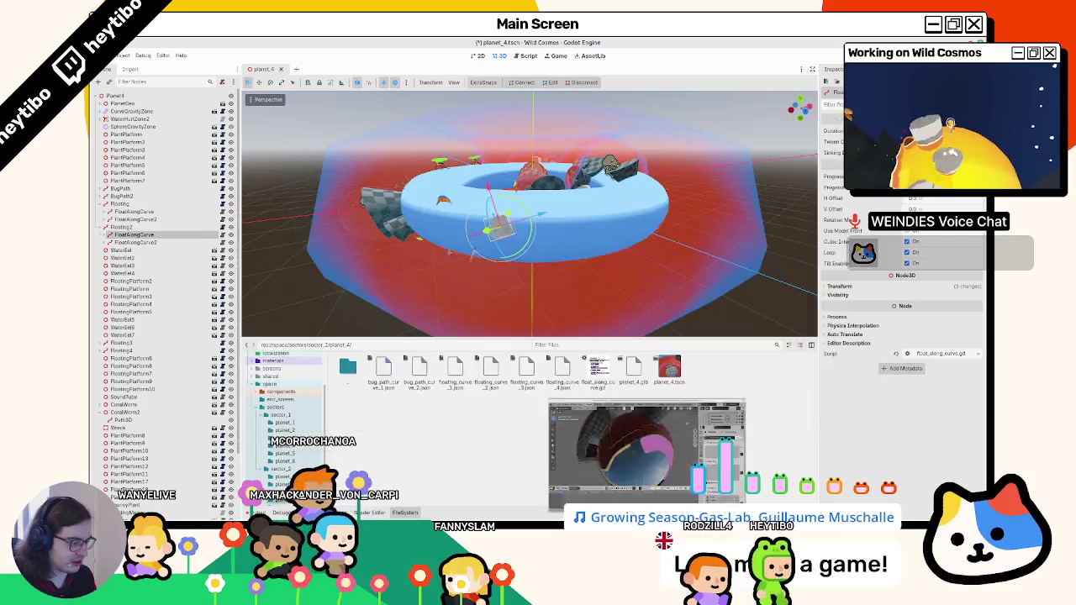
left_click(782, 405)
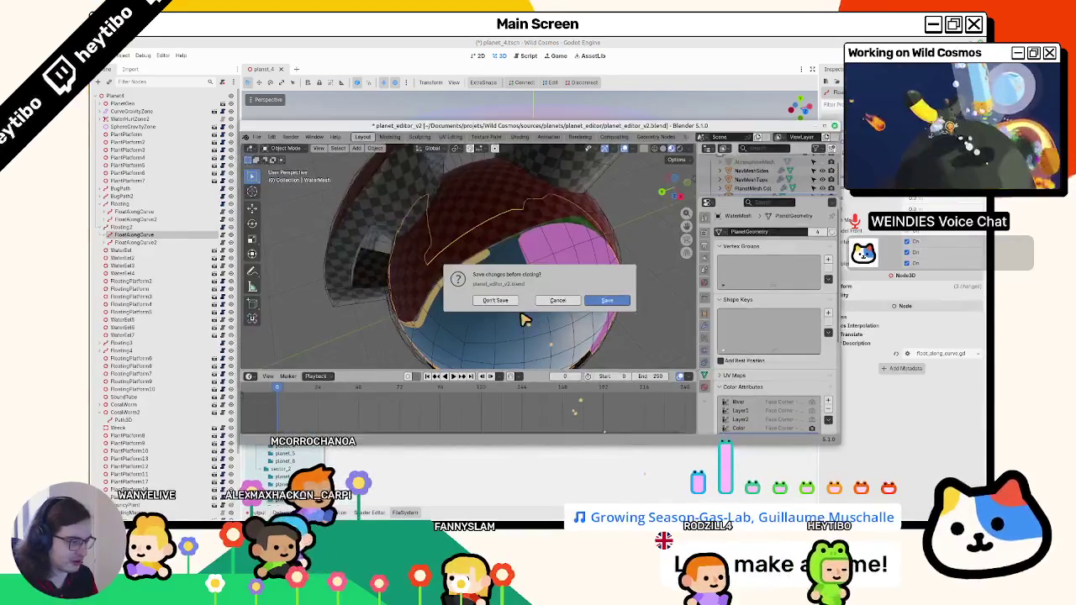
Close planet_editor without saving and export the water torus over planet_4.glb.
left_click(495, 300)
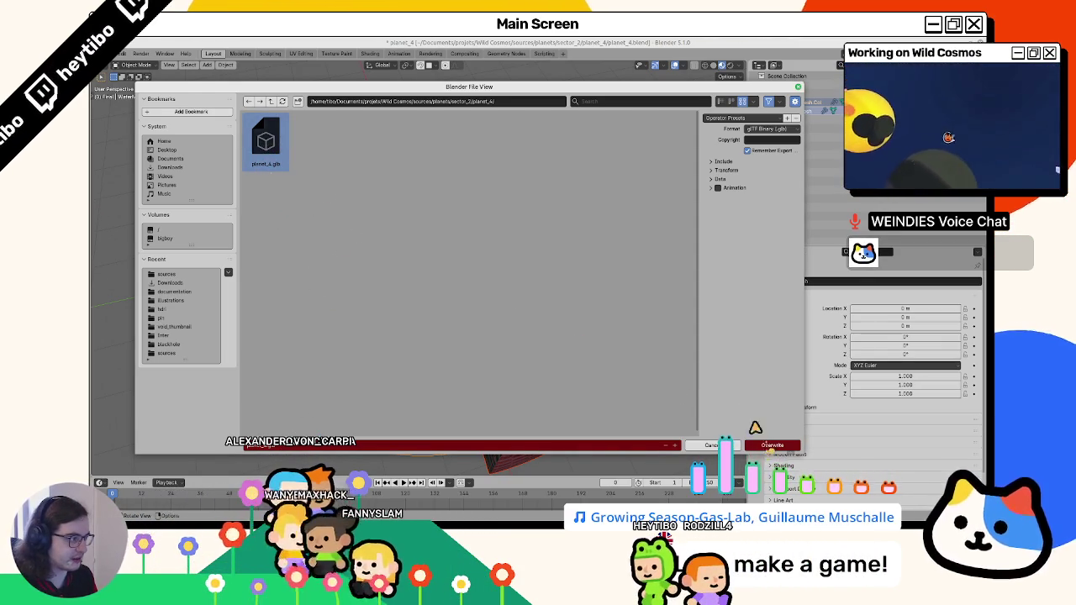
left_click(767, 446)
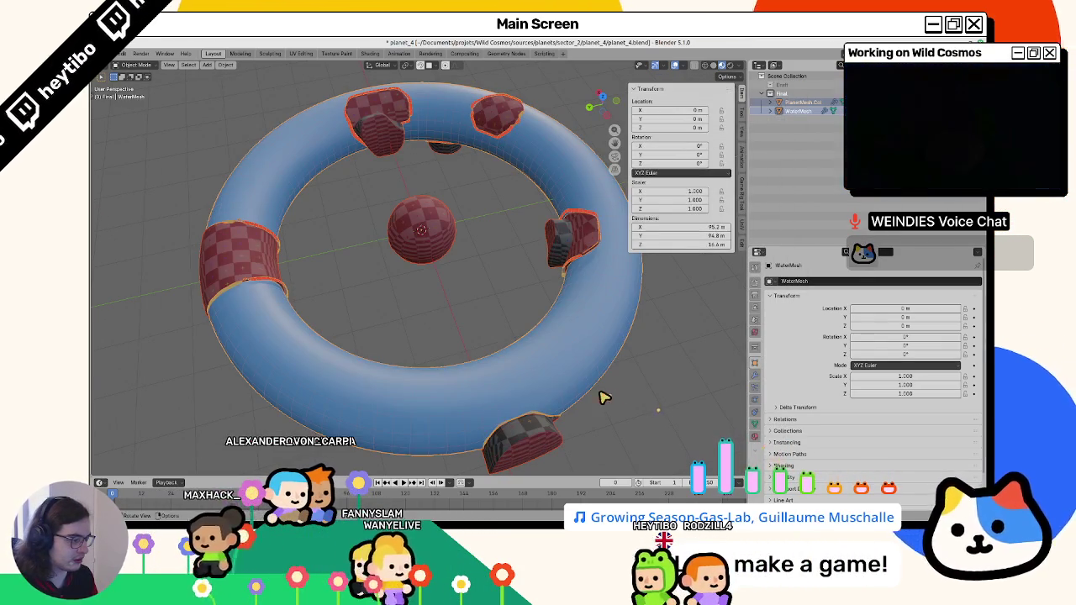
left_click(624, 389)
Return to Godot, inspect the reimported planet_4 water ring, and open the scene search with Ctrl+Shift+O.
key("alt+Tab")
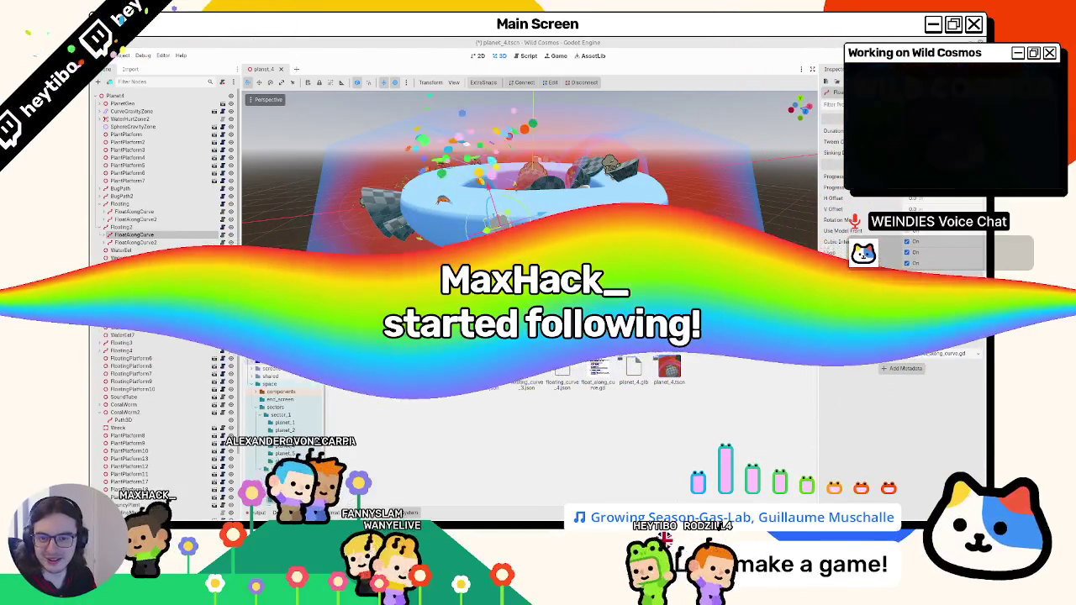
left_click_drag(274, 427, 97, 317)
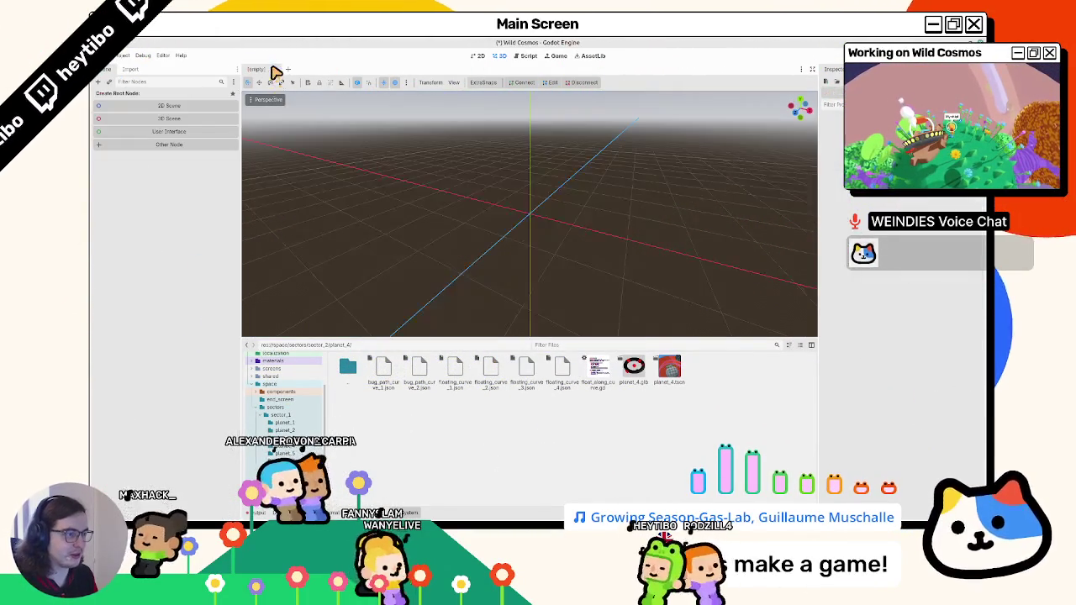
scroll(441, 178, "down", 5)
mouse_move(440, 178)
left_mouse_down()
mouse_move(493, 163)
mouse_move(454, 139)
mouse_move(421, 160)
mouse_move(459, 108)
mouse_move(435, 148)
mouse_move(439, 232)
mouse_move(456, 199)
mouse_move(408, 209)
left_mouse_up()
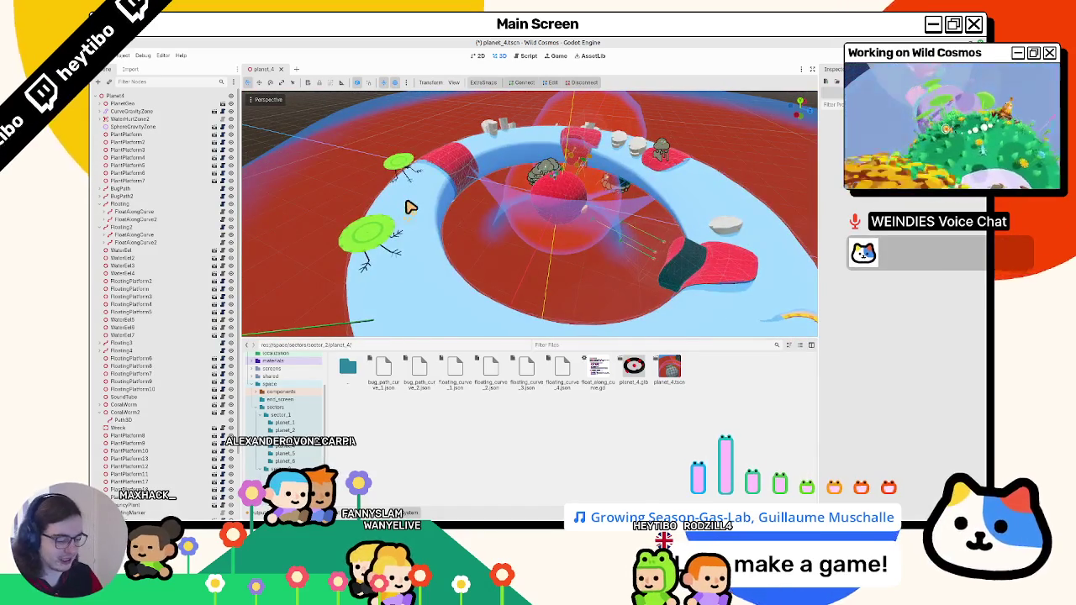
key("ctrl+shift+o")
Search for 'test_planet' and open planet_test_scene.tscn.
type("planet test")
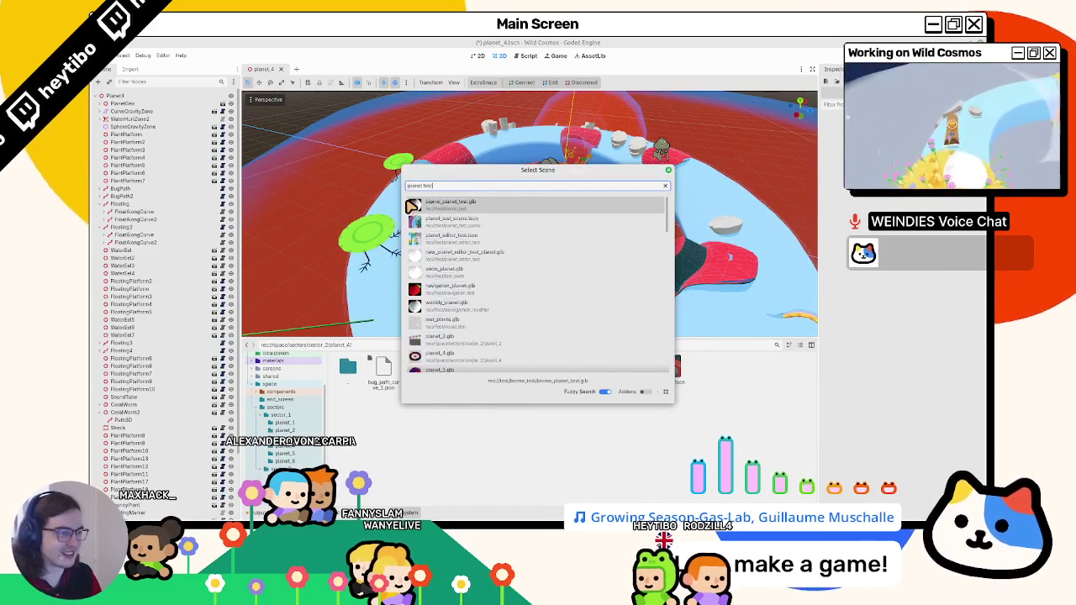
key("ctrl+a")
type("test_planet")
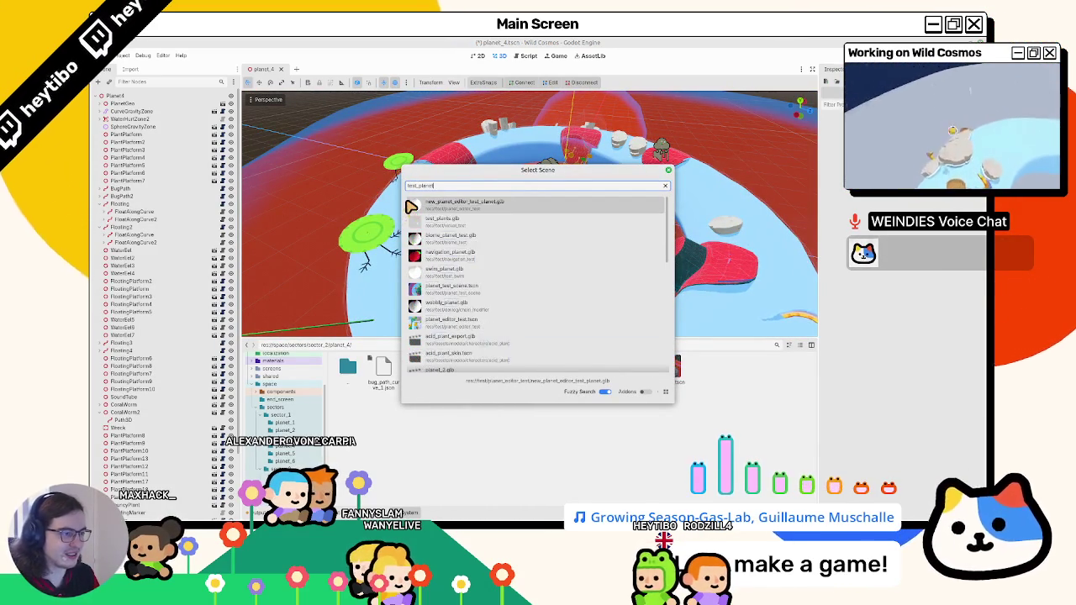
key("Down")
key("Down")
key("Down")
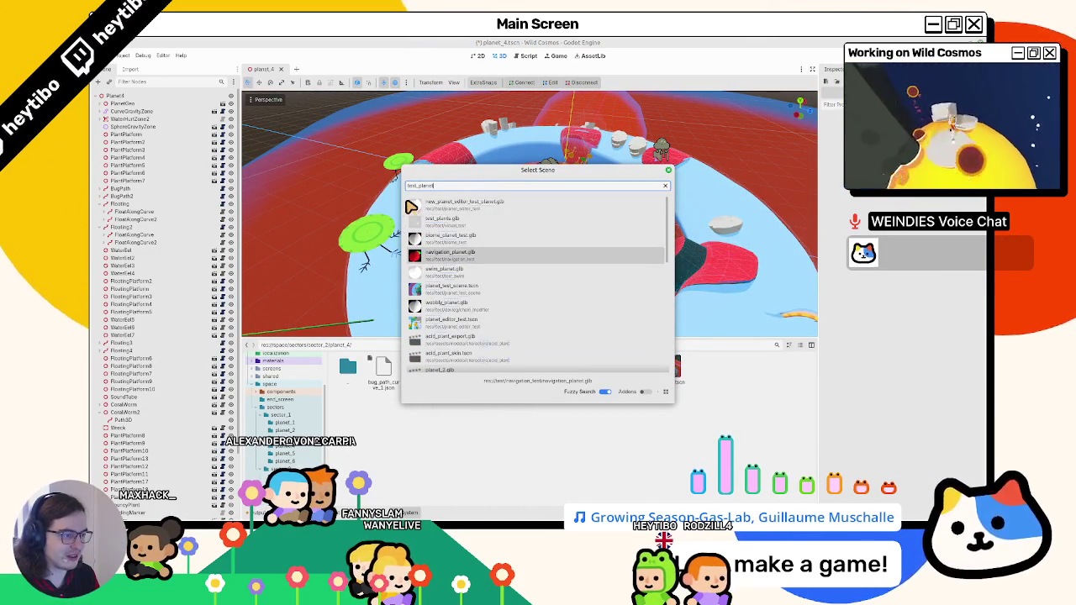
key("Down")
key("Down")
key("Return")
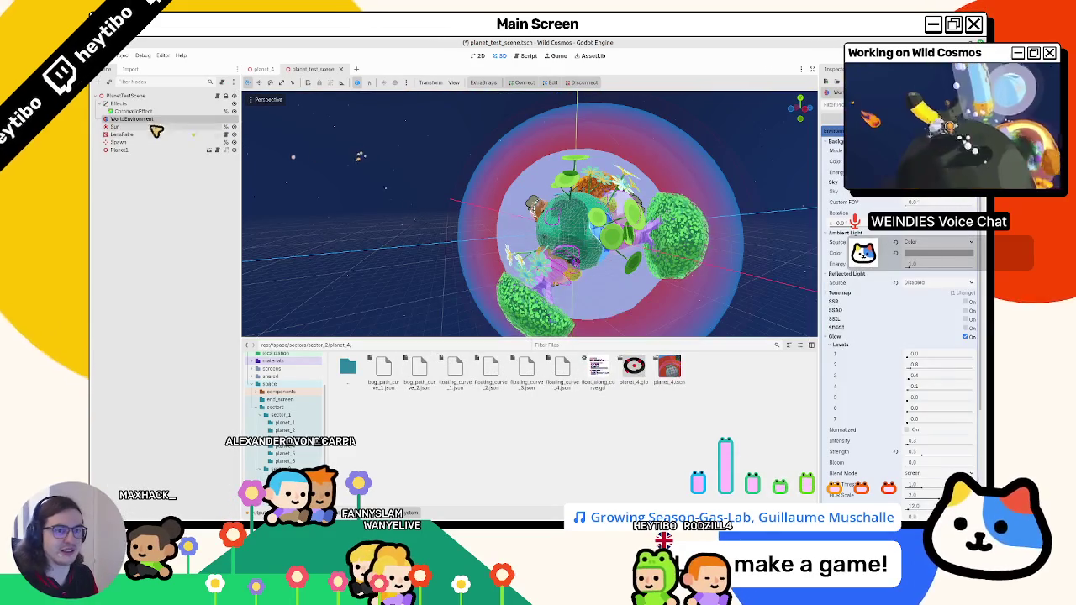
Replace Planet1 with planet_4.tscn under the test scene root, then return to the planet_4 tab.
left_click(108, 119)
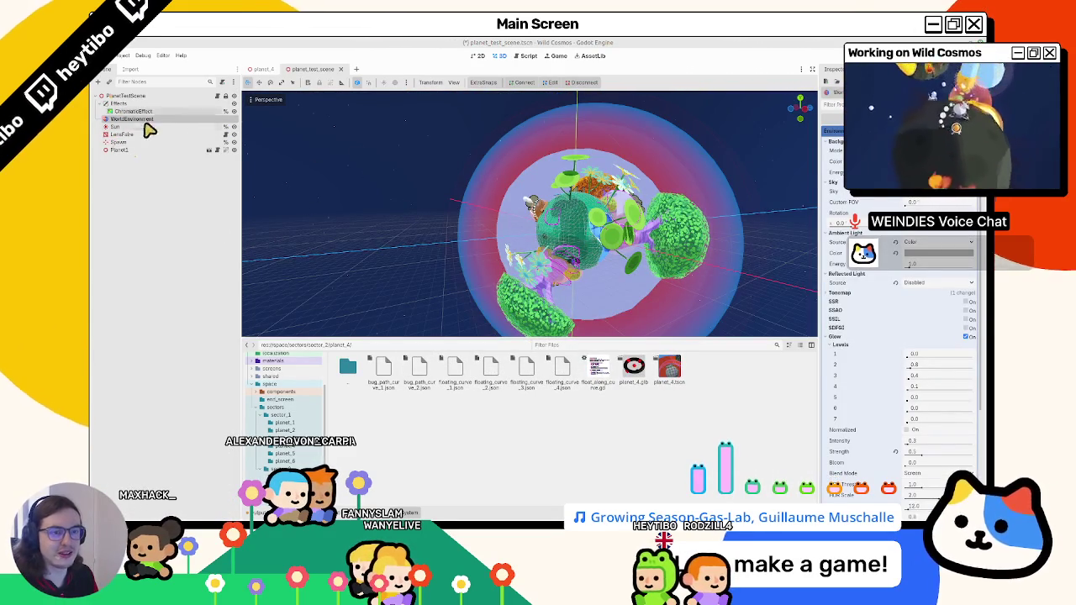
left_click(122, 150)
key("Delete")
key("Return")
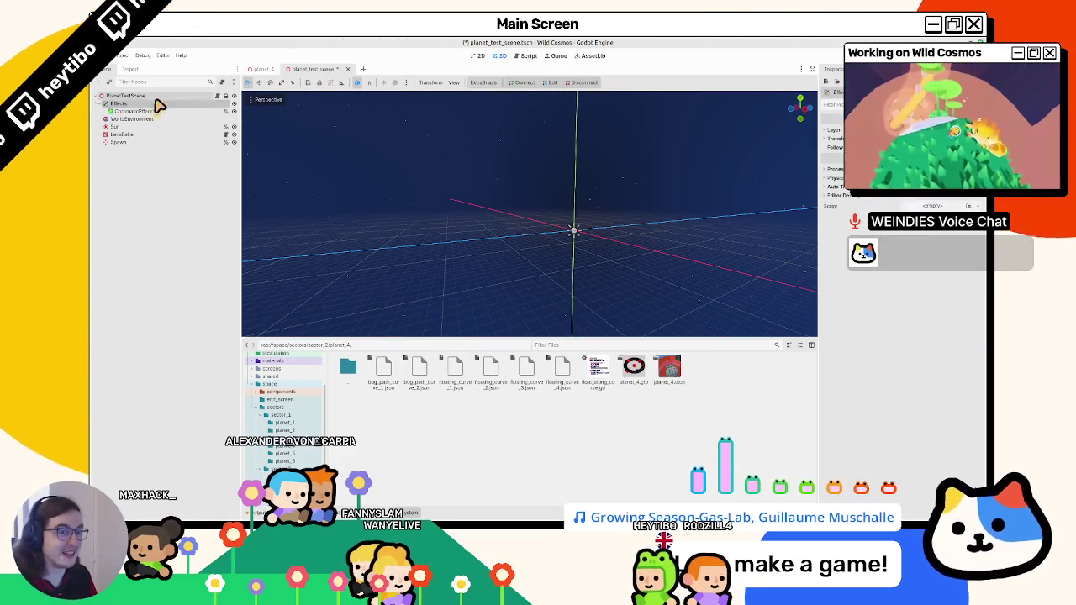
left_click_drag(670, 376, 147, 99)
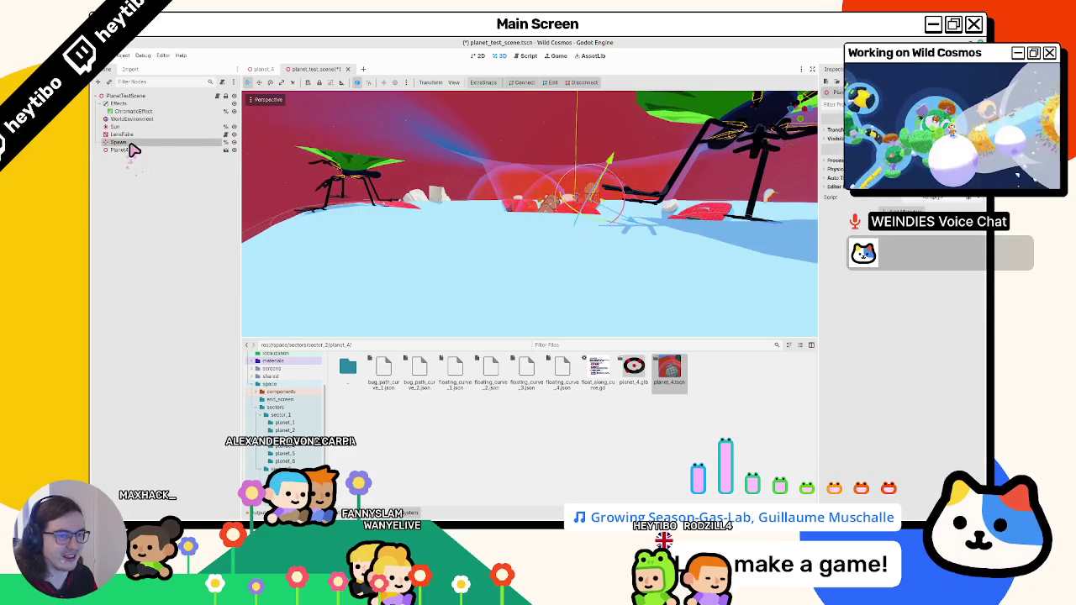
double_click(131, 143)
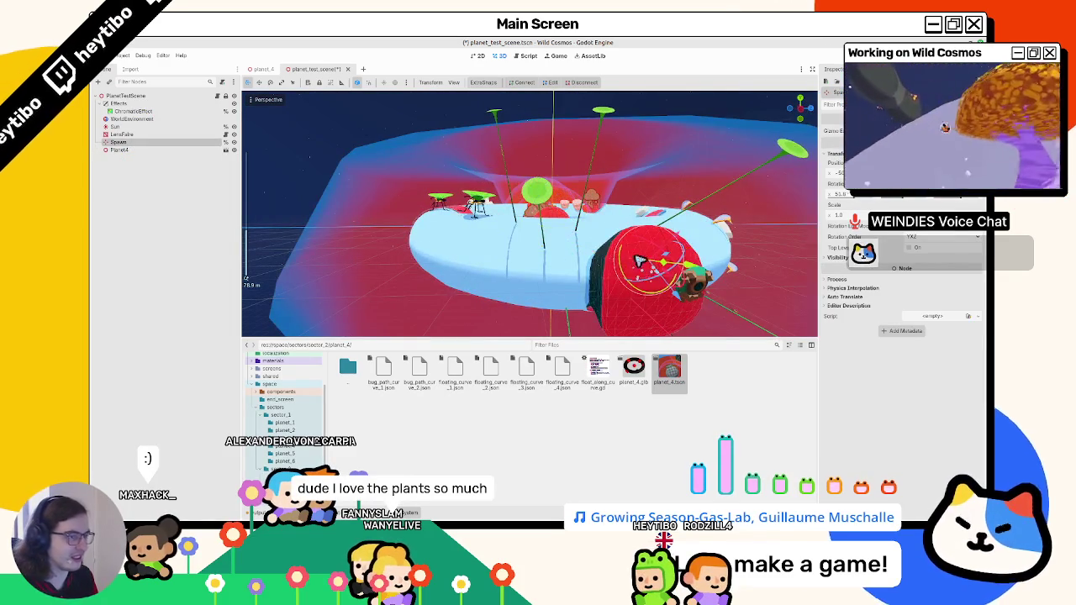
left_click_drag(256, 74, 256, 76)
left_click(101, 103)
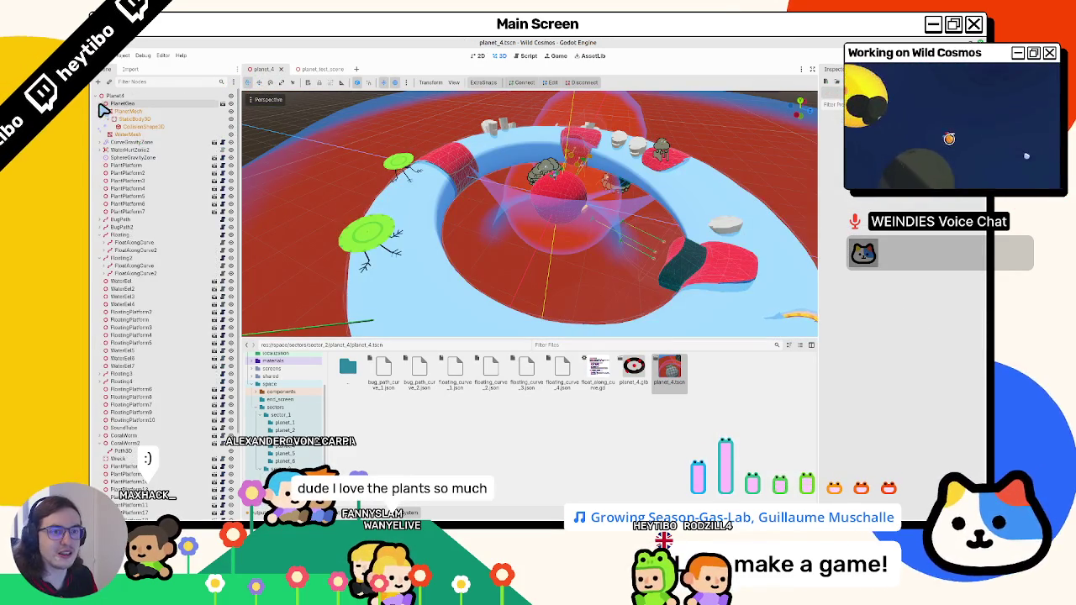
Filter the Scene tree for 'plant' and delete all 16 PlantPlatform nodes, then clear the filter.
left_click(100, 104)
type("pla")
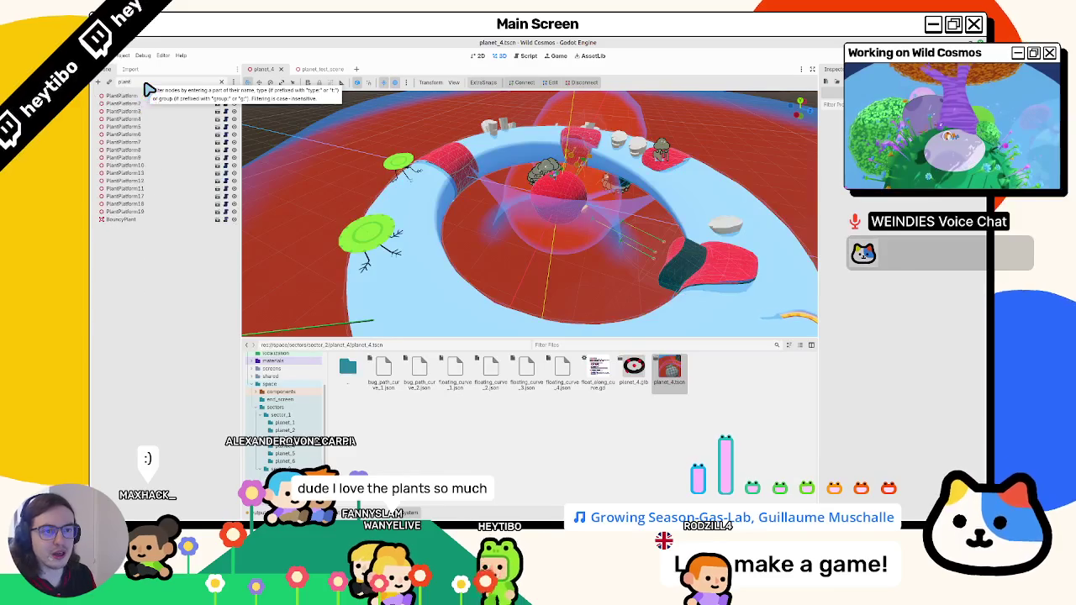
type("nt")
left_click(141, 211, "shift")
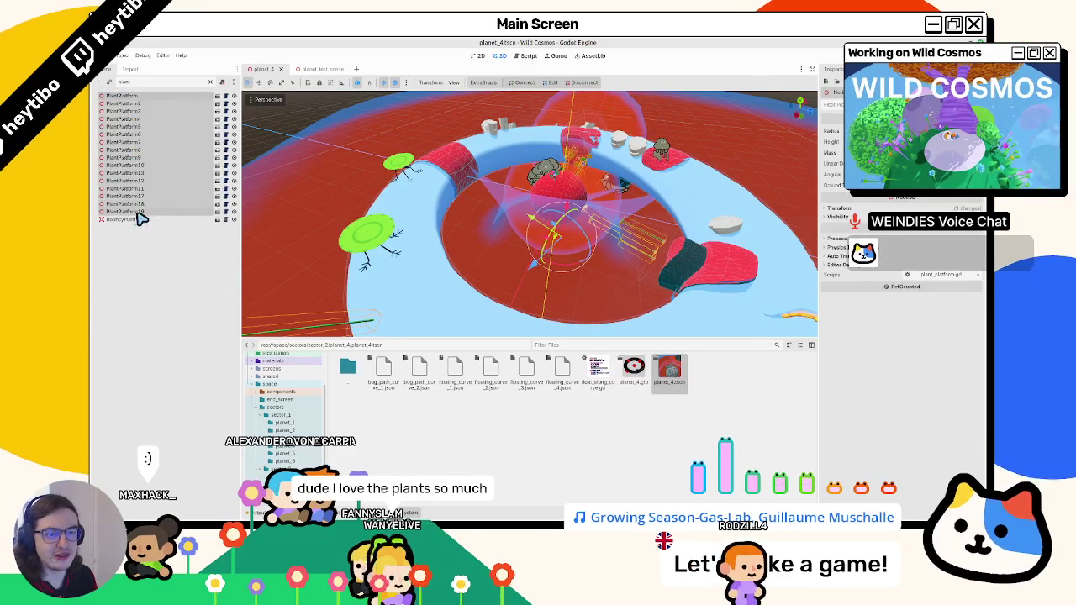
key("Delete")
key("Return")
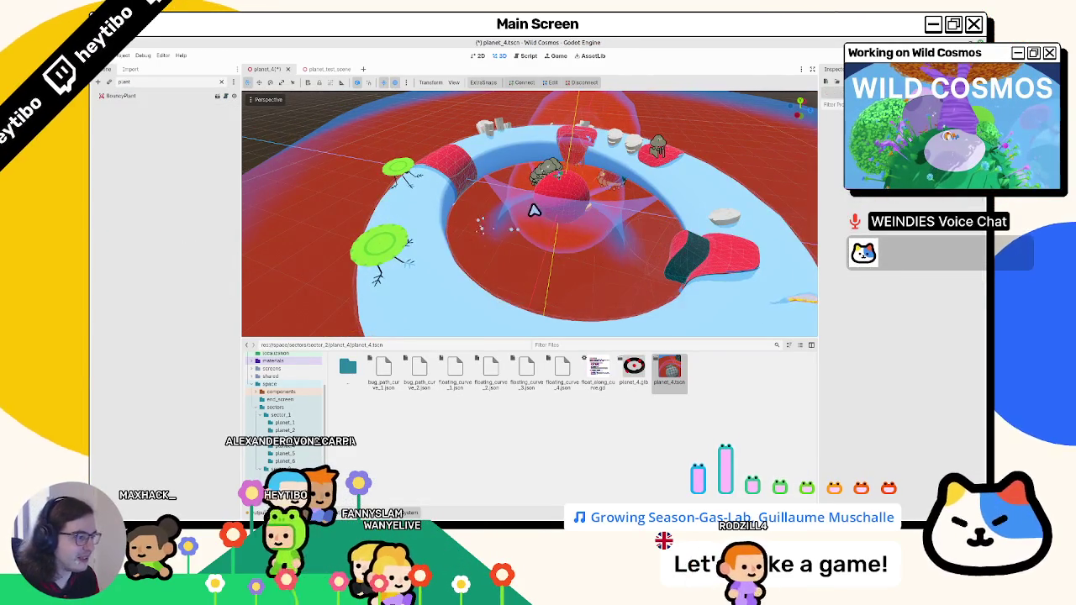
scroll(530, 219, "down", 3)
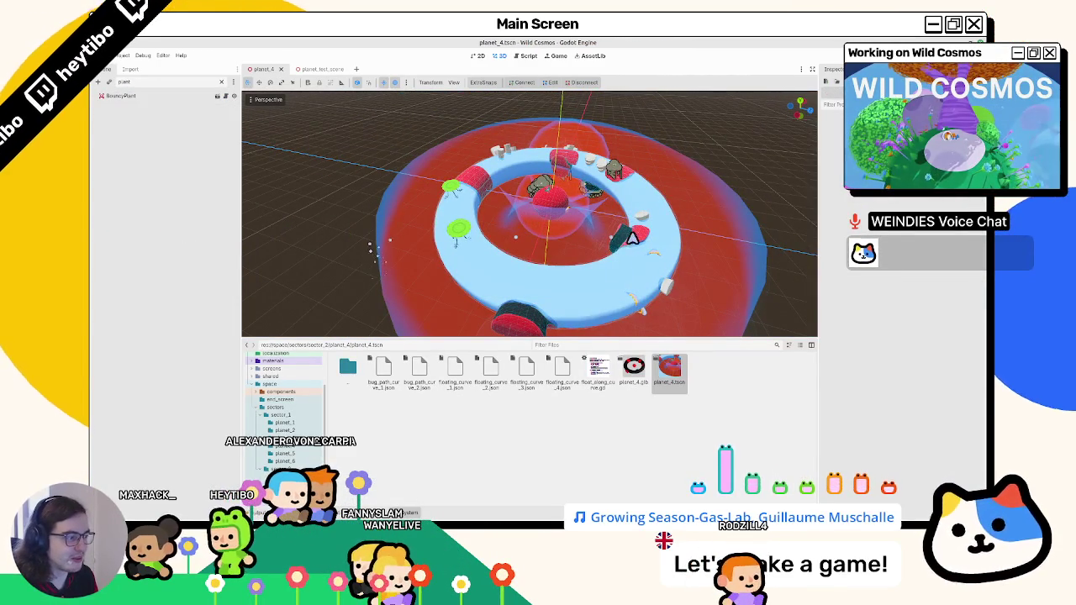
left_click_drag(629, 237, 629, 277)
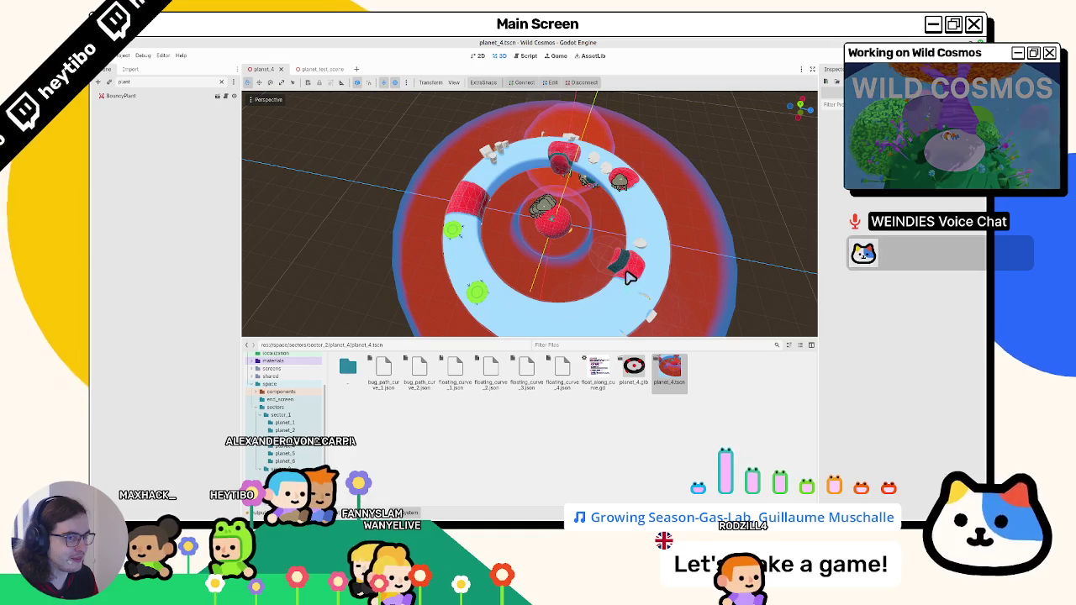
left_click(223, 82)
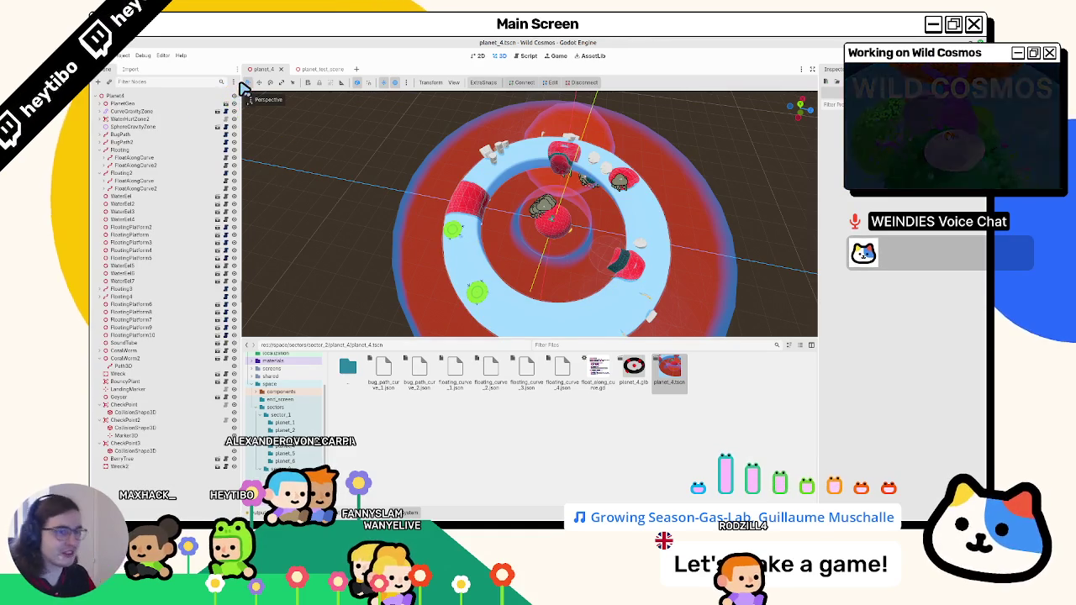
left_click(311, 70)
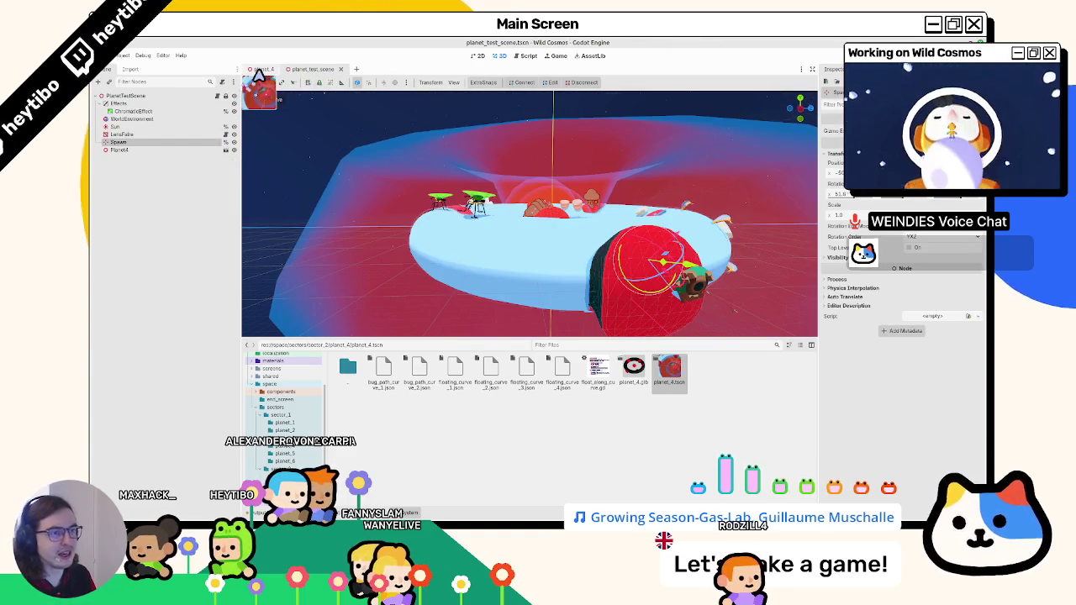
Check the planet test scene, then back in planet_4 select PlanetMesh under PlanetGen.
left_click(260, 71)
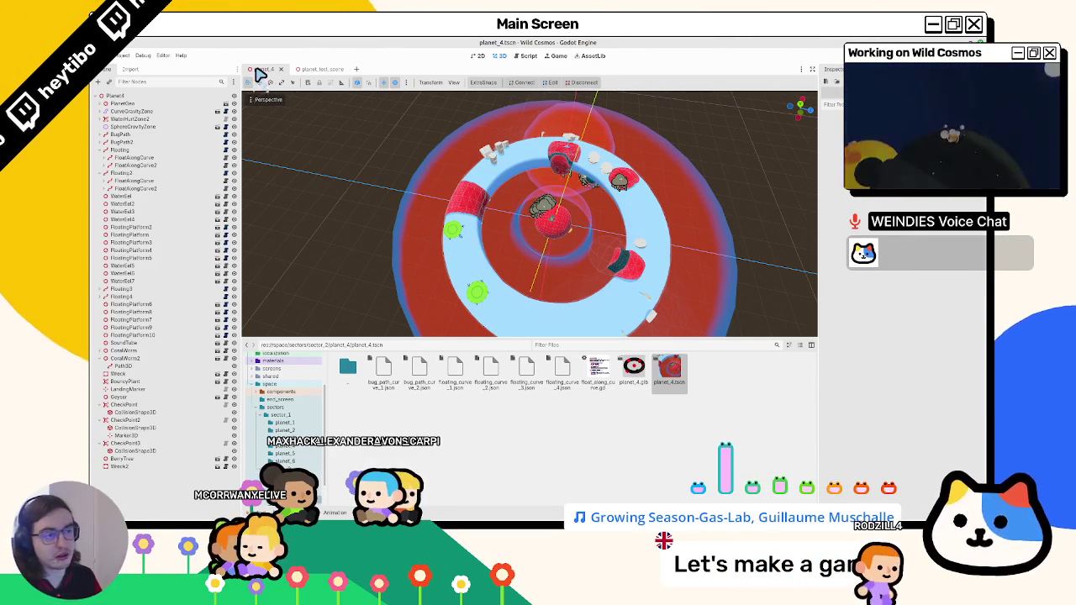
left_click(311, 69)
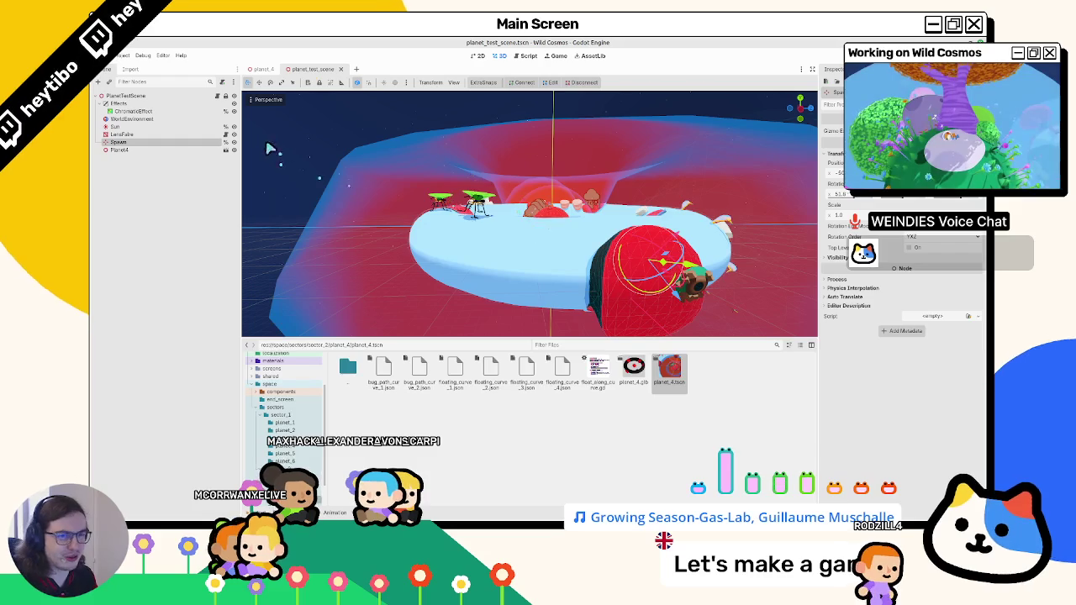
left_click(263, 69)
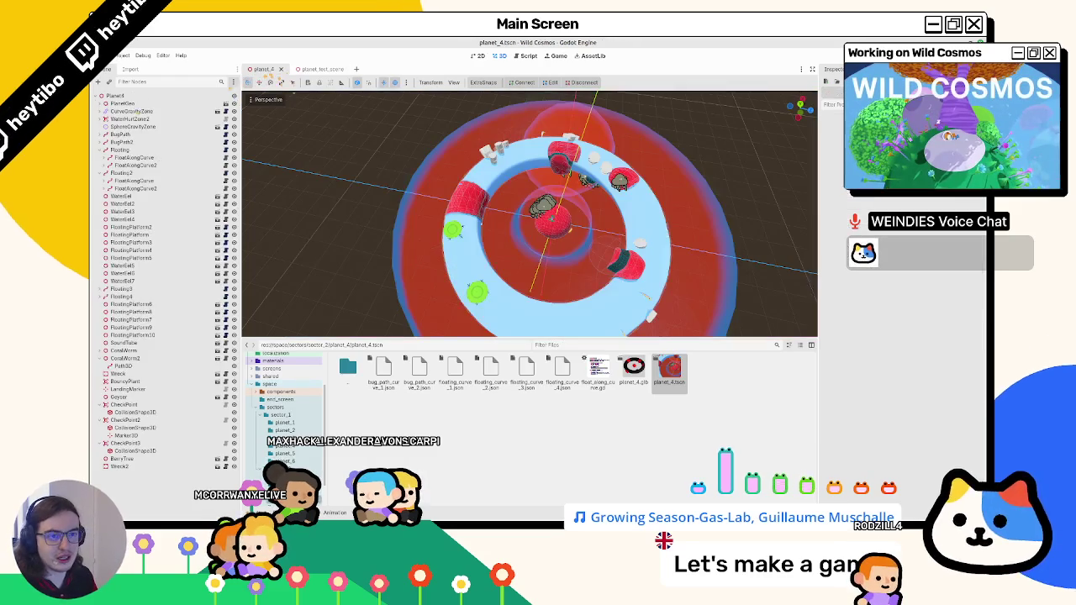
left_click(105, 104)
left_click(172, 111)
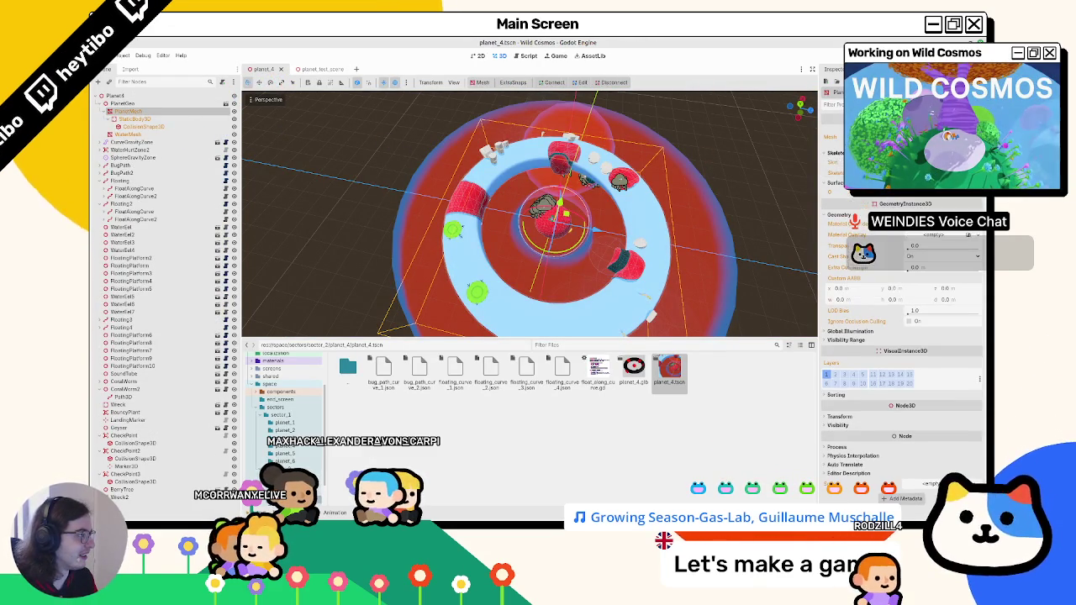
left_click(923, 239)
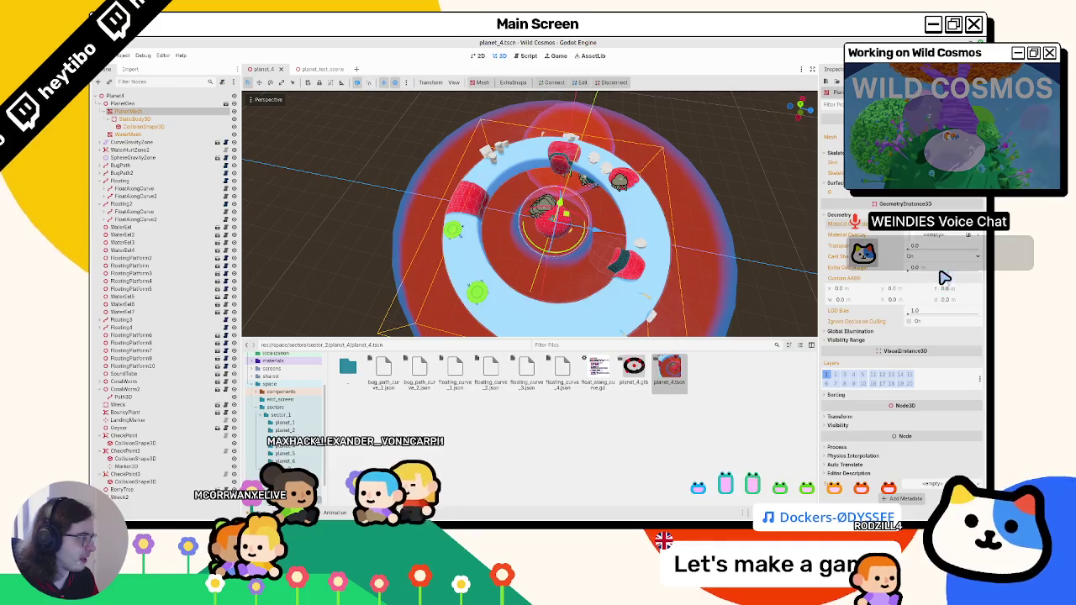
Load the checkered placeholder material onto PlanetMesh, then search 'water' materials for WaterMesh.
left_click(939, 273)
key("Return")
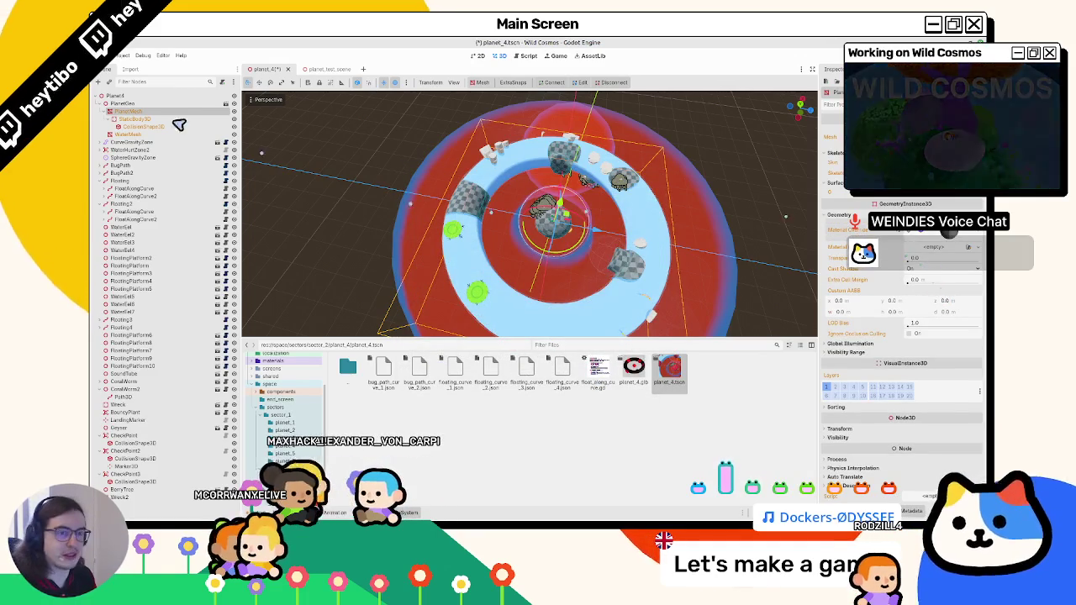
left_click(143, 135)
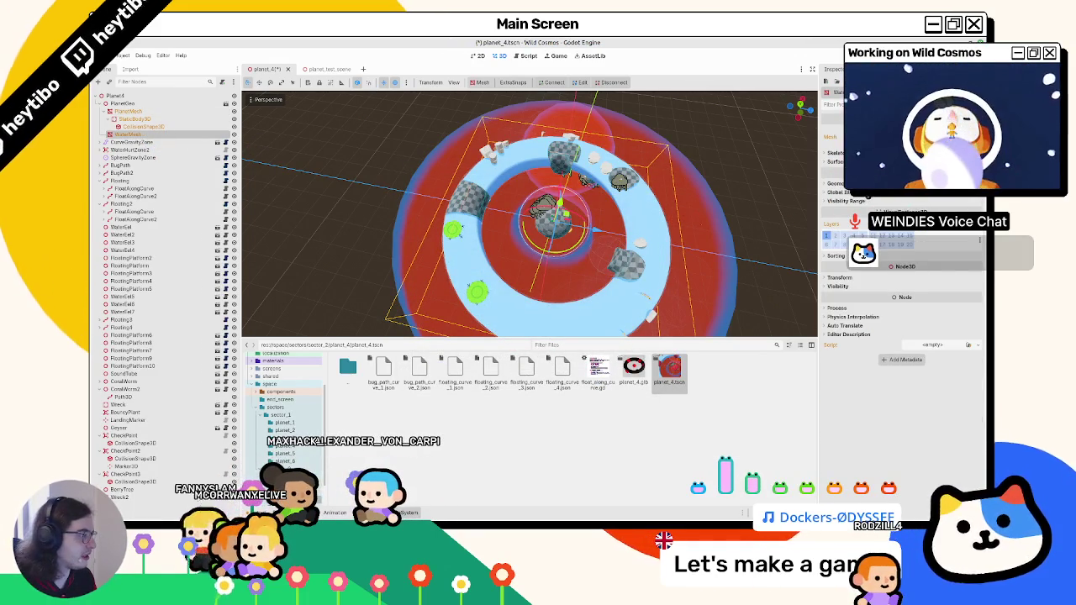
left_click(837, 183)
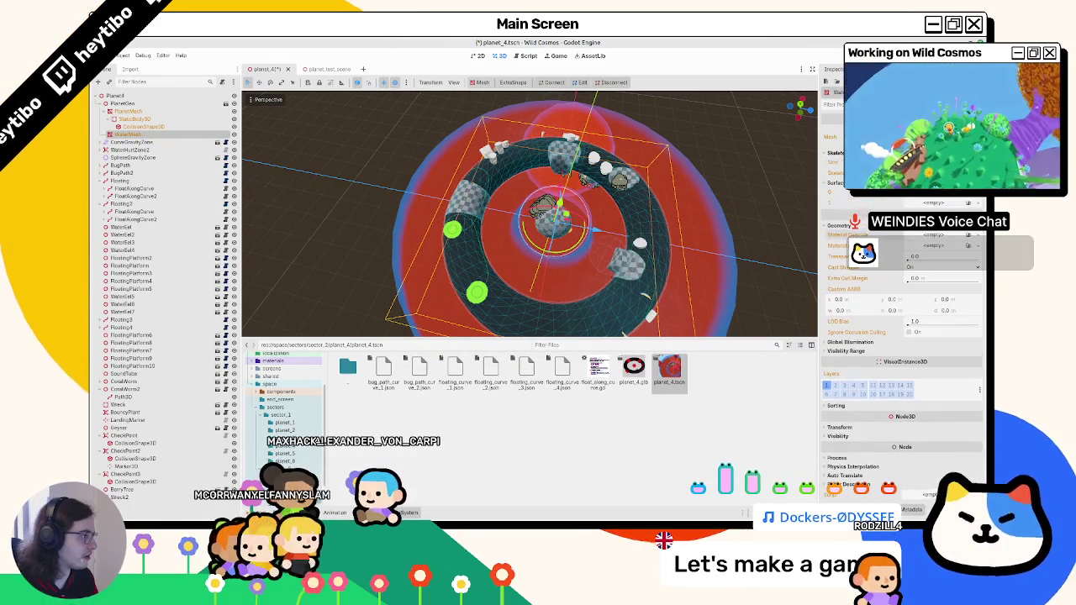
left_click(920, 204)
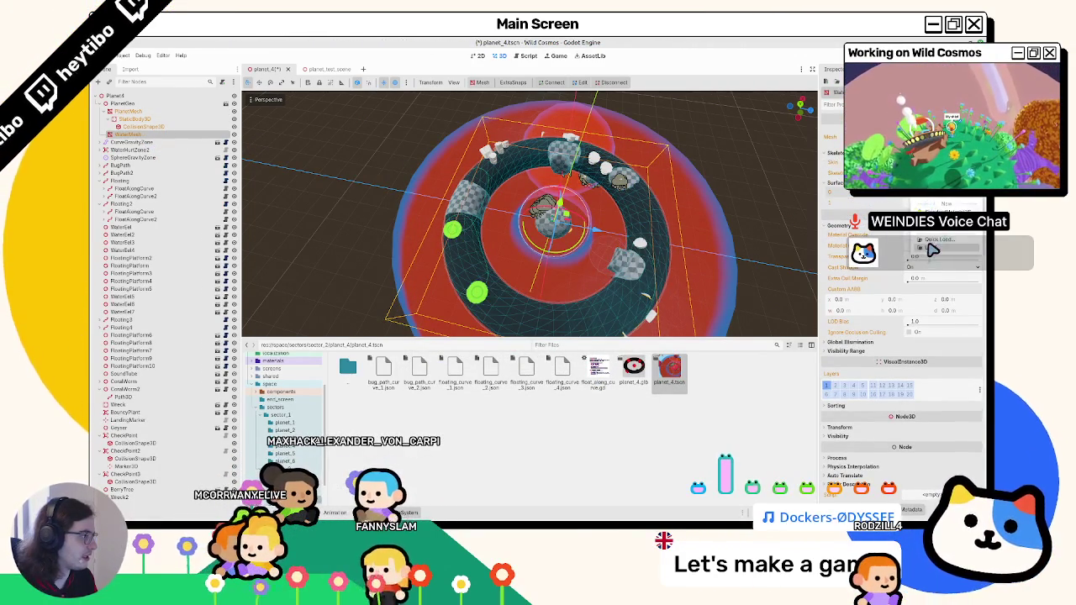
left_click(933, 250)
type("water")
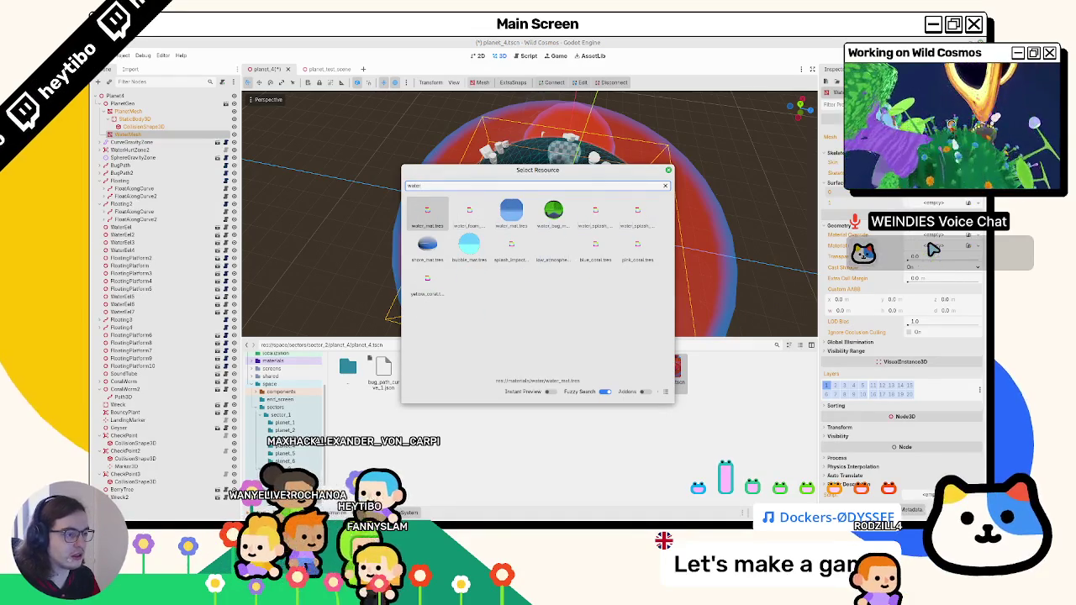
key("Down")
key("Right")
key("Up")
key("Right")
key("Return")
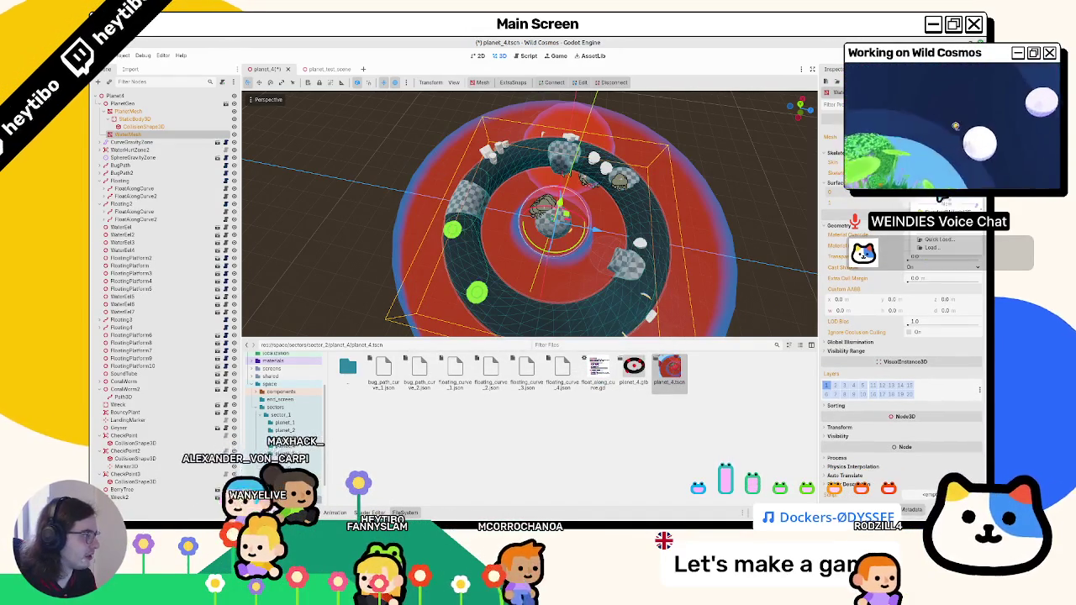
Assign water_mat to WaterMesh's material slot via a 'water' Quick Load search.
left_click(948, 247)
type("water")
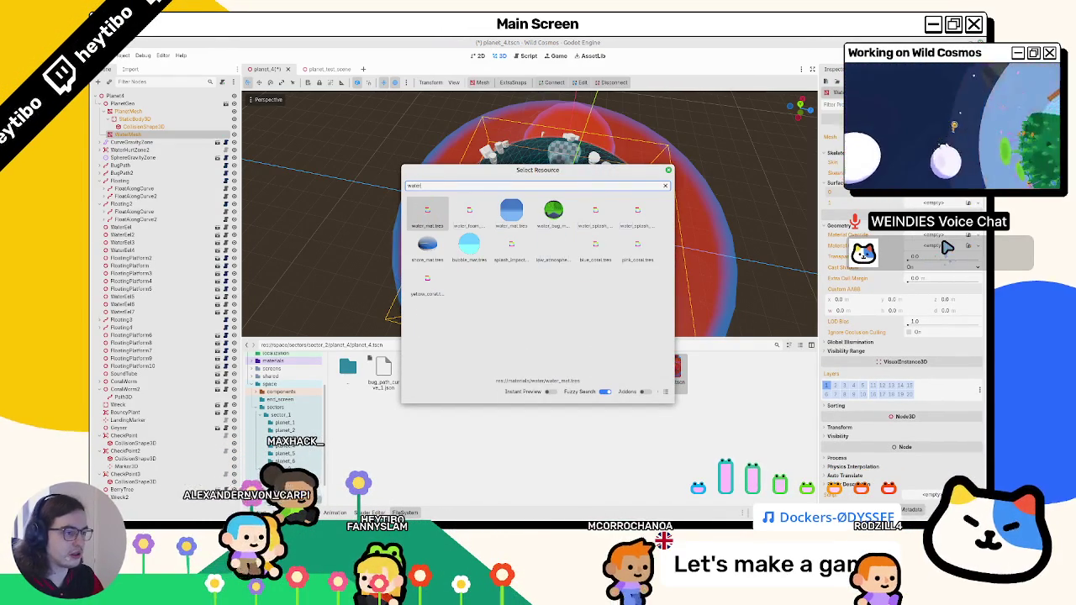
key("Return")
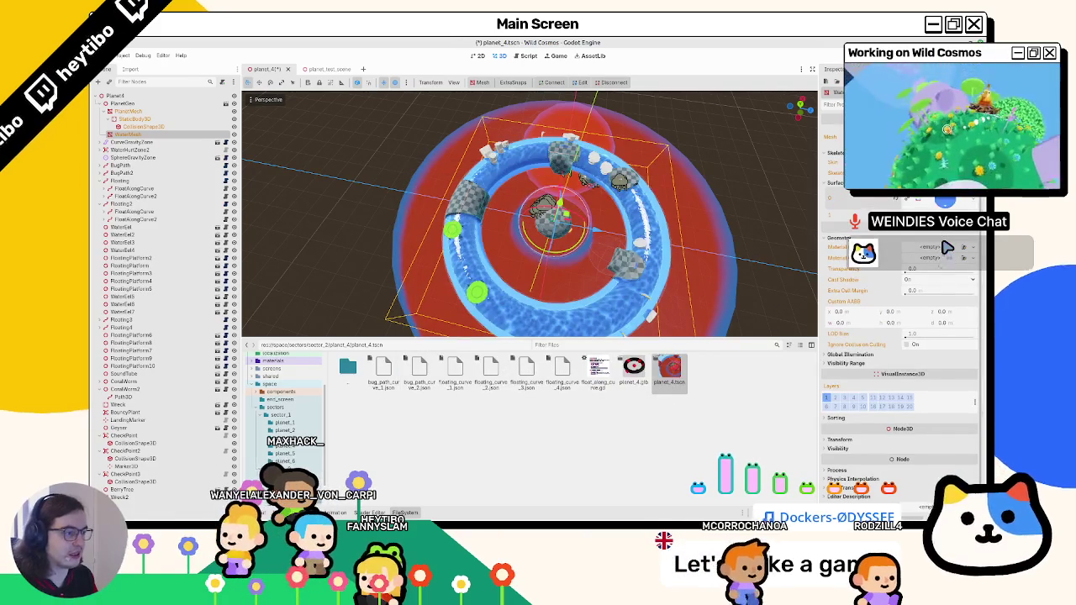
mouse_move(652, 210)
left_mouse_down()
mouse_move(632, 193)
mouse_move(589, 219)
mouse_move(608, 224)
mouse_move(547, 238)
mouse_move(620, 240)
mouse_move(631, 291)
mouse_move(580, 269)
mouse_move(577, 291)
mouse_move(663, 244)
mouse_move(635, 229)
mouse_move(473, 226)
mouse_move(523, 238)
mouse_move(547, 231)
mouse_move(551, 243)
mouse_move(591, 231)
mouse_move(538, 234)
left_mouse_up()
scroll(632, 192, "up", 5)
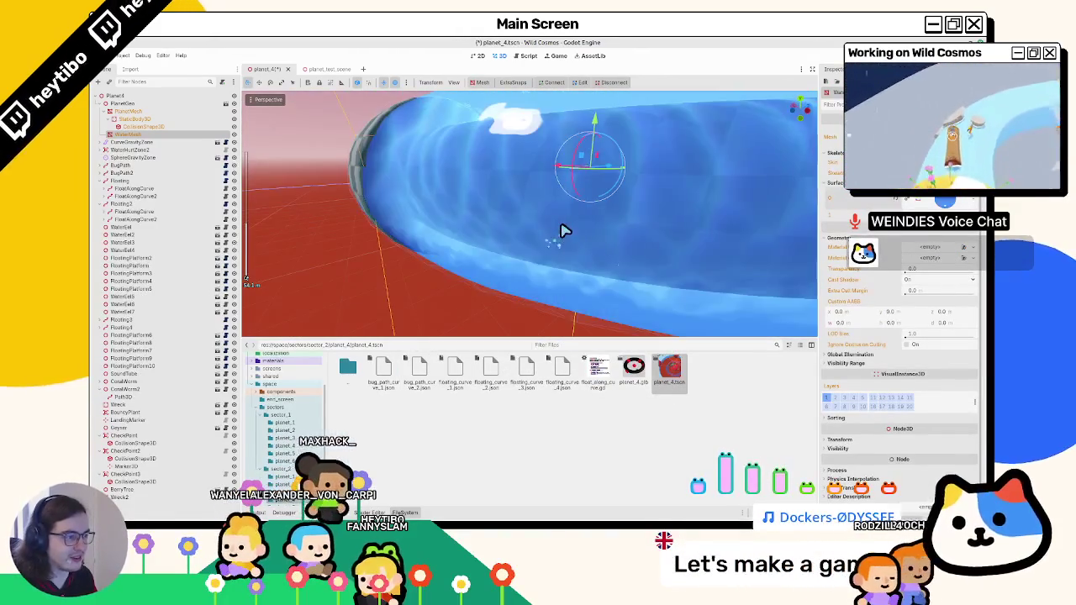
scroll(565, 231, "down", 5)
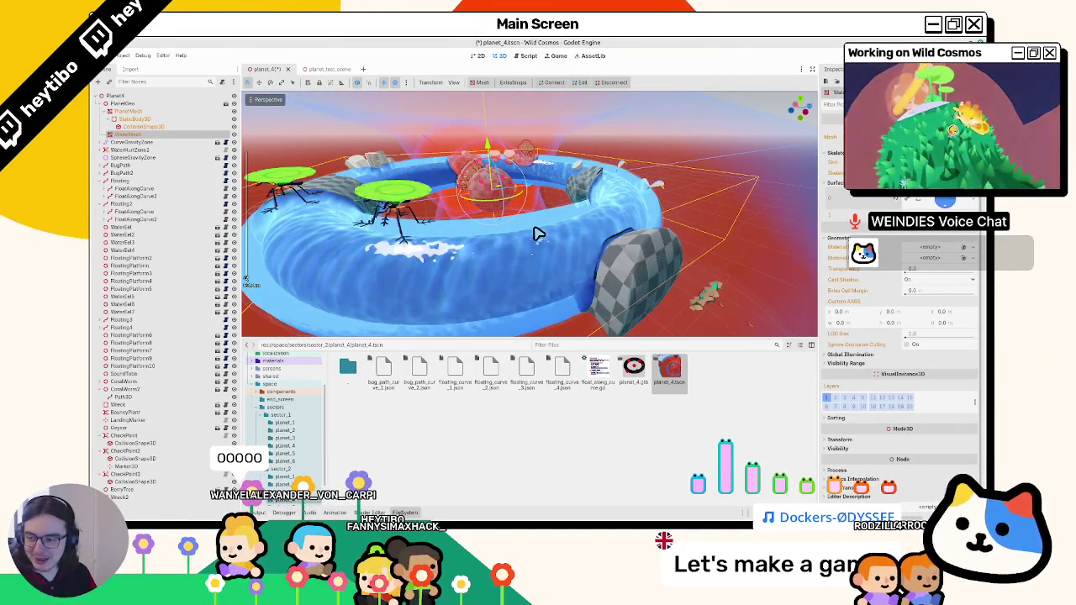
mouse_move(553, 213)
left_mouse_down()
mouse_move(514, 221)
mouse_move(617, 224)
mouse_move(607, 226)
left_mouse_up()
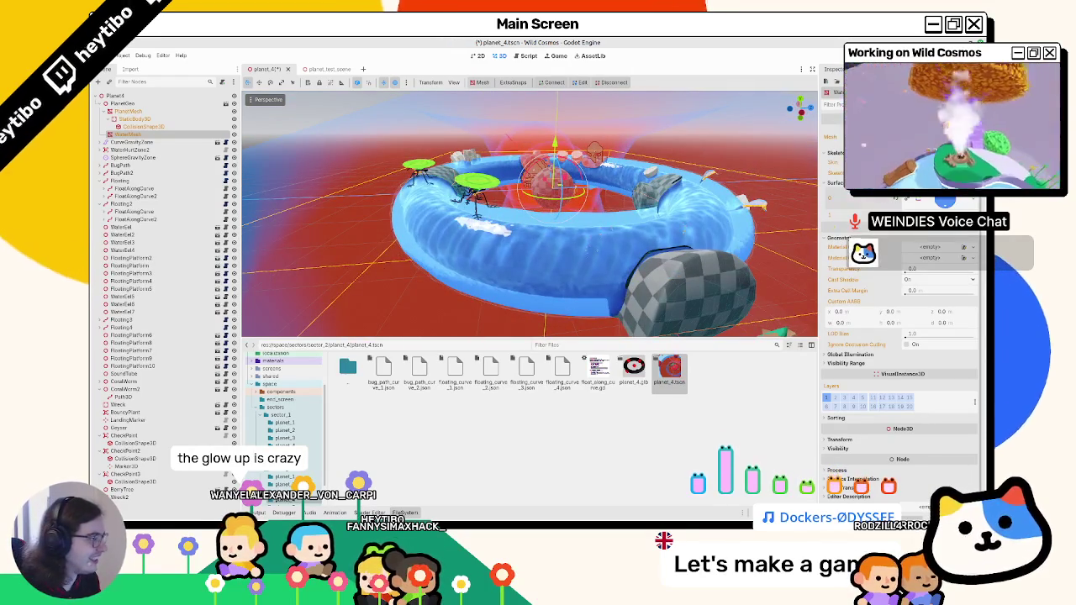
left_click(963, 247)
left_click(938, 269)
type("water")
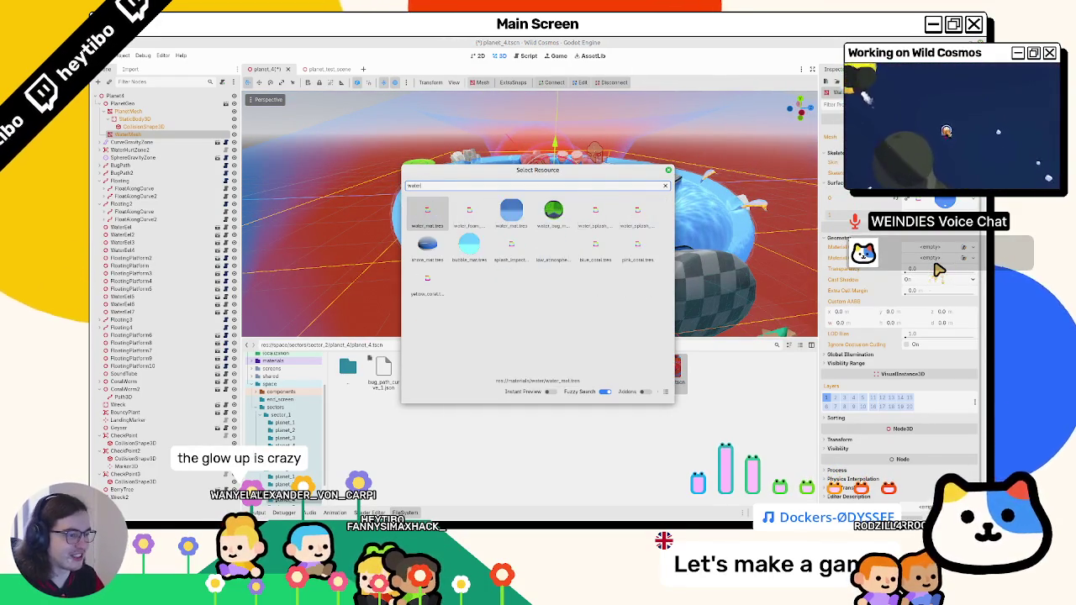
Apply water_foam_mat to the WaterMesh ring through a 'water' Quick Load search.
key("Return")
mouse_move(629, 239)
left_mouse_down()
mouse_move(577, 221)
mouse_move(505, 232)
left_mouse_up()
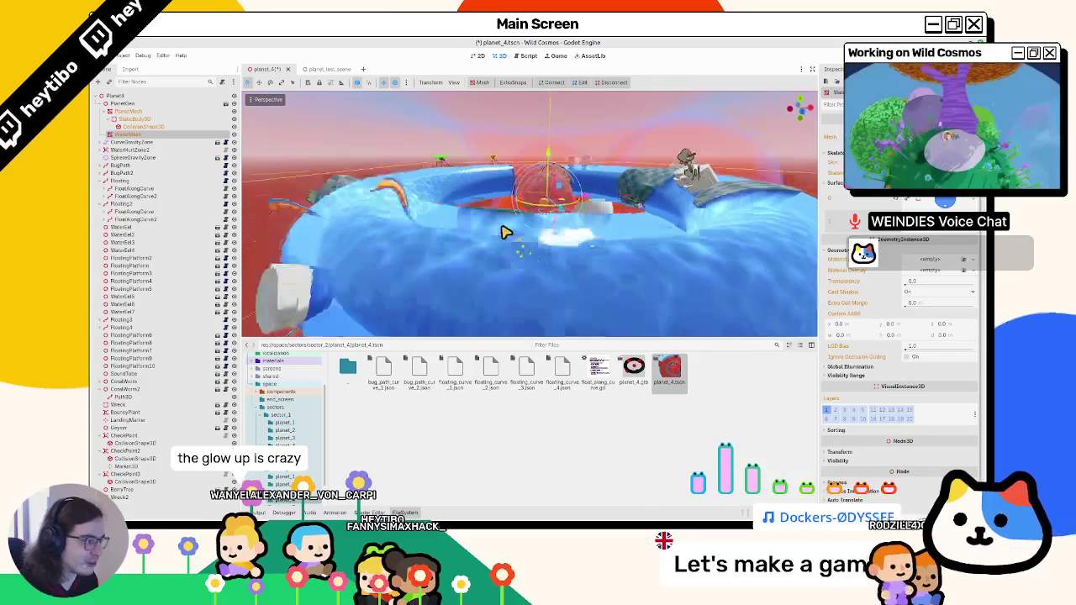
left_click(963, 248)
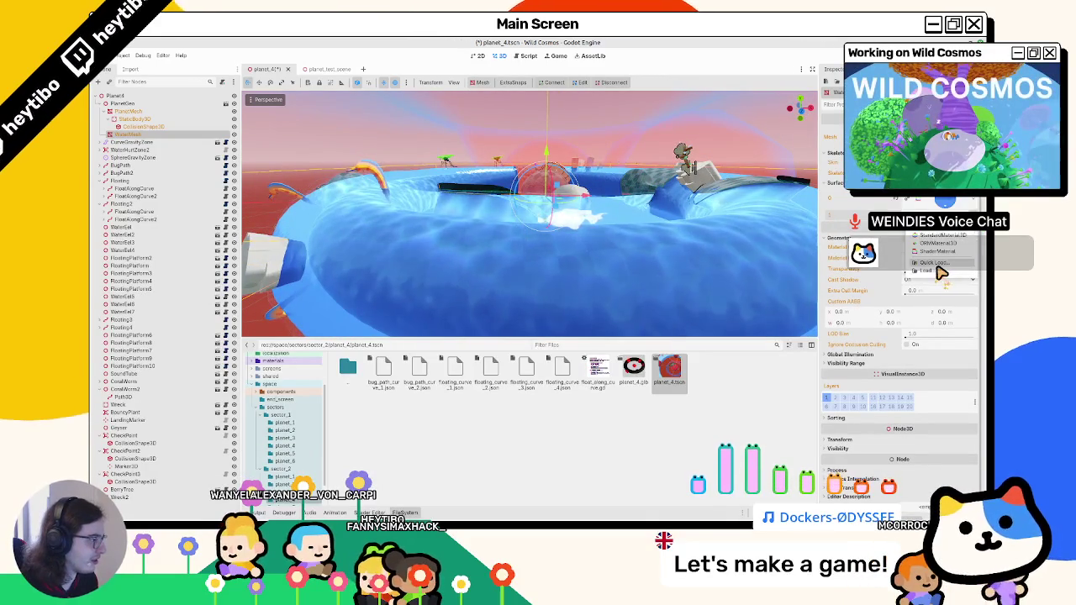
left_click(935, 263)
type("water_")
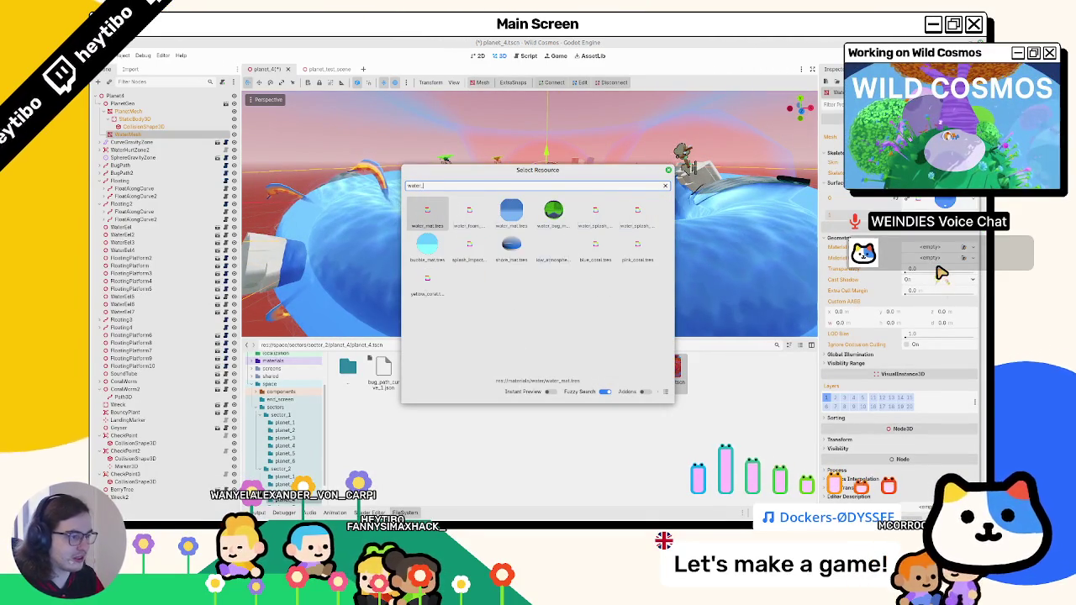
key("Return")
mouse_move(755, 213)
left_mouse_down()
mouse_move(516, 243)
mouse_move(572, 243)
mouse_move(560, 270)
mouse_move(392, 242)
mouse_move(379, 256)
mouse_move(253, 262)
mouse_move(750, 166)
mouse_move(718, 194)
left_mouse_up()
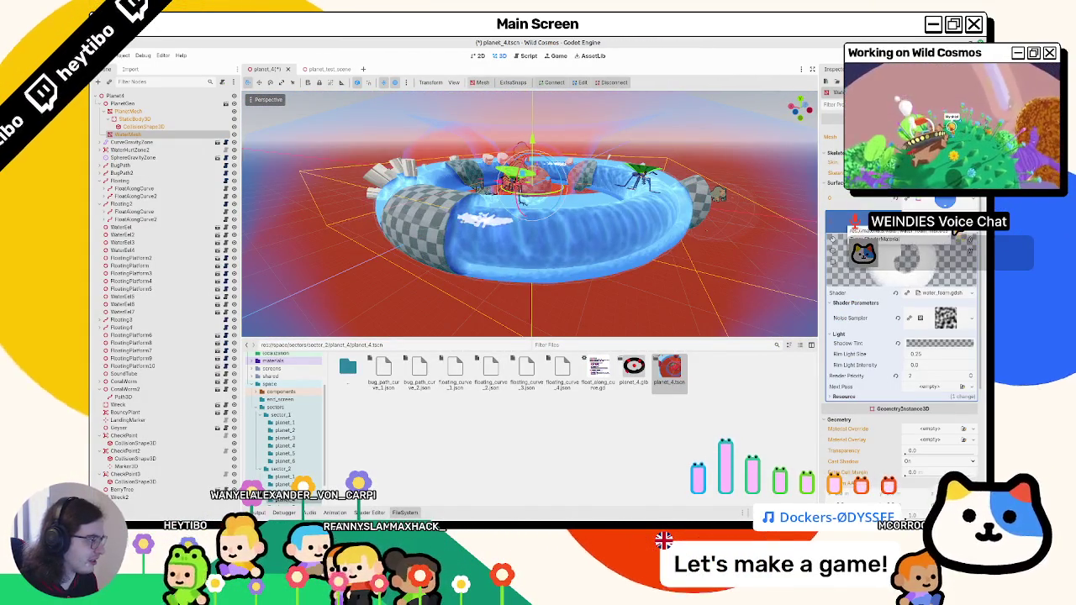
scroll(850, 233, "down", 4)
mouse_move(626, 287)
left_mouse_down()
mouse_move(636, 294)
mouse_move(666, 226)
mouse_move(589, 253)
mouse_move(550, 283)
mouse_move(589, 277)
left_mouse_up()
Open water.gdshader and compare the water and water foam material parameters in the Inspector.
left_click(952, 206)
left_click(952, 206)
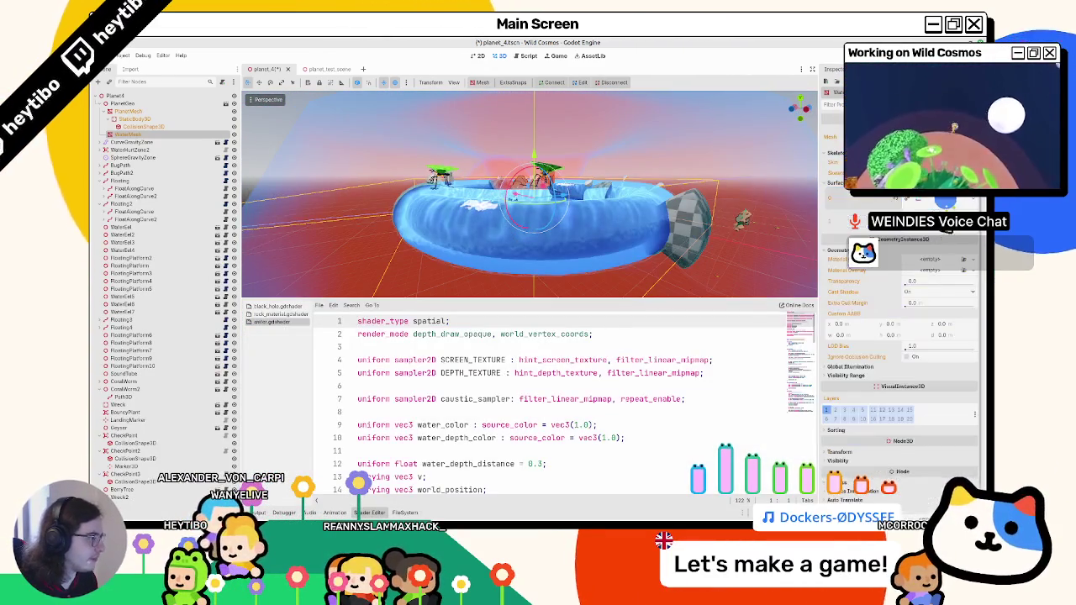
left_click(943, 240)
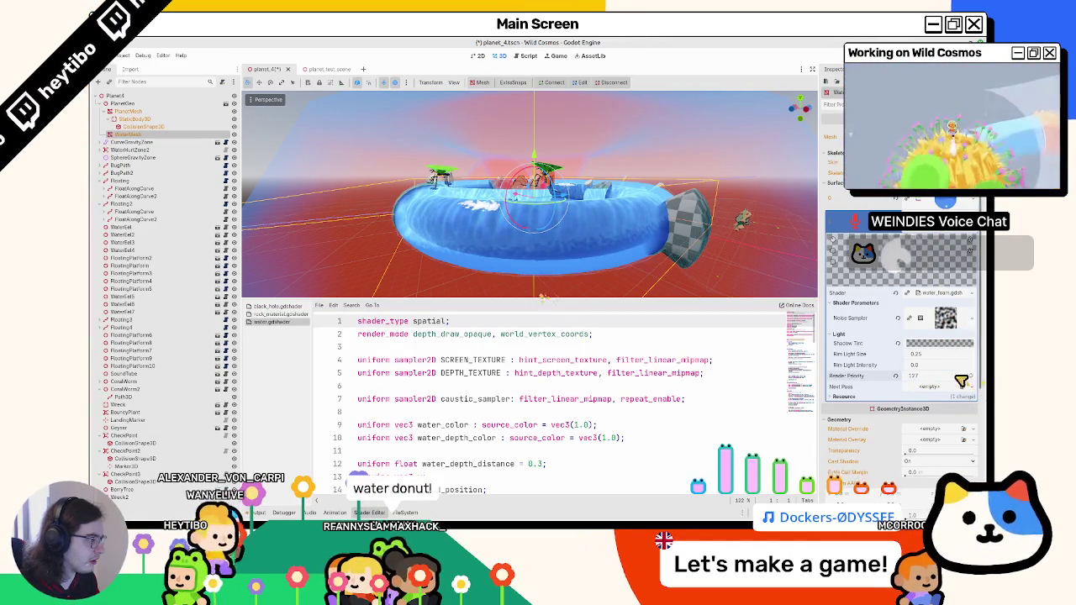
left_click(938, 208)
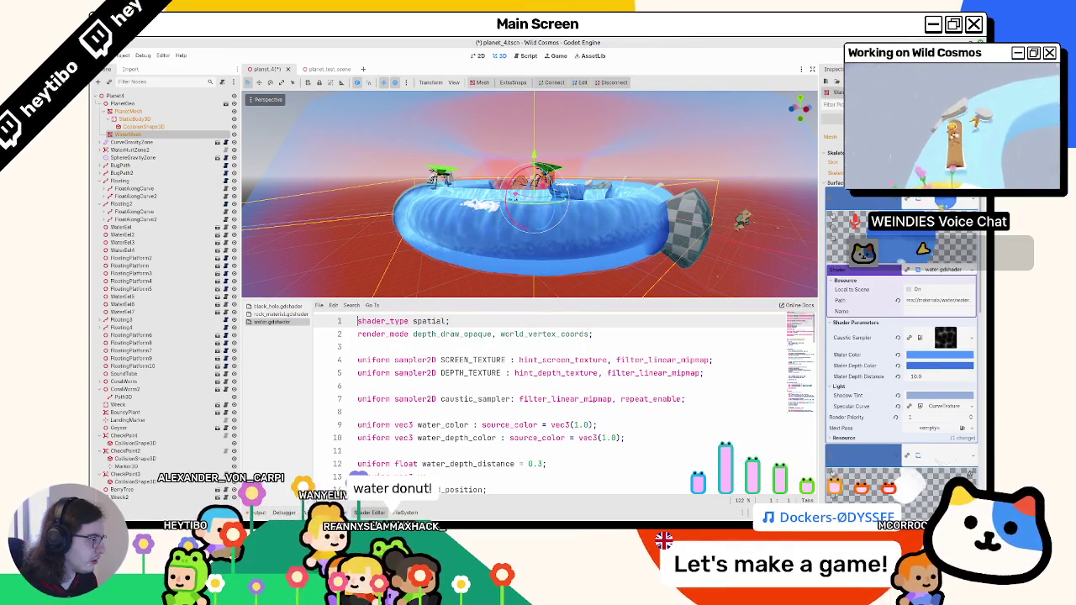
left_click(958, 327)
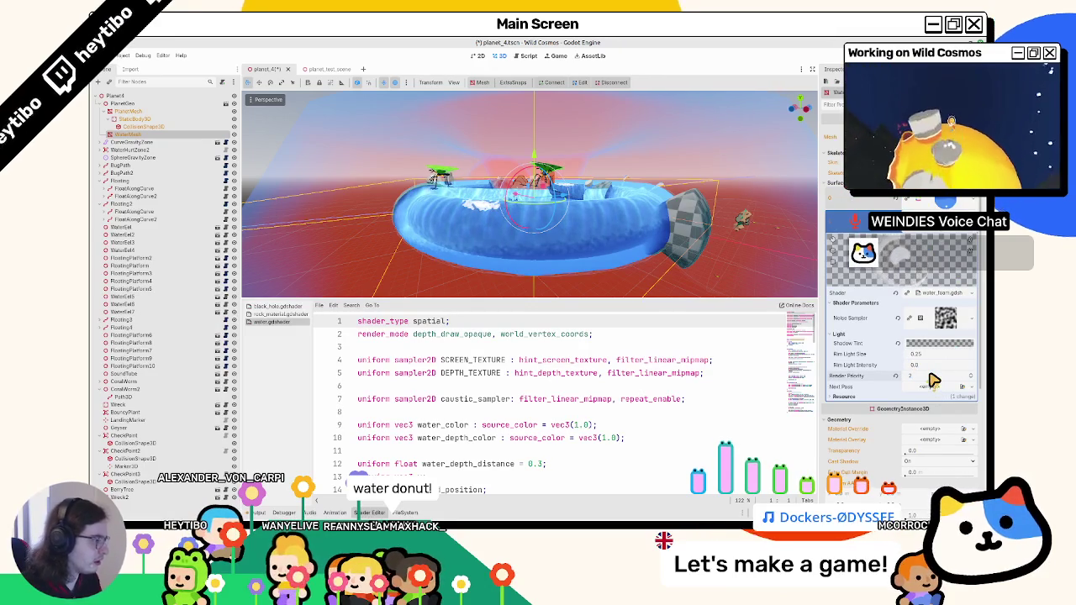
mouse_move(607, 252)
left_mouse_down()
mouse_move(607, 202)
mouse_move(697, 197)
mouse_move(639, 210)
mouse_move(532, 195)
mouse_move(569, 232)
mouse_move(614, 246)
left_mouse_up()
scroll(607, 202, "up", 3)
Save the planet_4 scene and run planet_test_scene with F6.
key("ctrl+s")
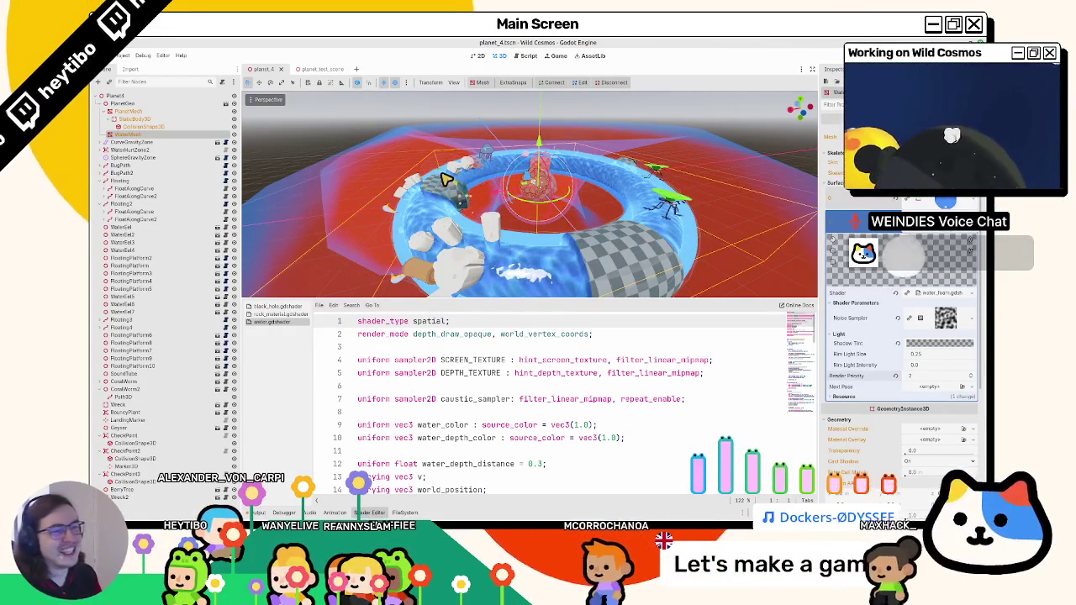
left_click_drag(644, 202, 299, 170)
left_click(313, 69)
key("F6")
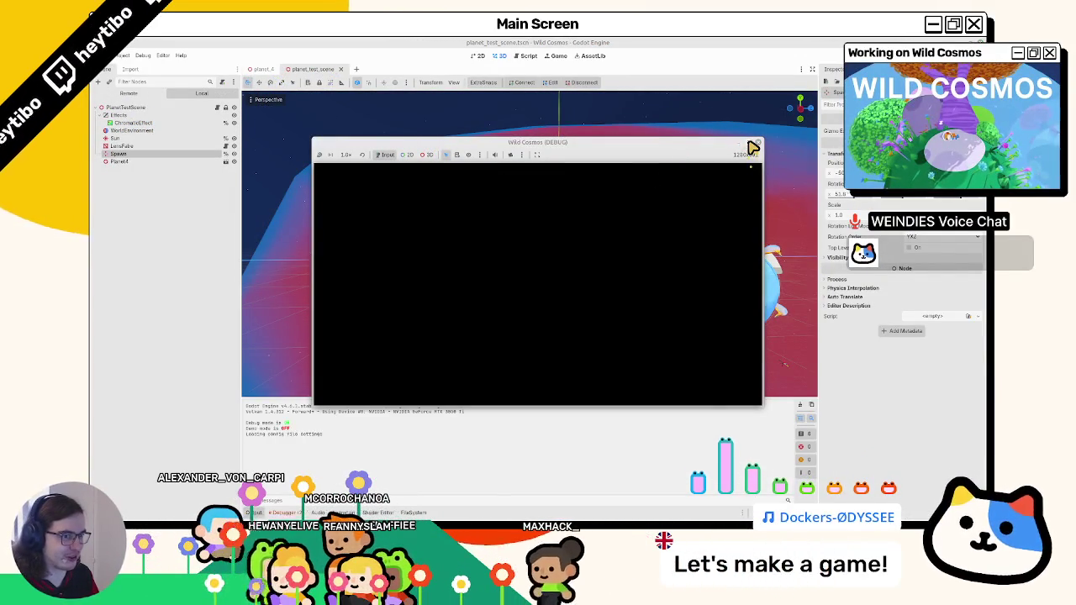
Maximize the game, run the character across the checkered planet and water ring, then stop with F8.
left_click(751, 147)
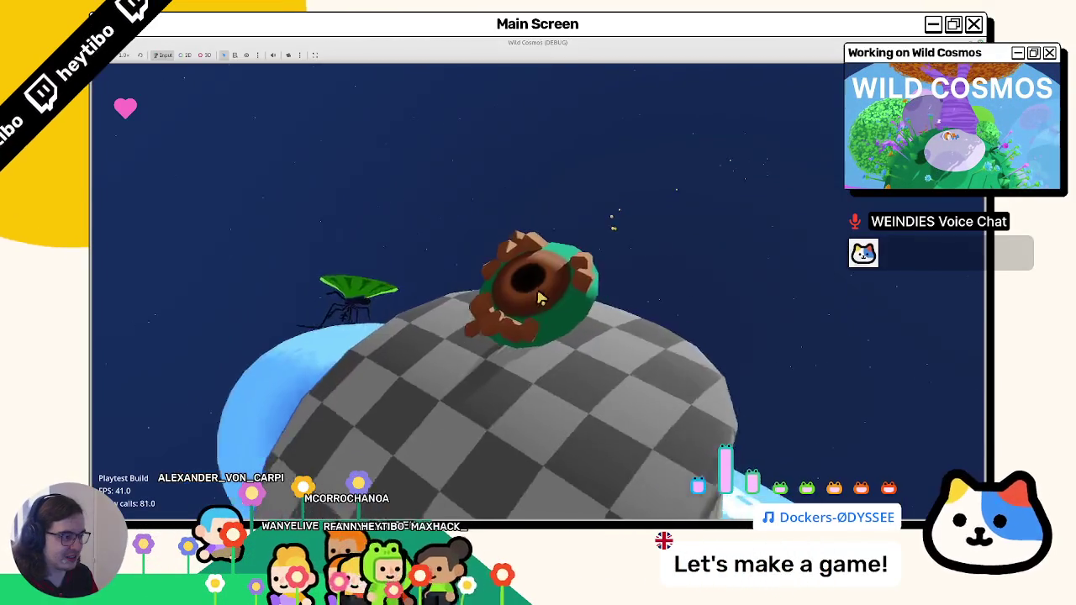
key("w")
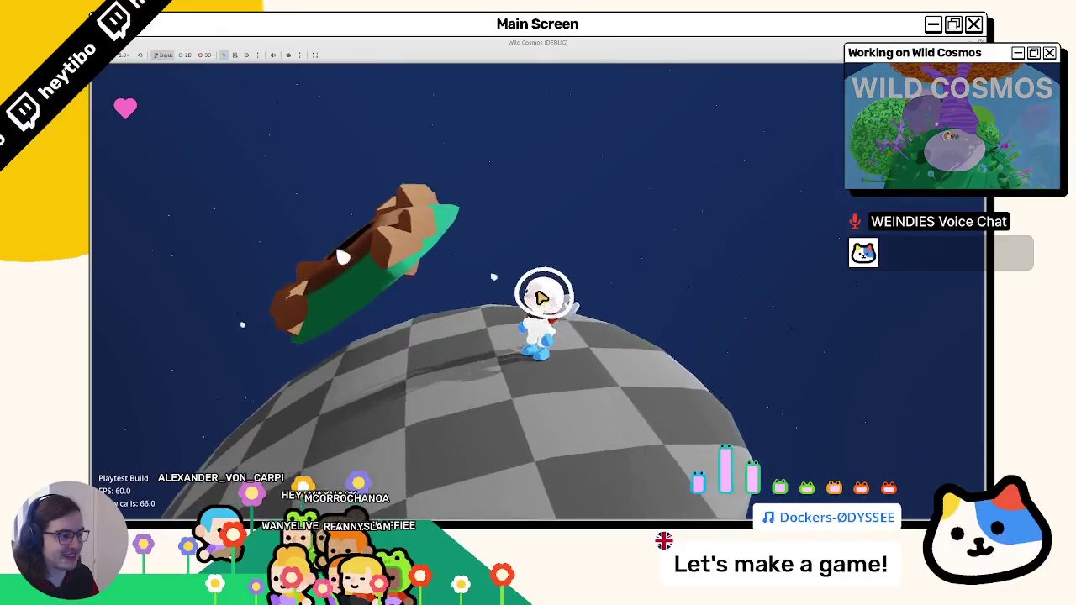
key("w")
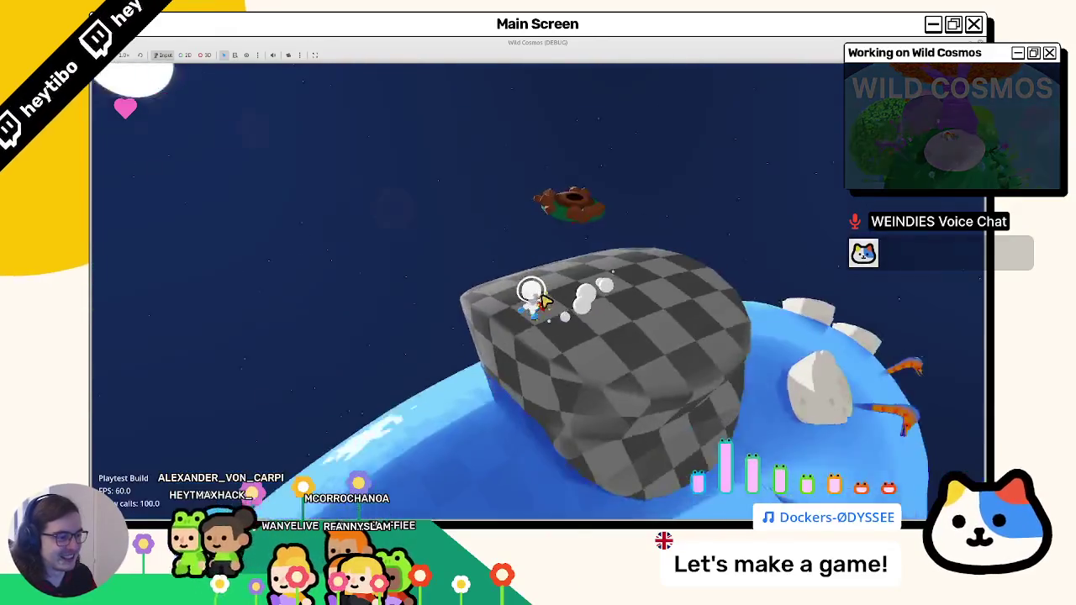
key("w")
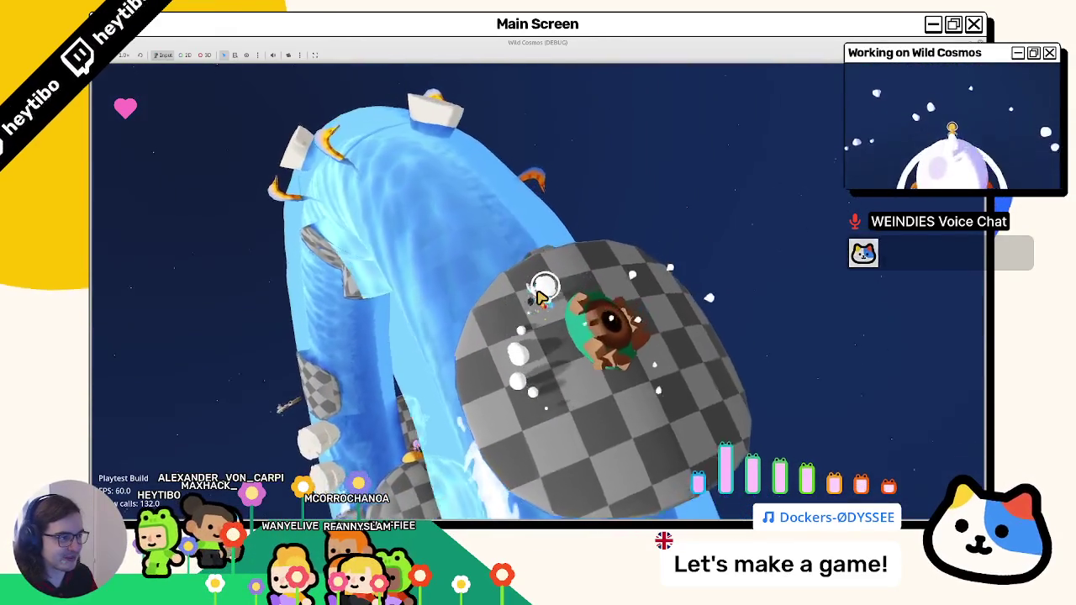
key("w")
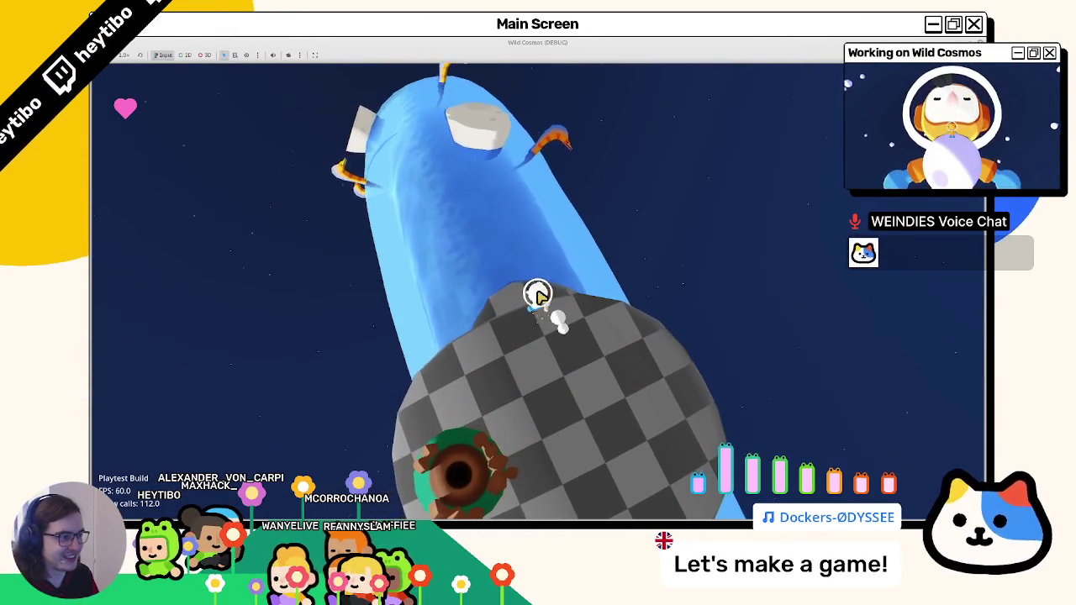
key("w")
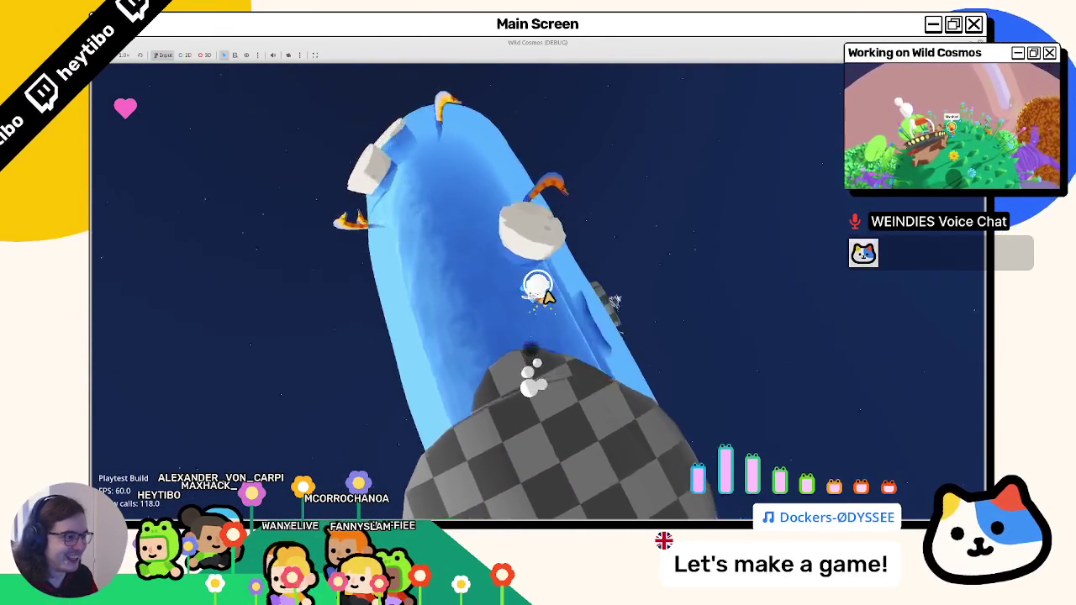
key("w")
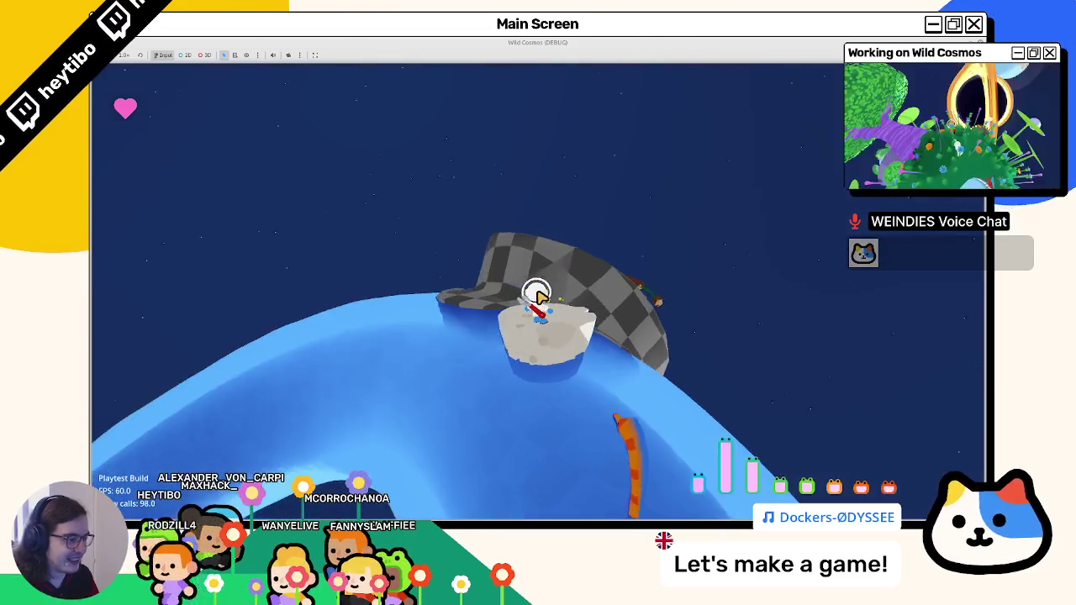
key("w")
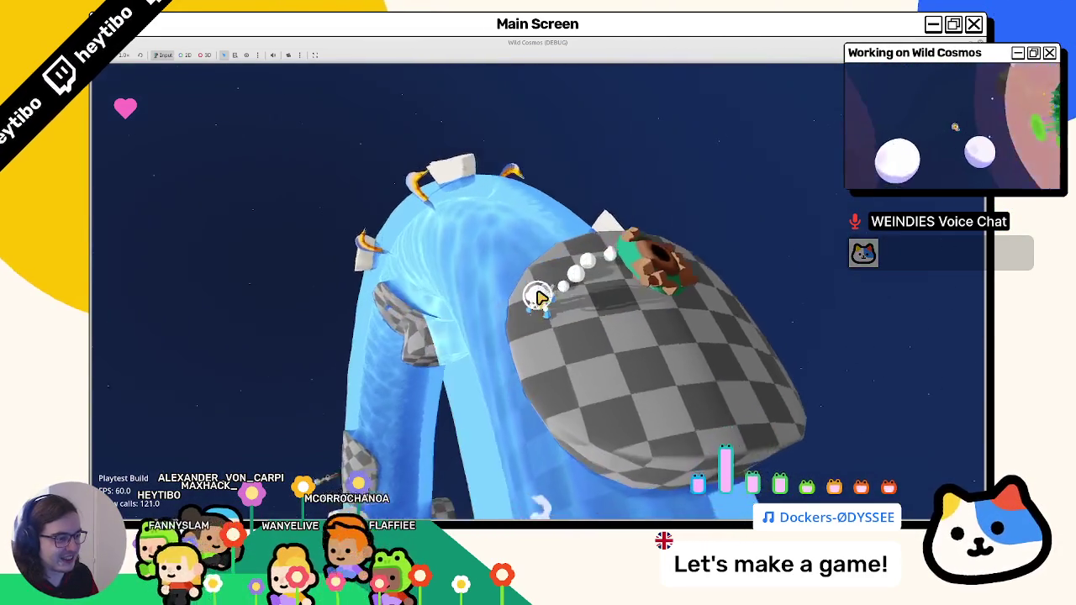
key("w")
key("w")
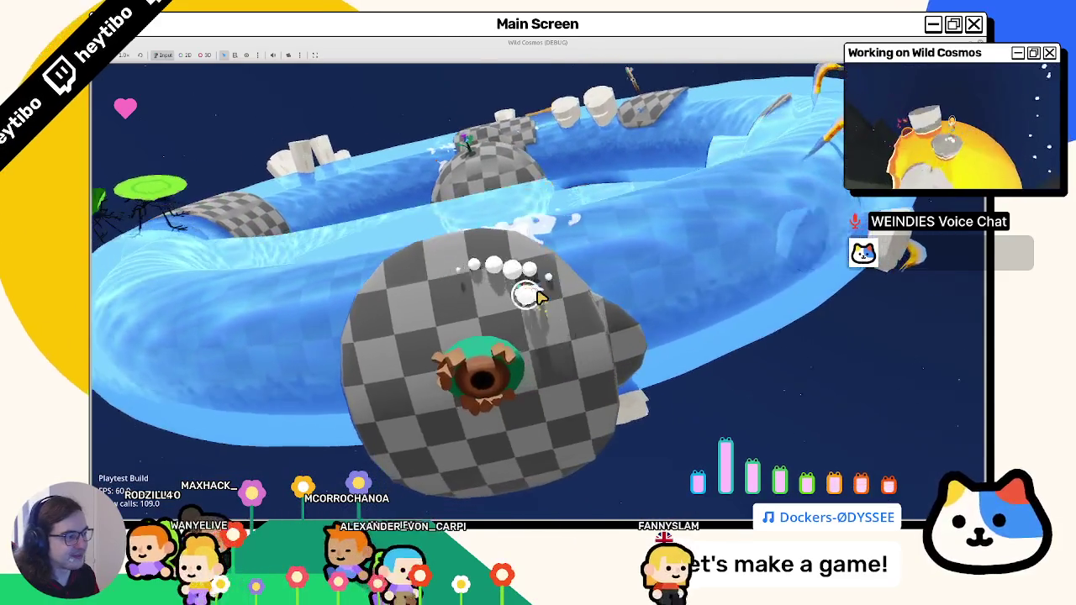
key("w")
key("w")
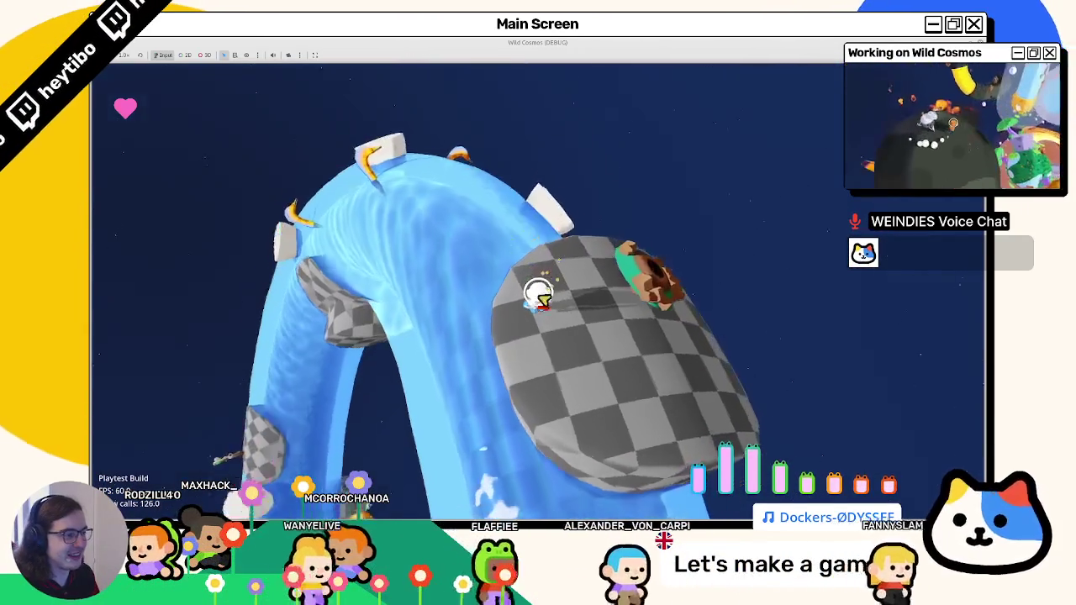
key("super")
key("Escape")
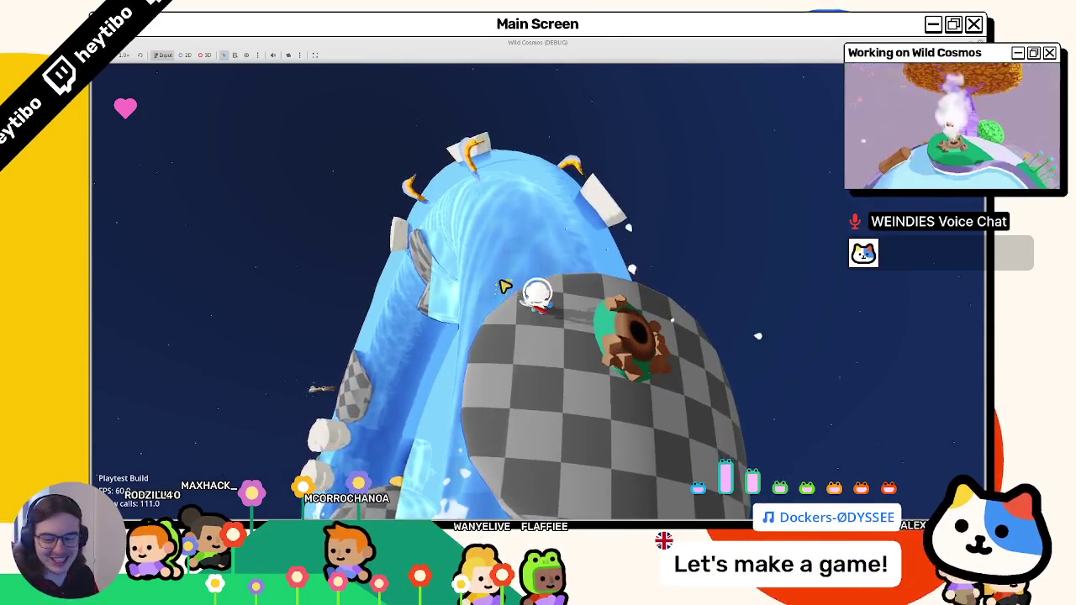
key("super")
key("Escape")
key("w")
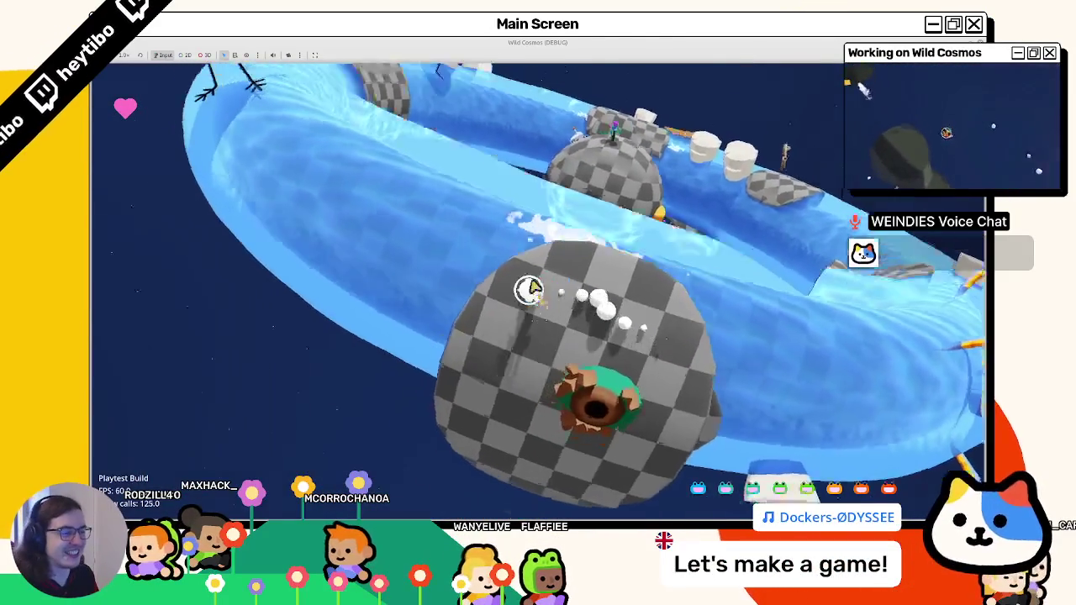
key("w")
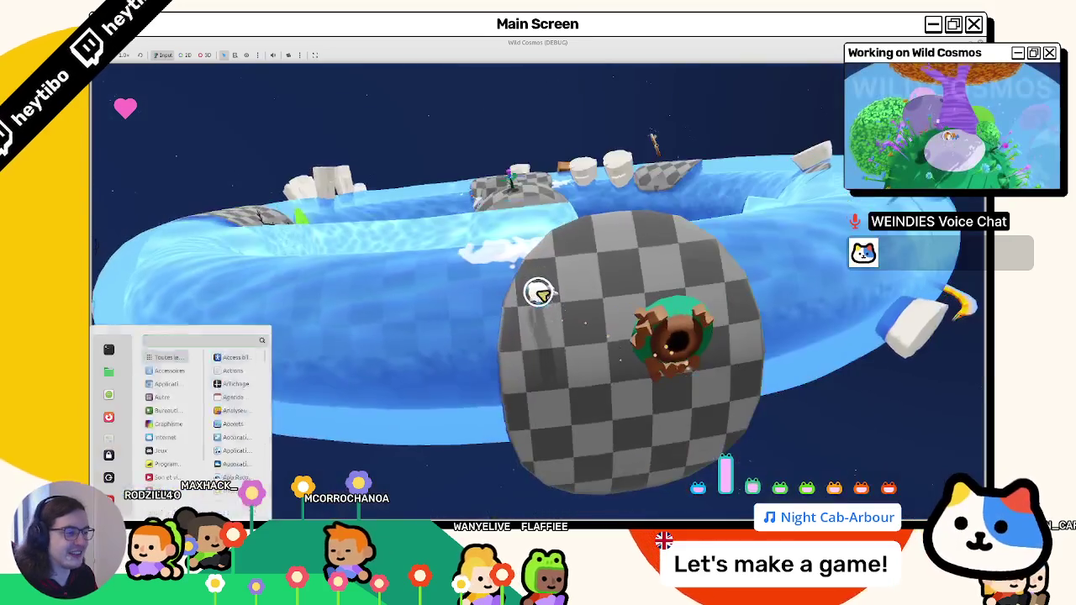
left_click(539, 292)
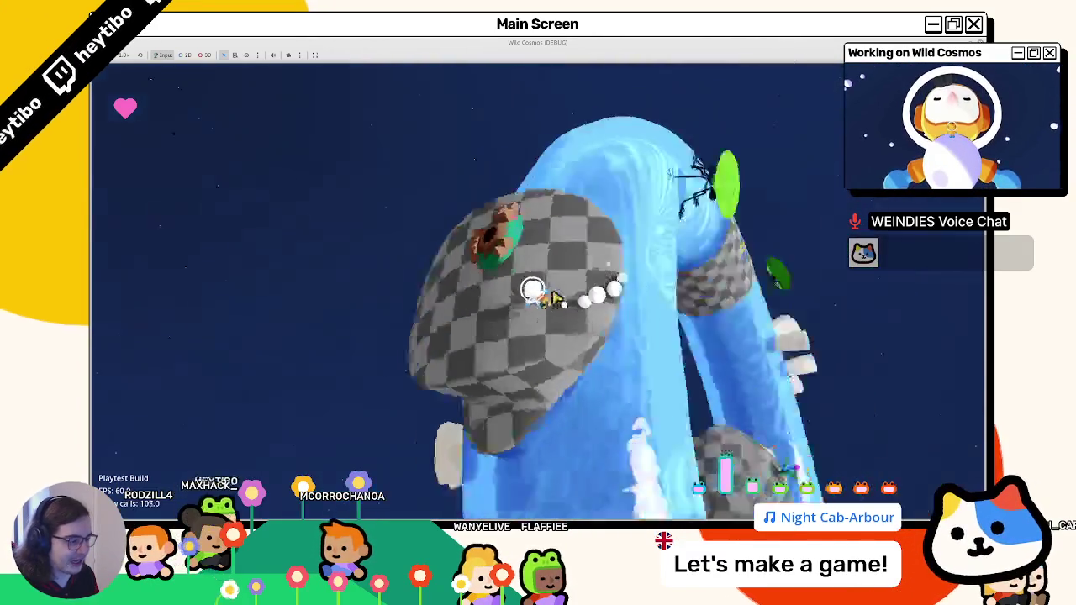
key("F8")
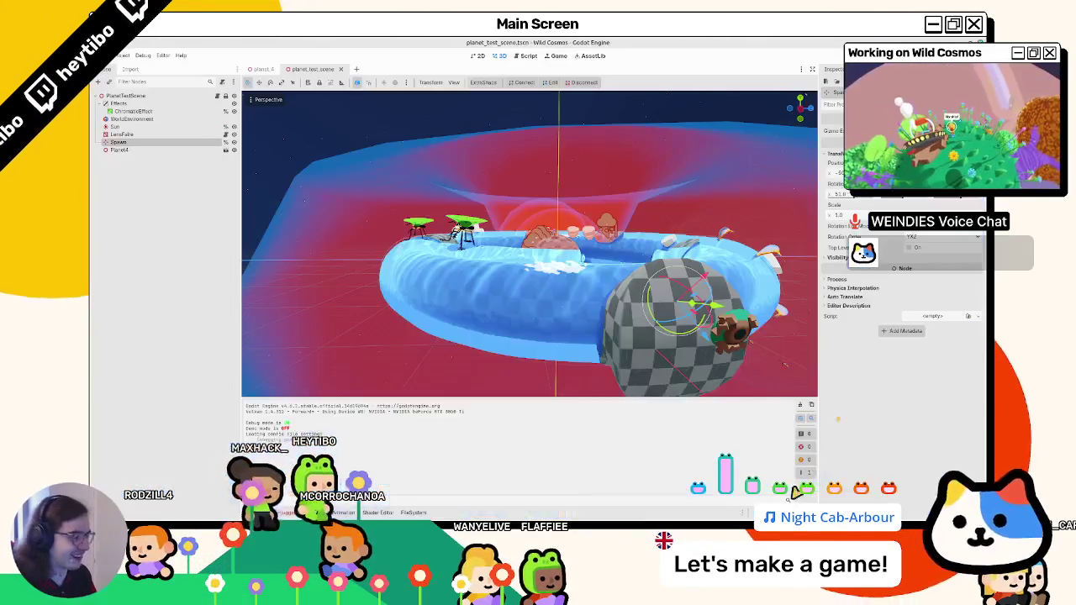
In Blender, hide WaterMesh and set PlanetMesh Col's water Carve Depth to 6.000.
key("alt+Tab")
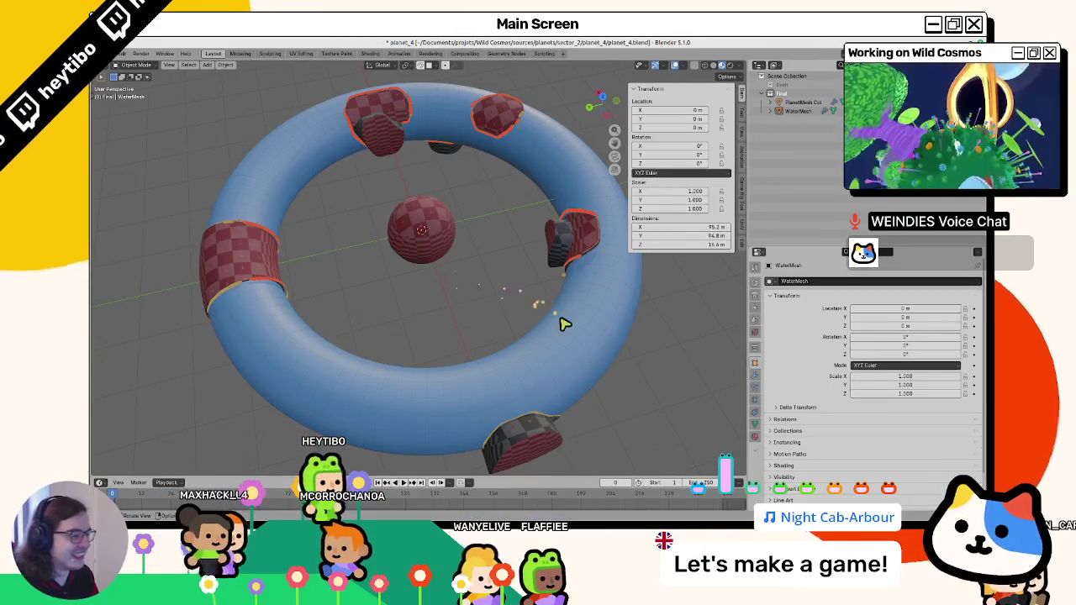
key("h")
left_click(563, 330)
left_click(756, 393)
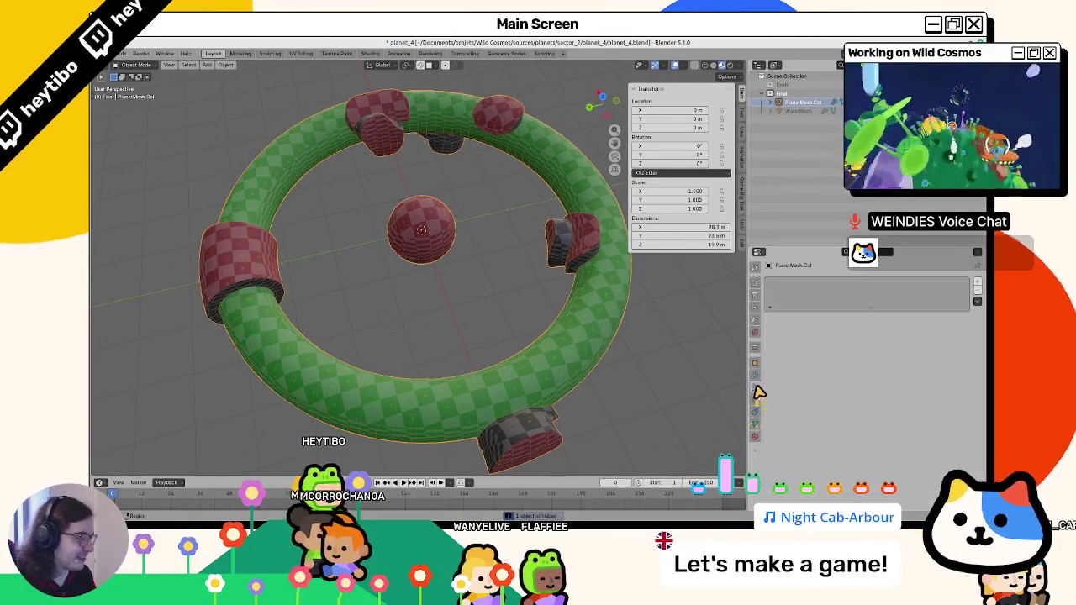
left_click(755, 376)
mouse_move(906, 418)
left_mouse_down()
mouse_move(481, 301)
mouse_move(572, 294)
mouse_move(716, 390)
mouse_move(648, 359)
mouse_move(656, 372)
mouse_move(596, 372)
left_mouse_up()
scroll(589, 370, "up", 2)
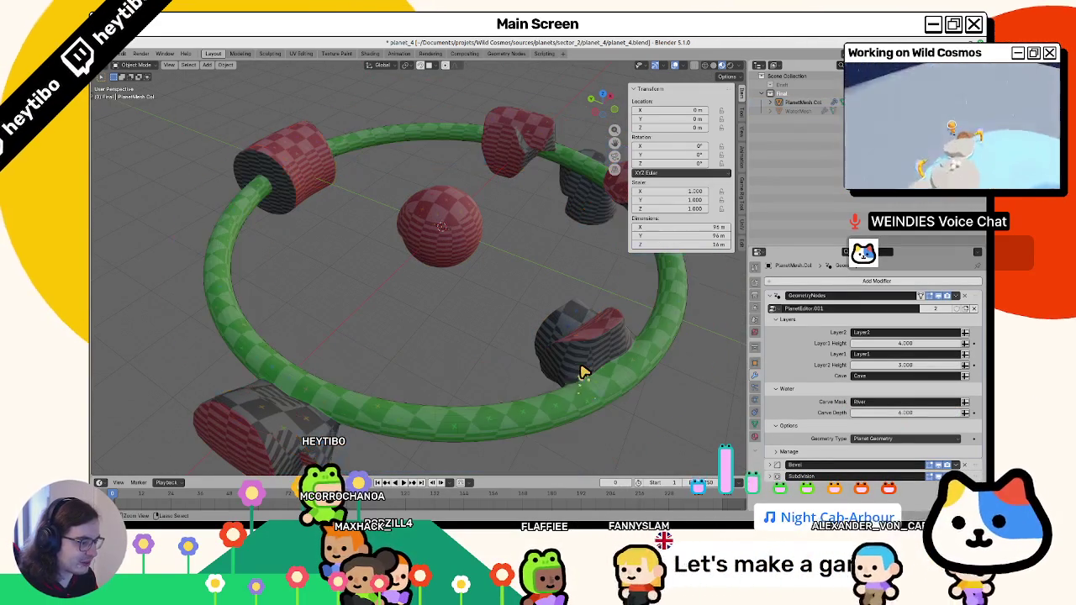
mouse_move(661, 426)
left_mouse_down()
mouse_move(489, 363)
mouse_move(497, 354)
left_mouse_up()
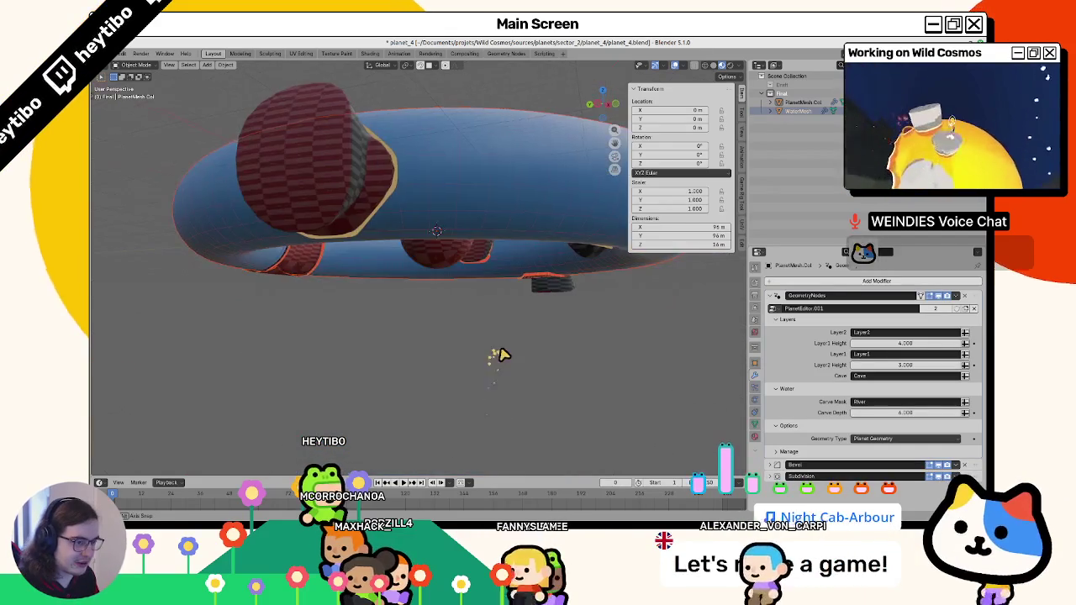
Save the Blender file and overwrite planet_4.glb with a new glTF export.
key("ctrl+s")
left_click(117, 56)
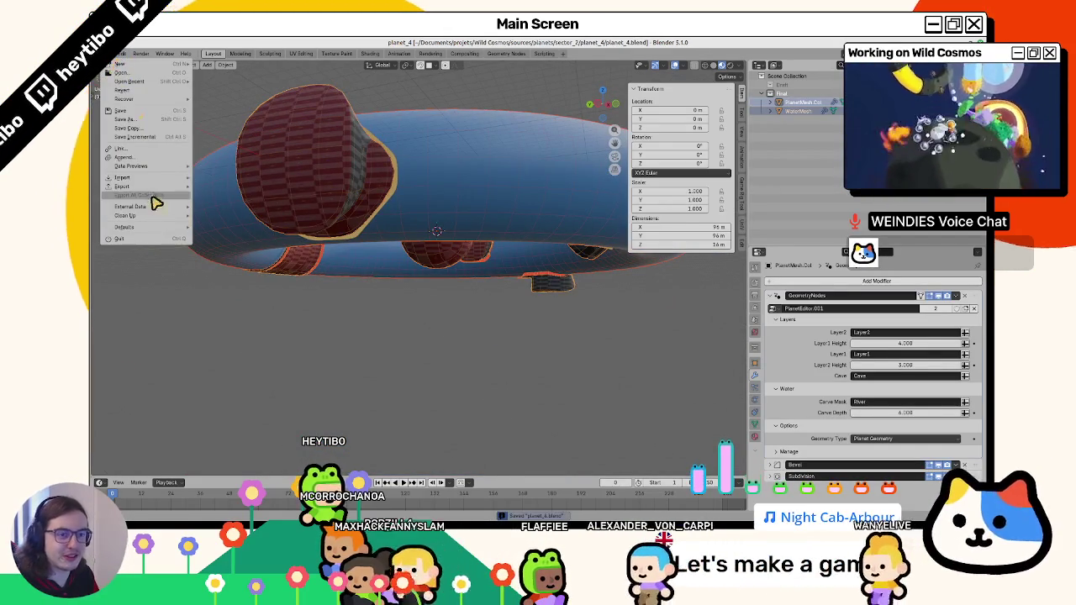
mouse_move(134, 186)
left_click(244, 271)
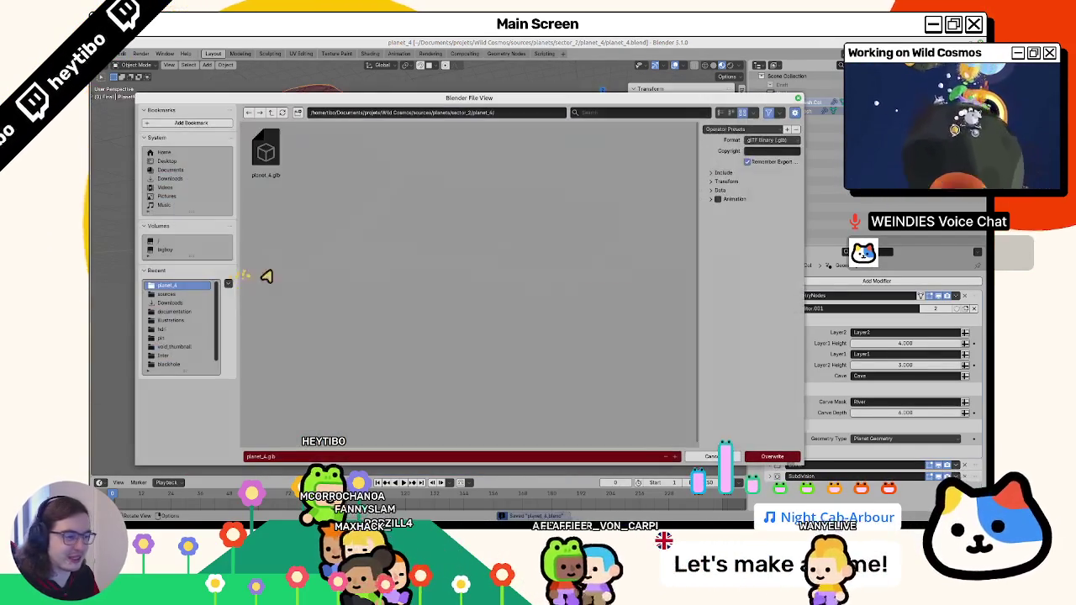
left_click(756, 458)
key("alt+Tab")
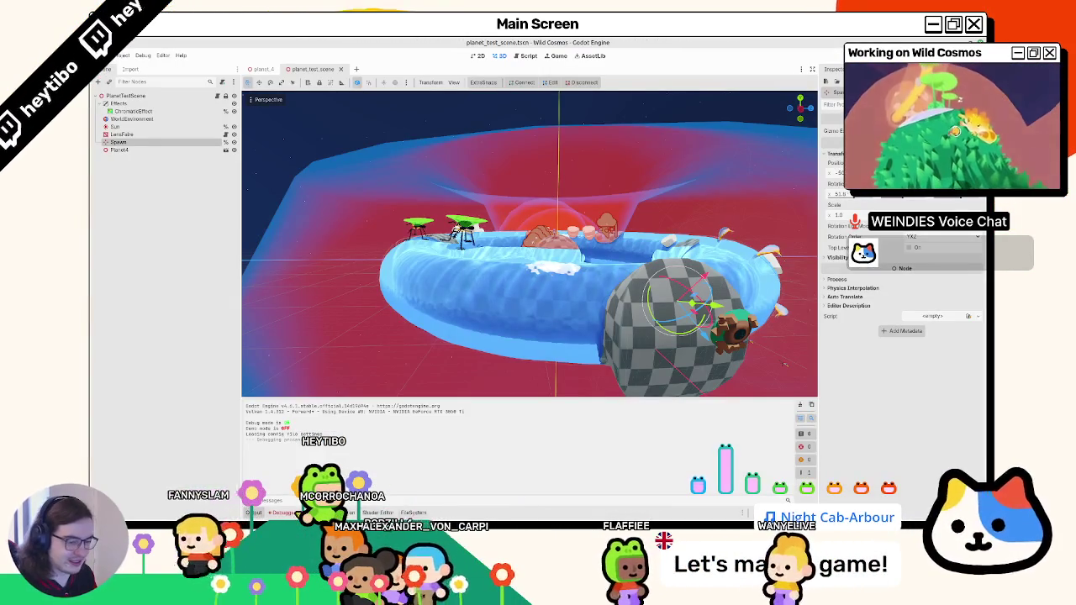
left_click(413, 512)
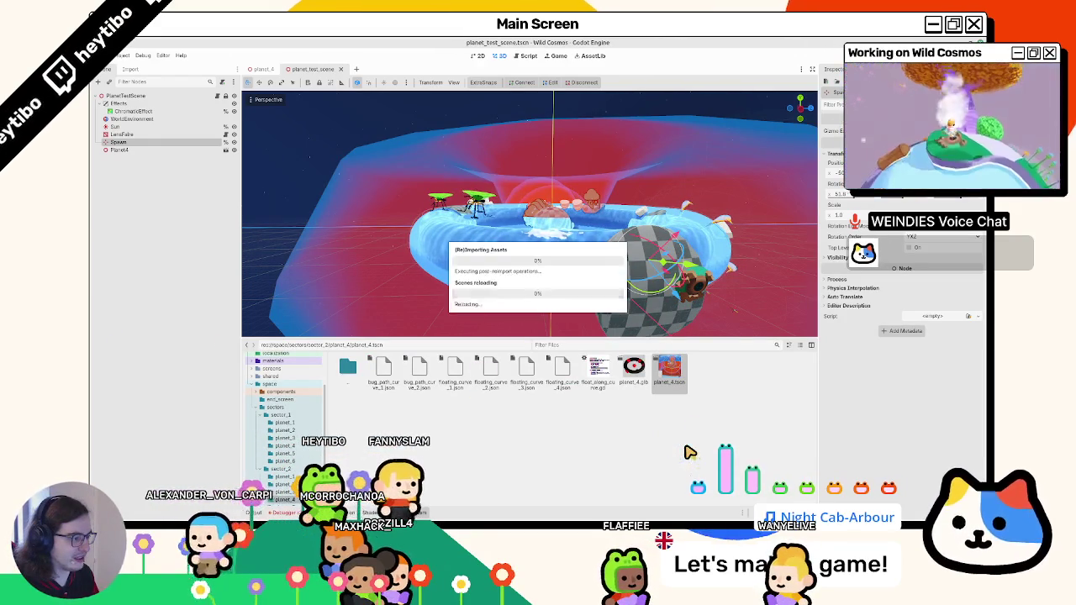
Run the game with F5, move the character along the re-exported water ring, then close it.
left_click_drag(508, 328, 486, 275)
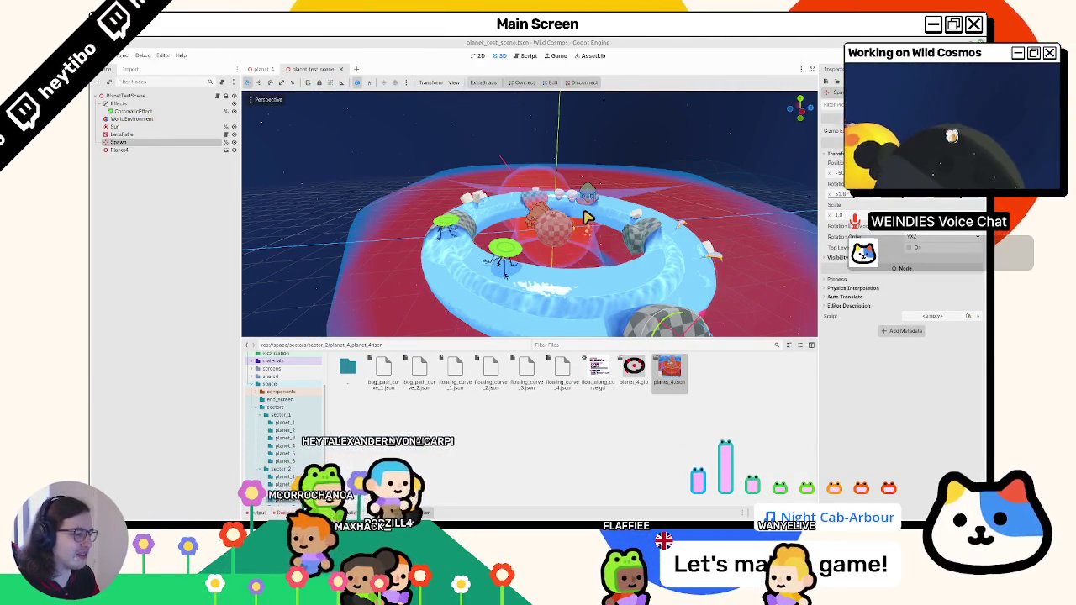
key("F5")
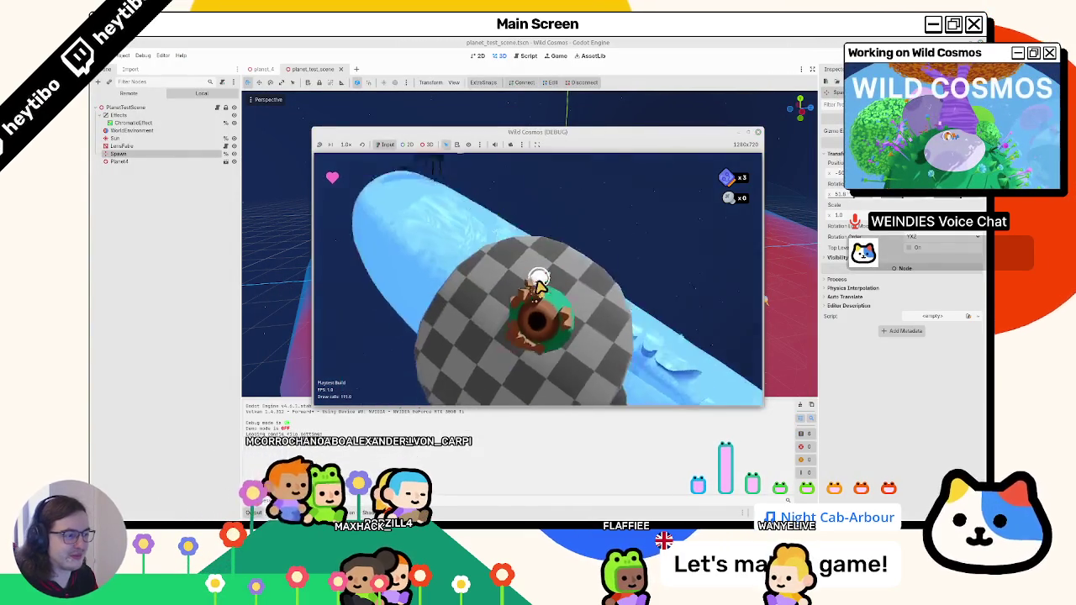
key("w")
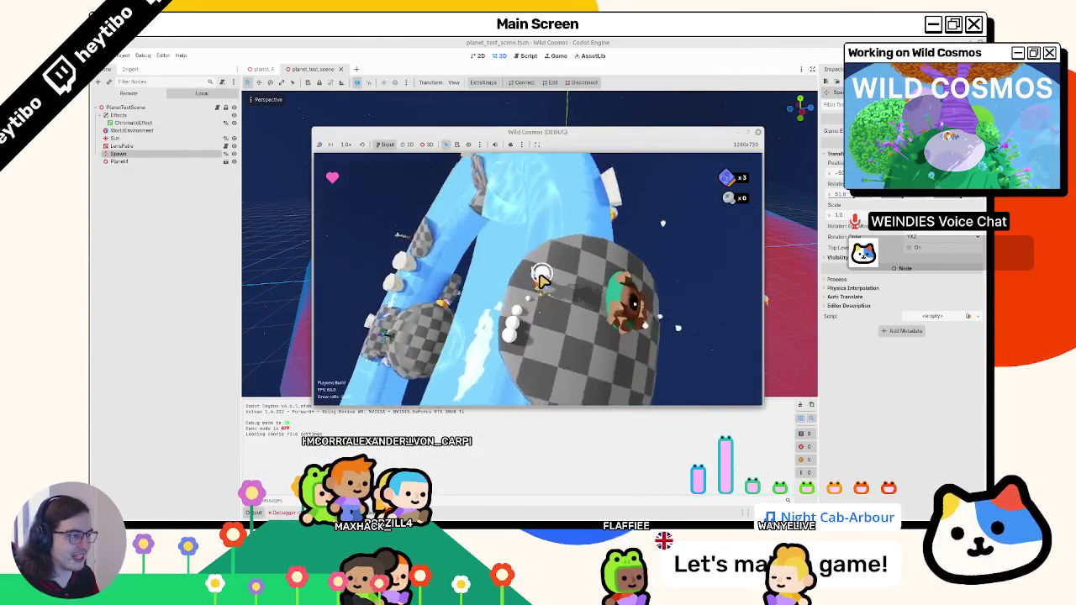
key("w")
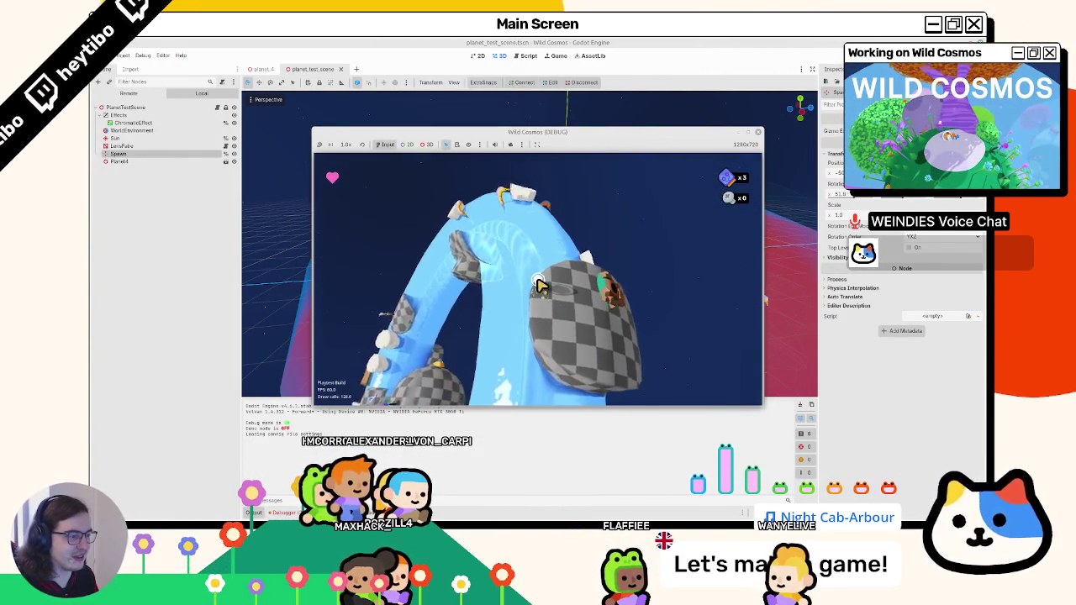
key("w")
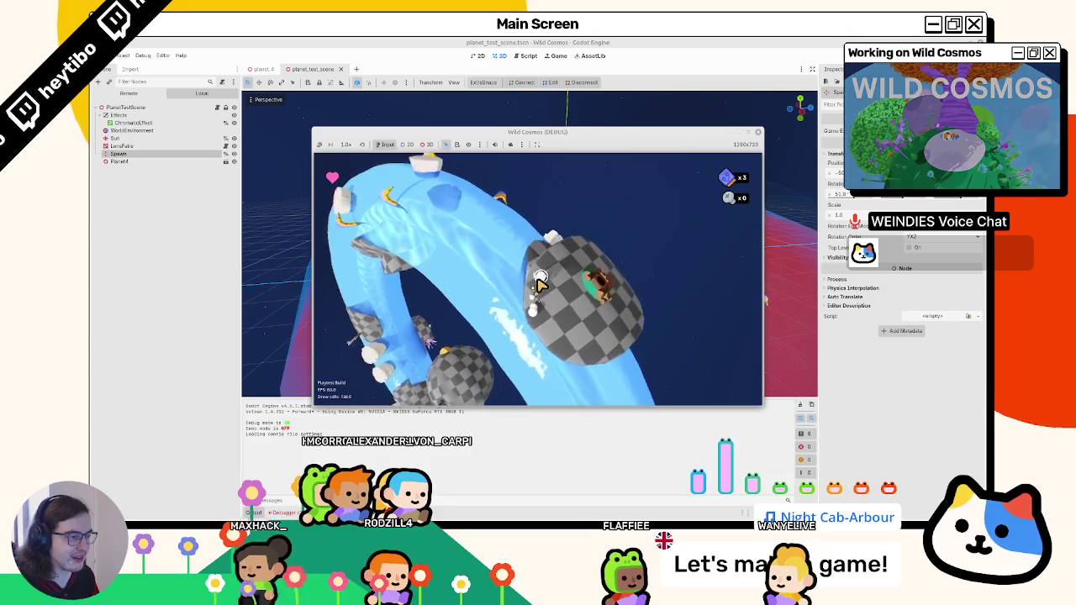
key("w")
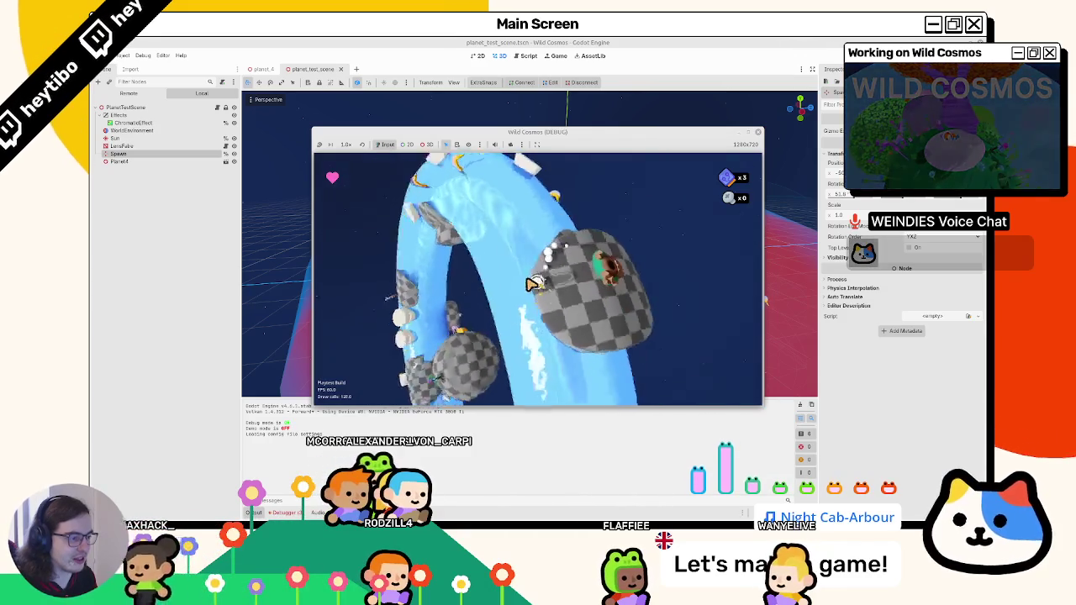
key("w")
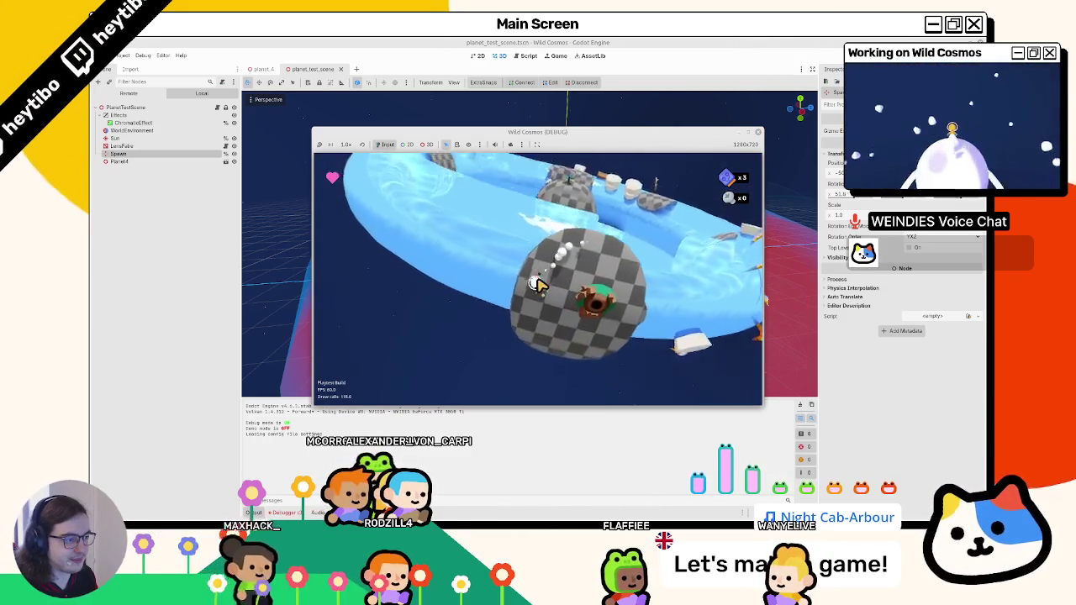
key("w")
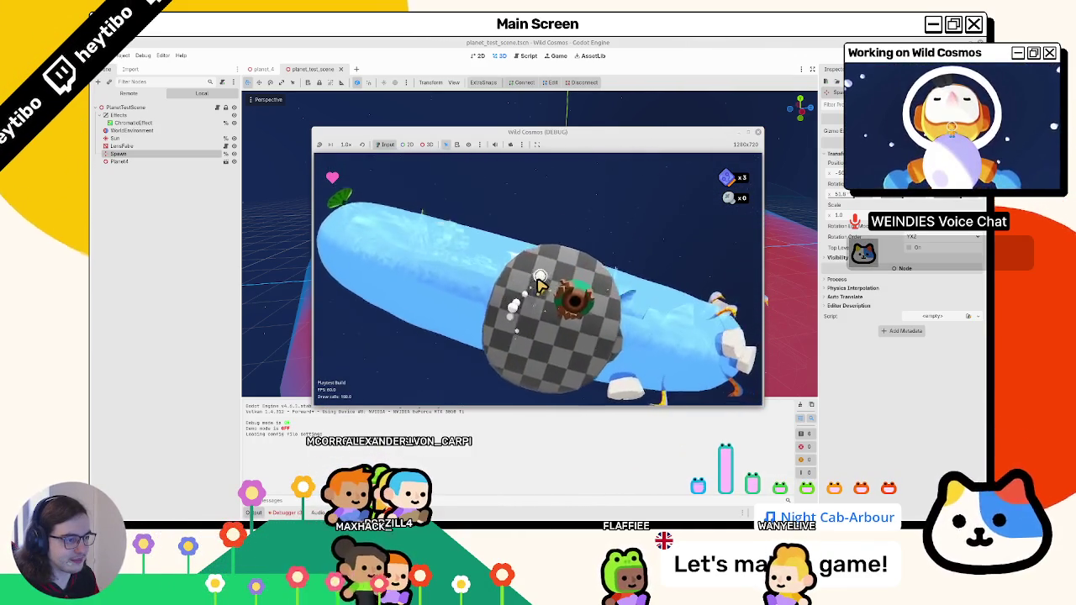
key("w")
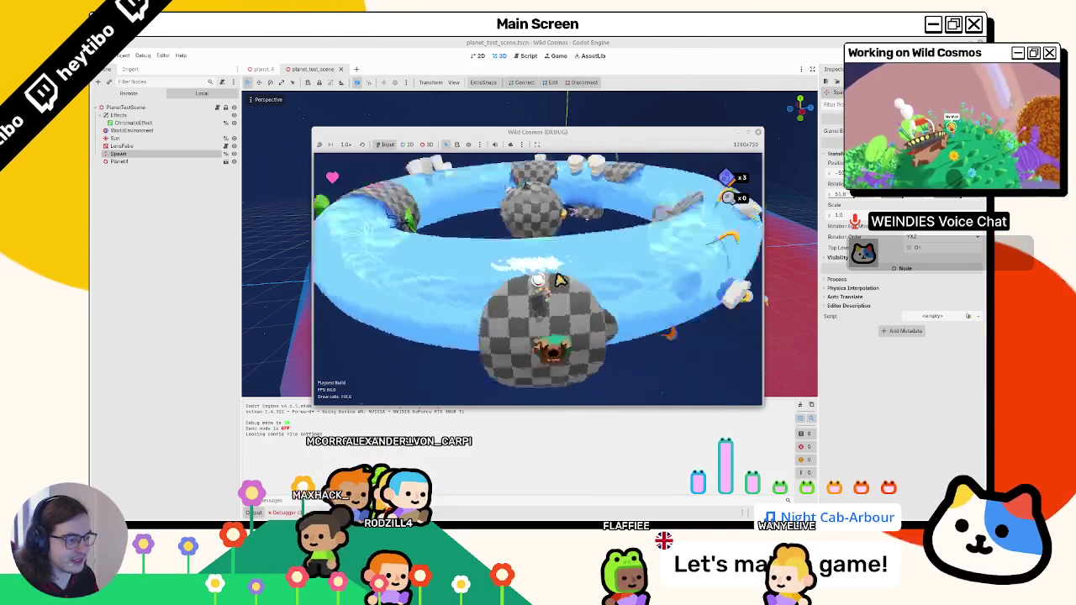
left_click(759, 132)
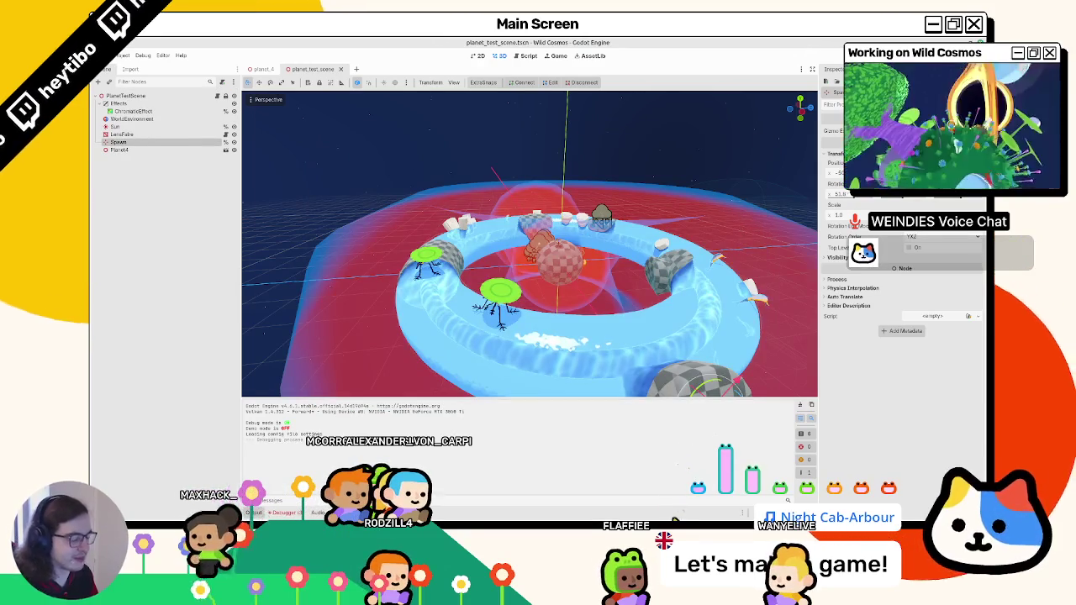
Undo the water Carve Depth back to 2.500, then raise it to 3.500.
key("alt+Tab")
scroll(480, 334, "down", 5)
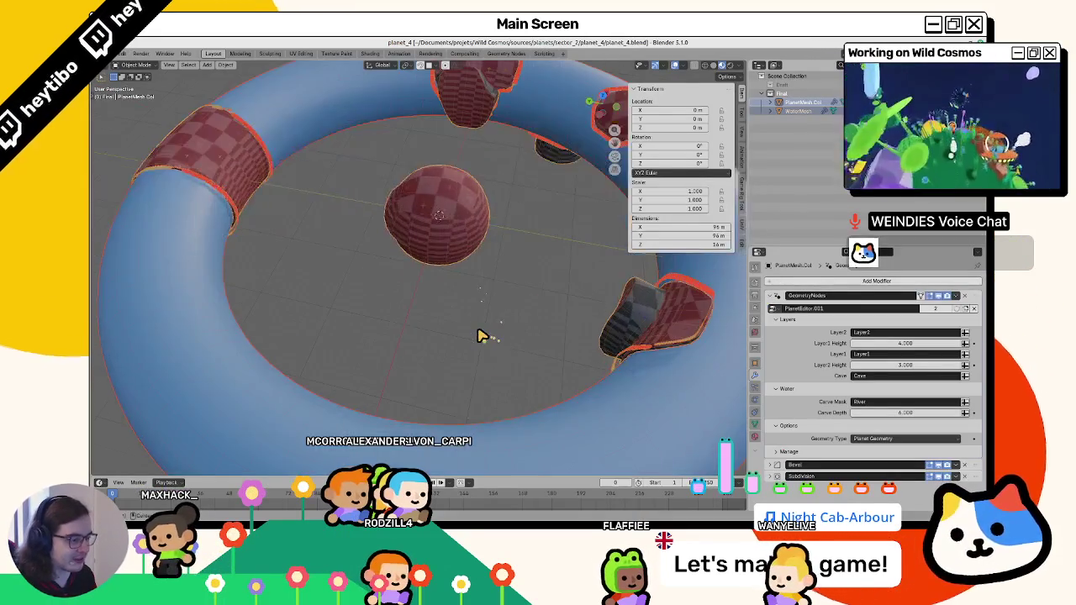
key("ctrl+z")
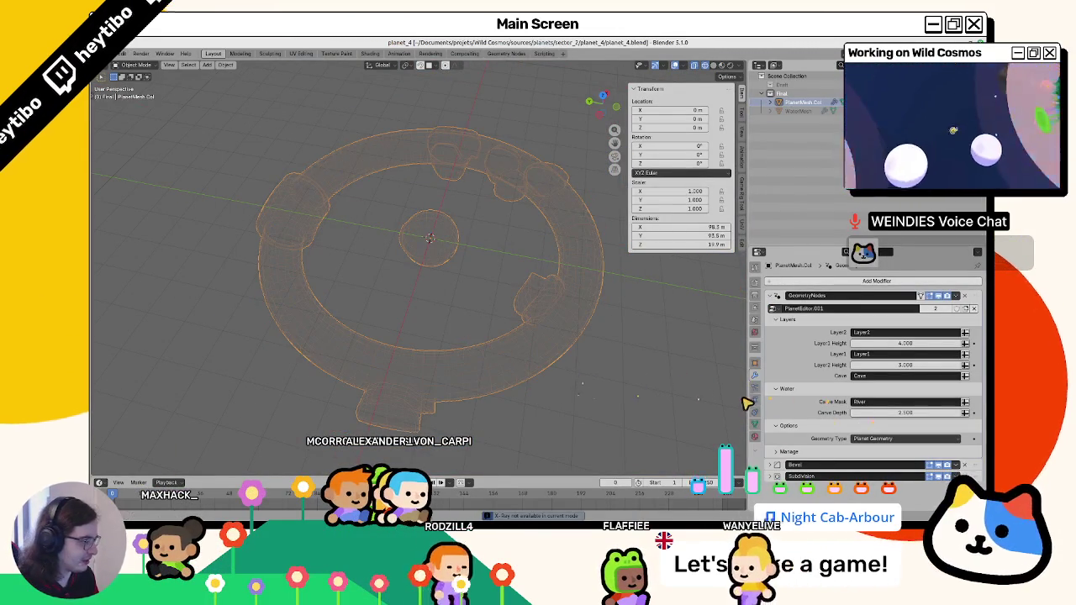
left_click(893, 413)
key("Return")
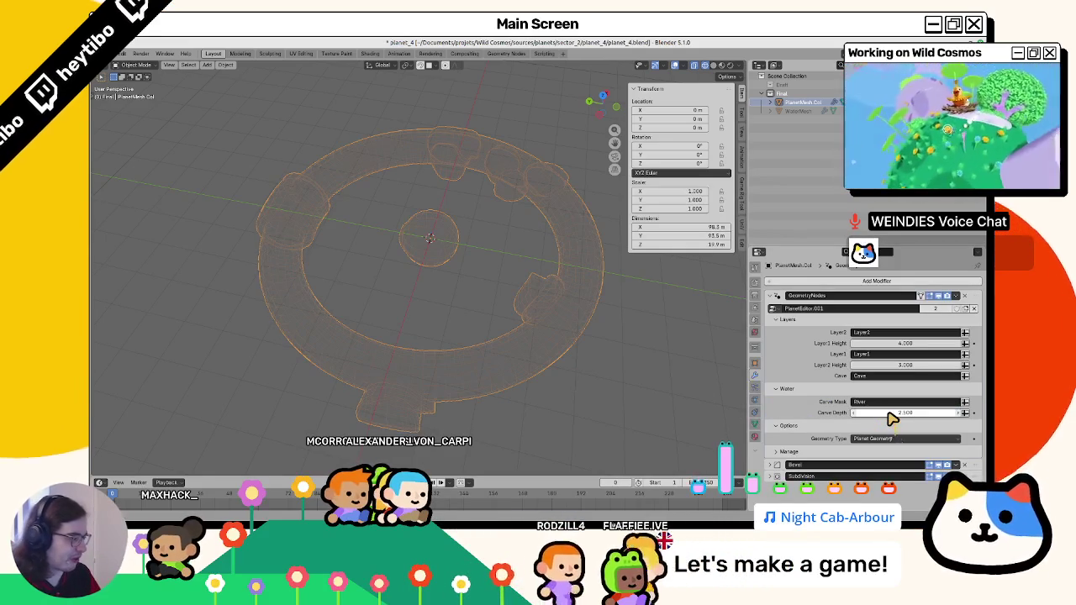
left_click_drag(894, 418, 889, 419)
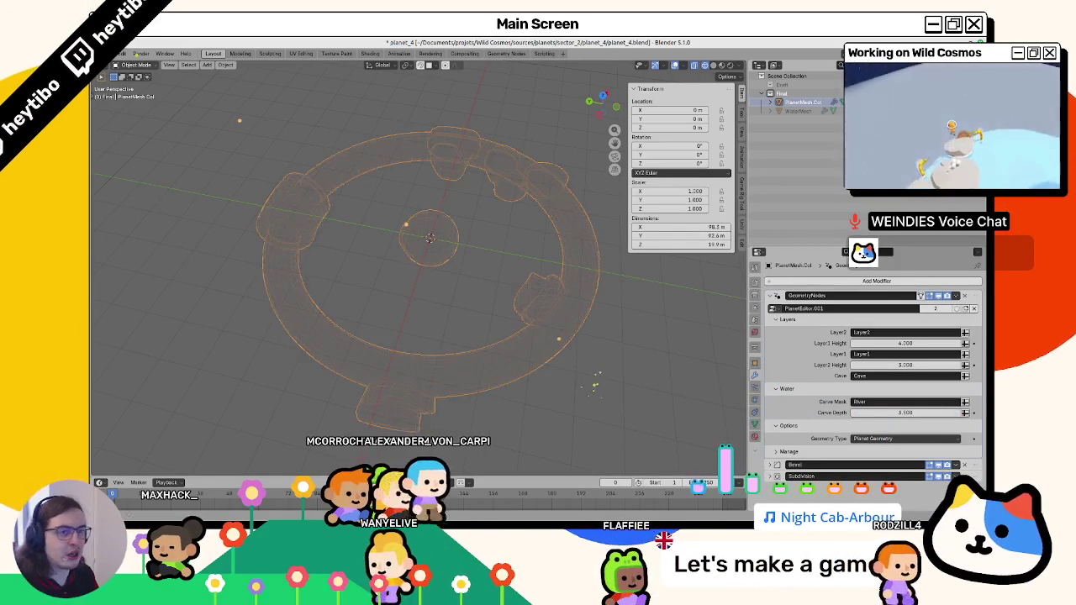
Re-export the planet as glTF binary planet_4.glb.
left_click(126, 53)
mouse_move(156, 188)
left_click(253, 265)
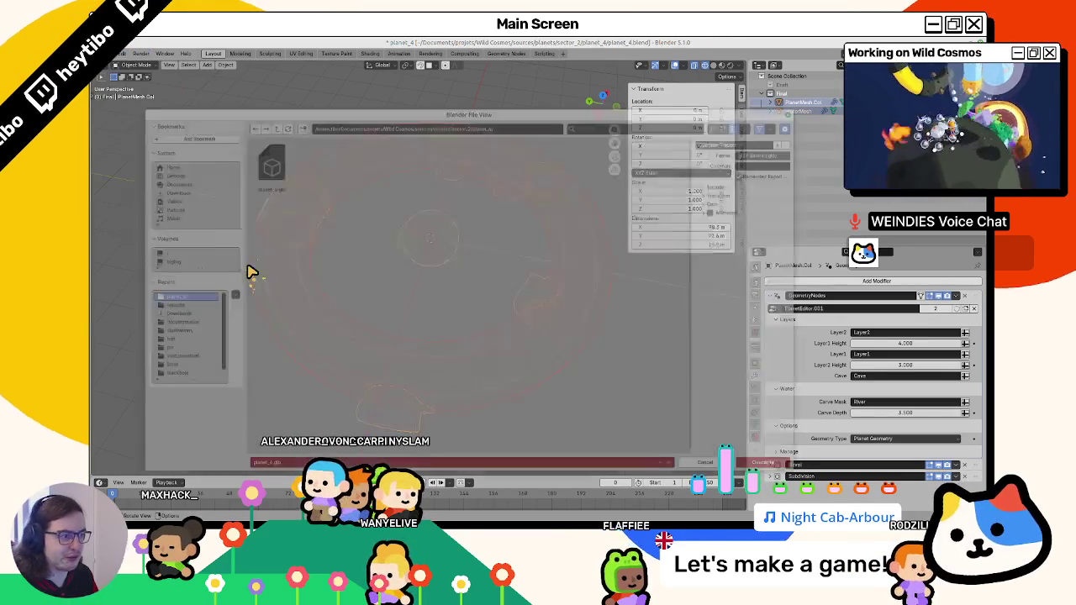
key("Return")
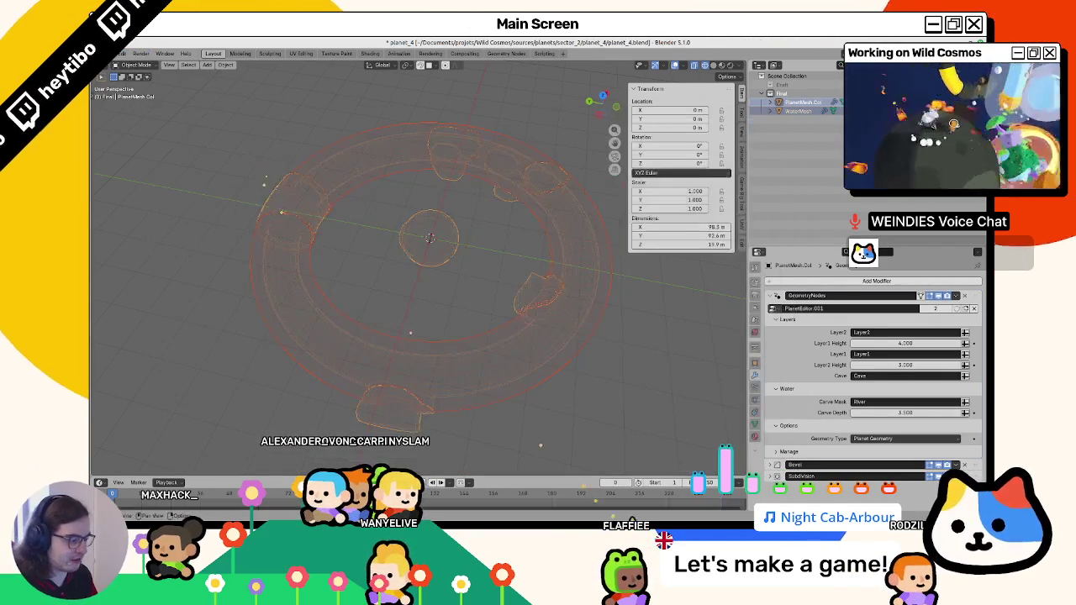
key("alt+Tab")
key("alt+f")
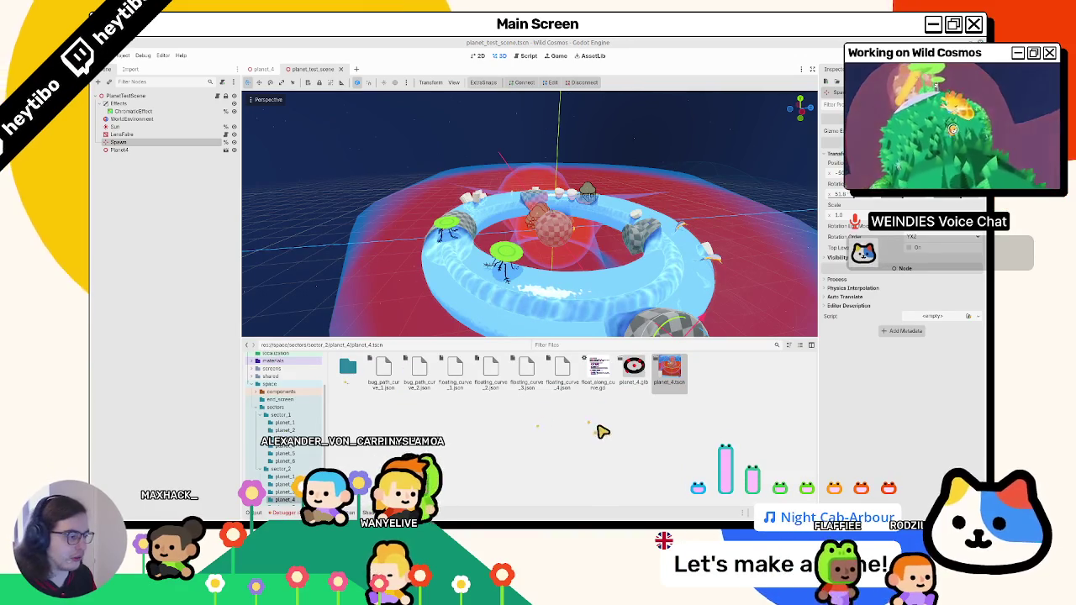
Inspect the collision layer and mask of PlanetGeo's StaticBody3D in planet_4, then save and run with F5.
left_click_drag(531, 328, 521, 303)
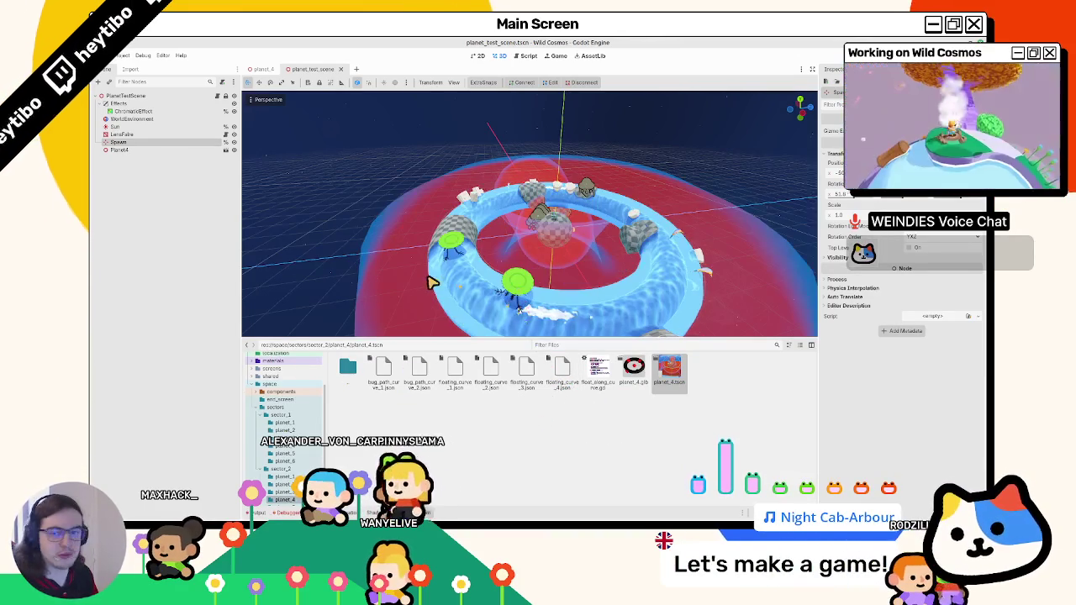
key("F6")
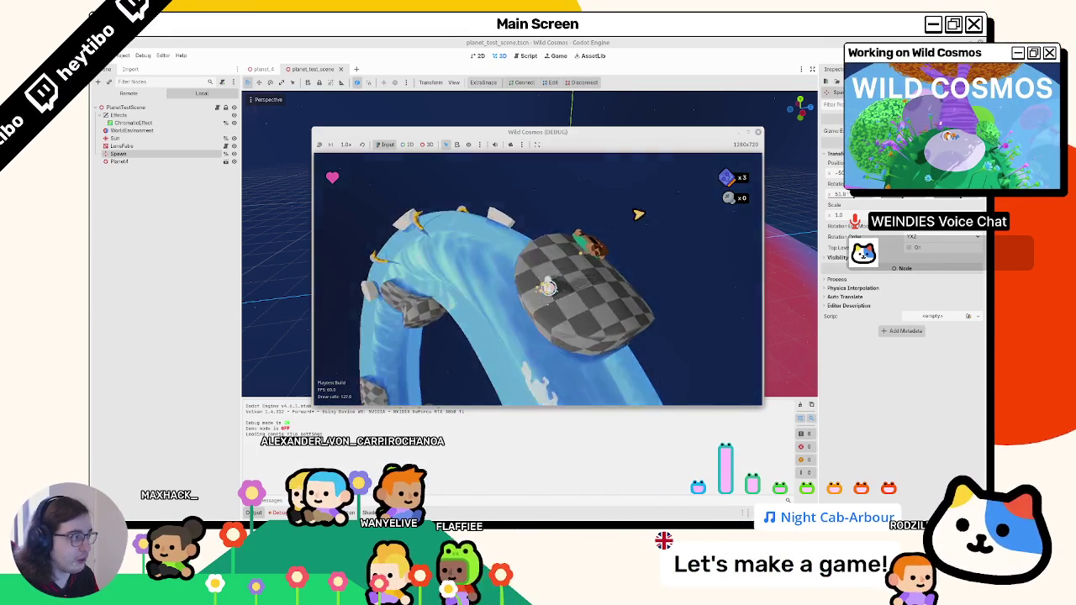
left_click(266, 71)
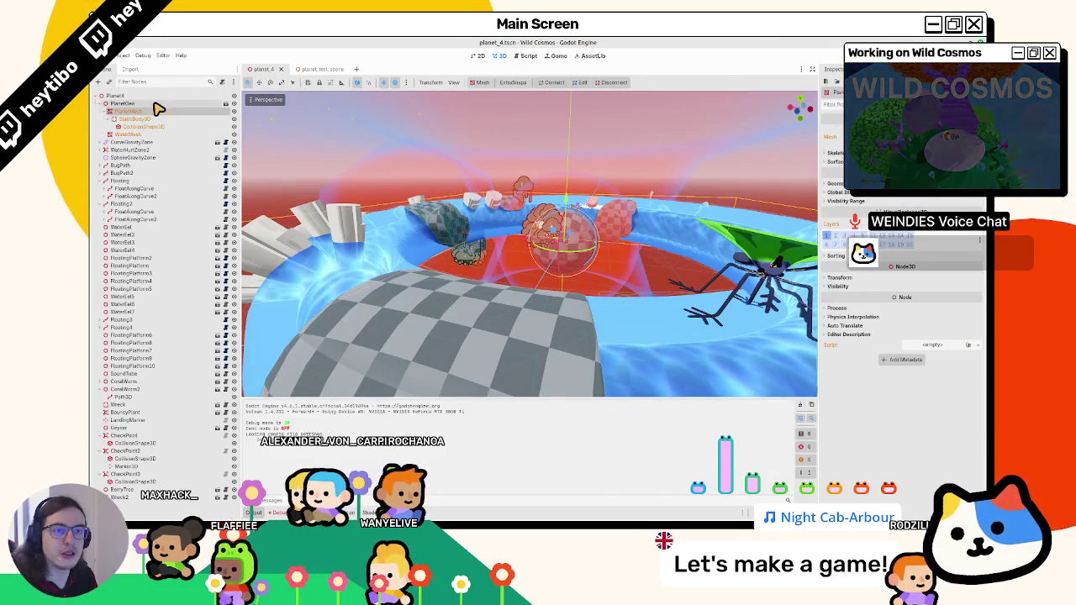
left_click(156, 105)
left_click(147, 127)
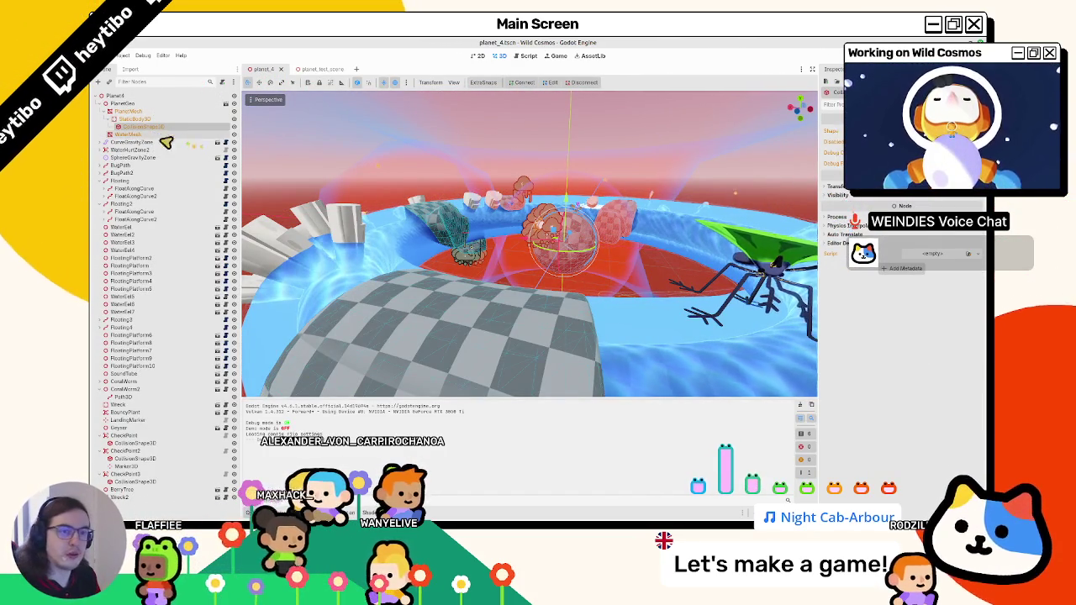
left_click(193, 118)
left_click(838, 228)
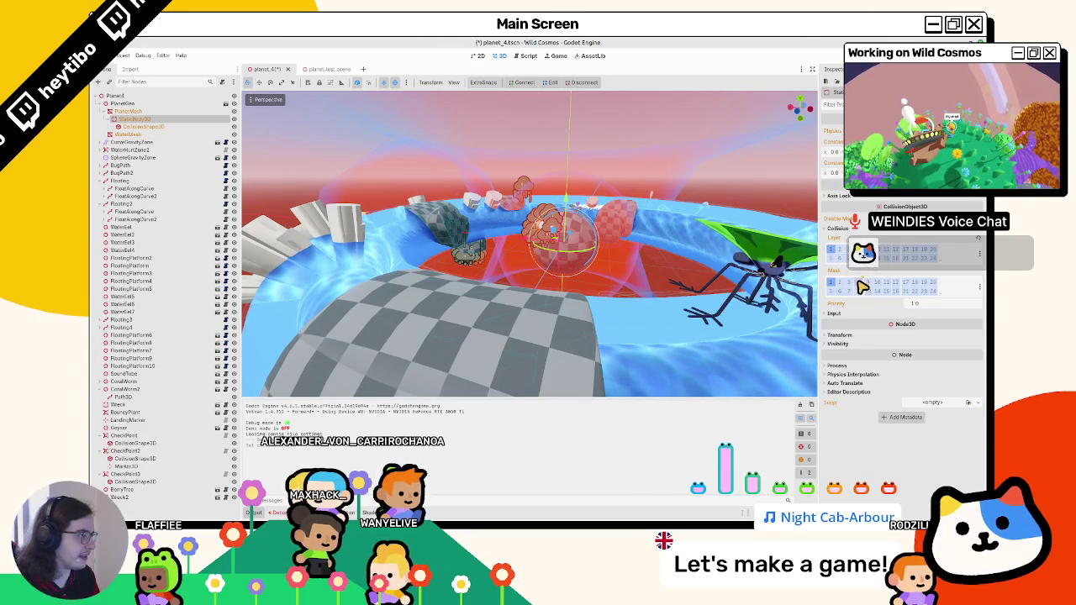
key("F5")
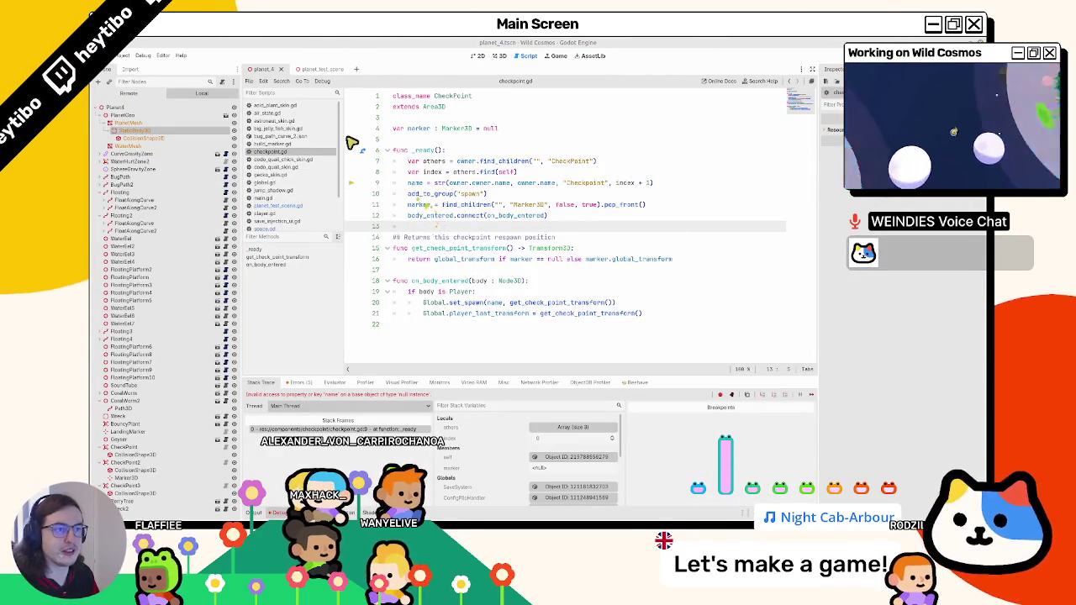
Run planet_test_scene with F6 and maximize the Wild Cosmos (DEBUG) window.
left_click(311, 70)
key("F6")
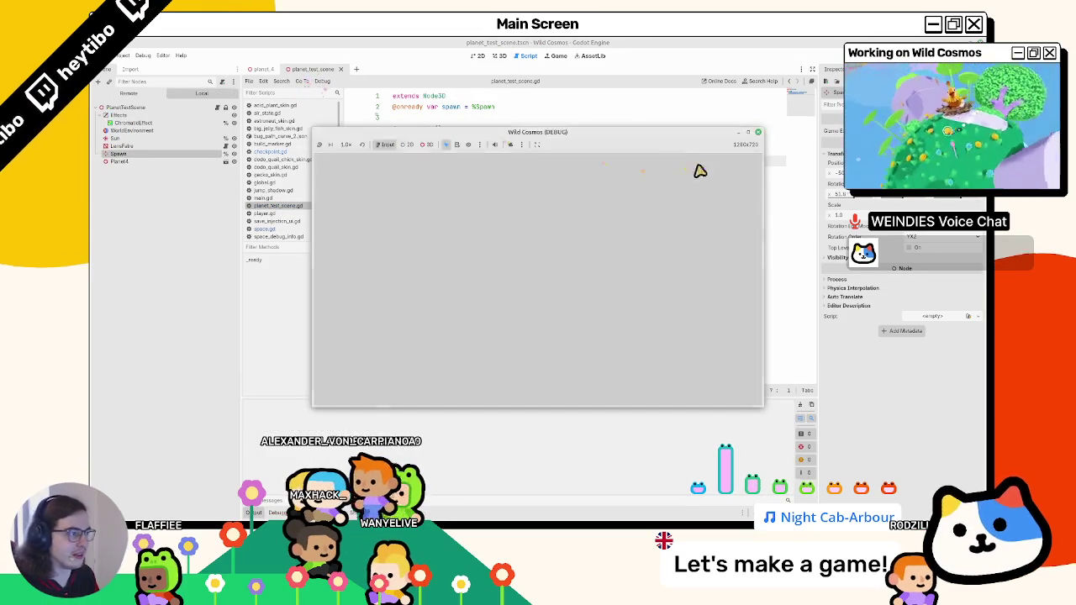
left_click(749, 133)
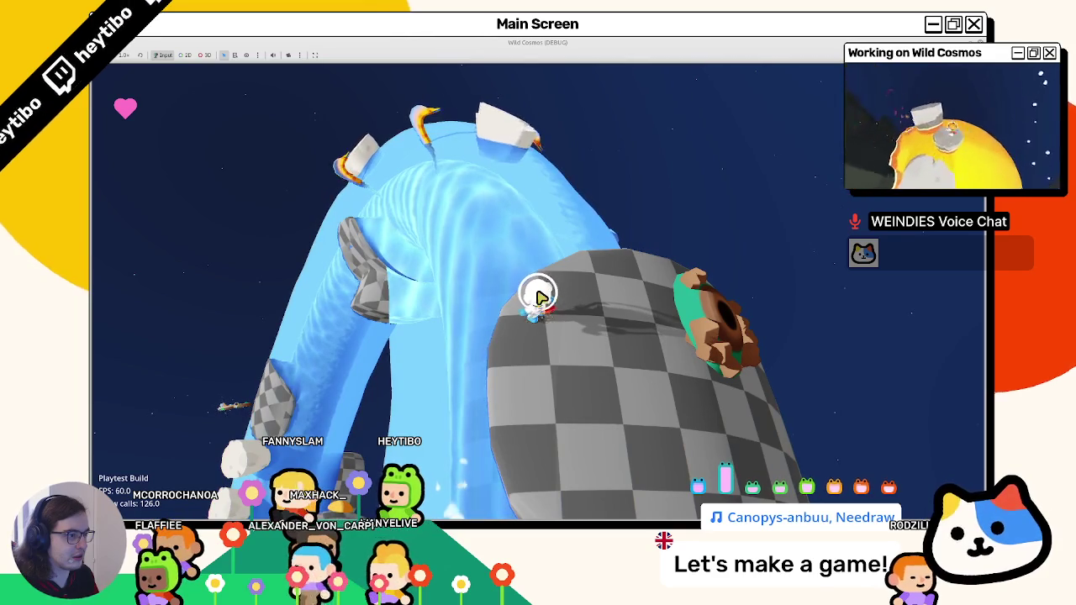
Move the player across the checkered planet and through the water ring.
key("w")
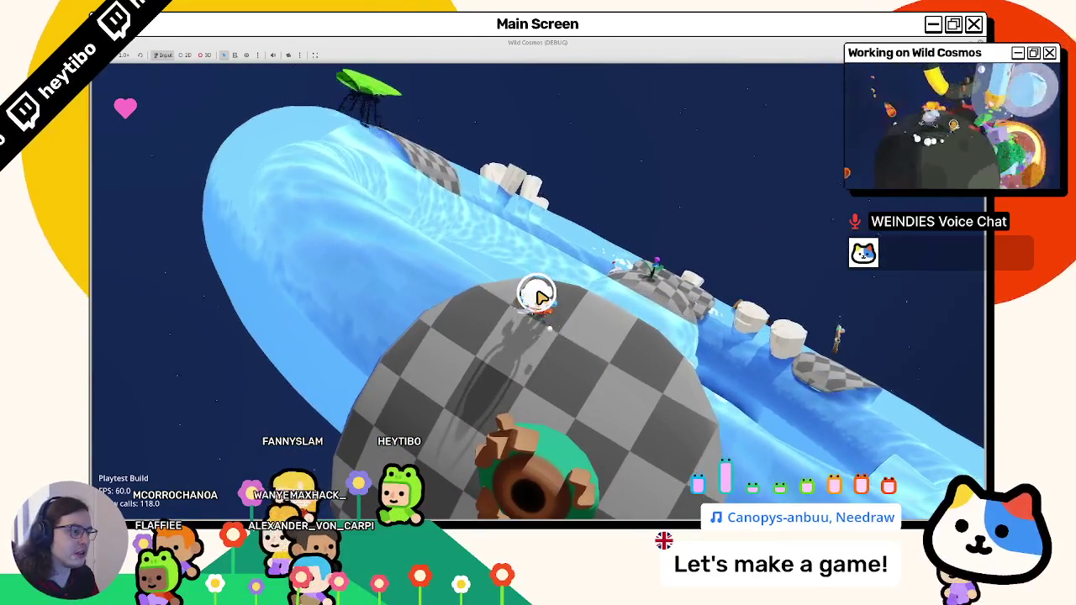
key("w")
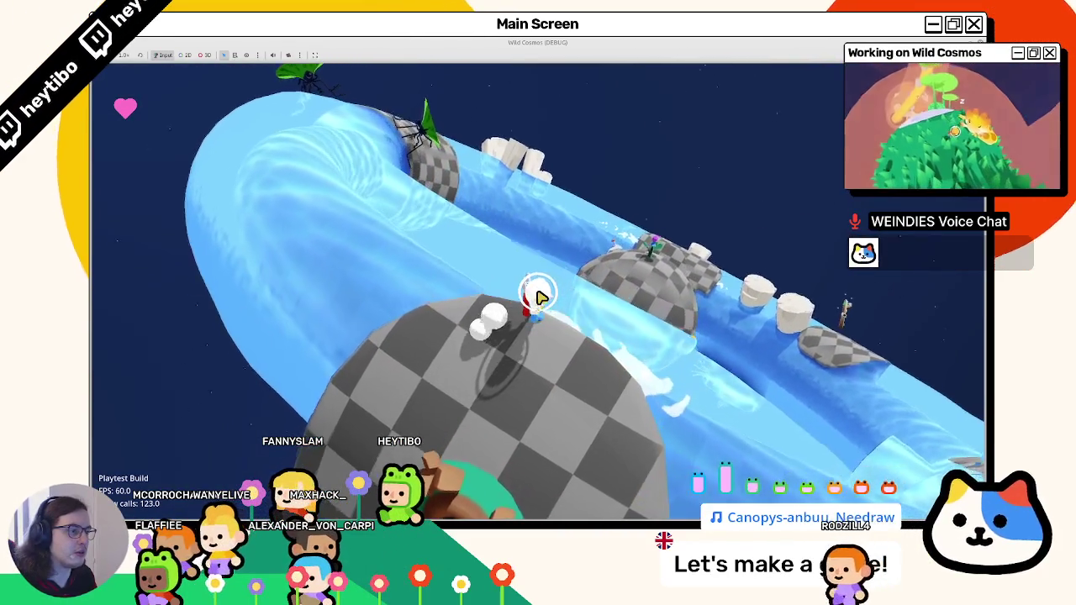
key("w")
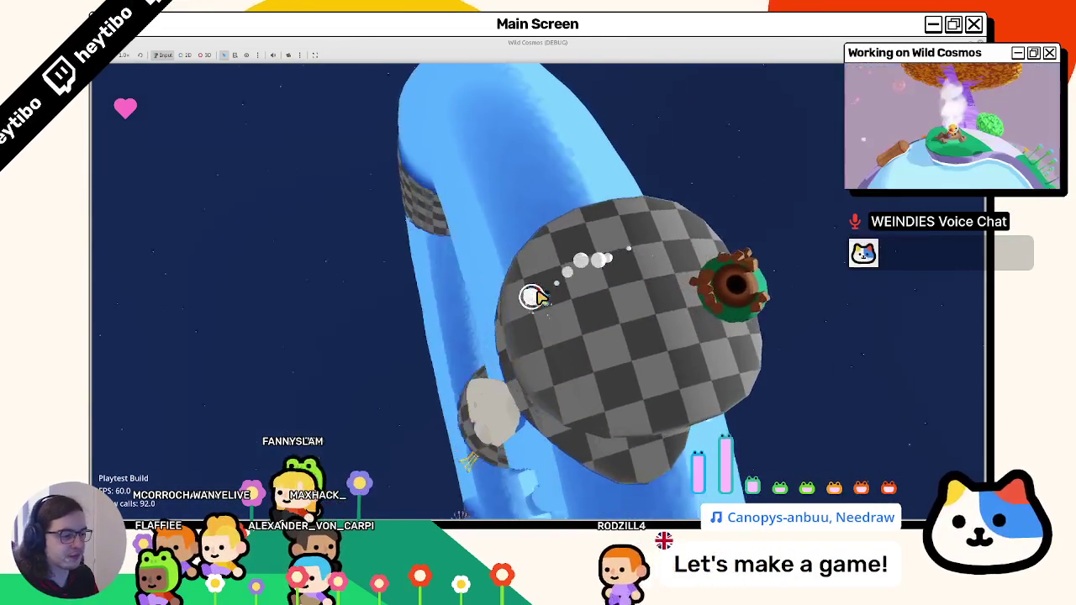
key("w")
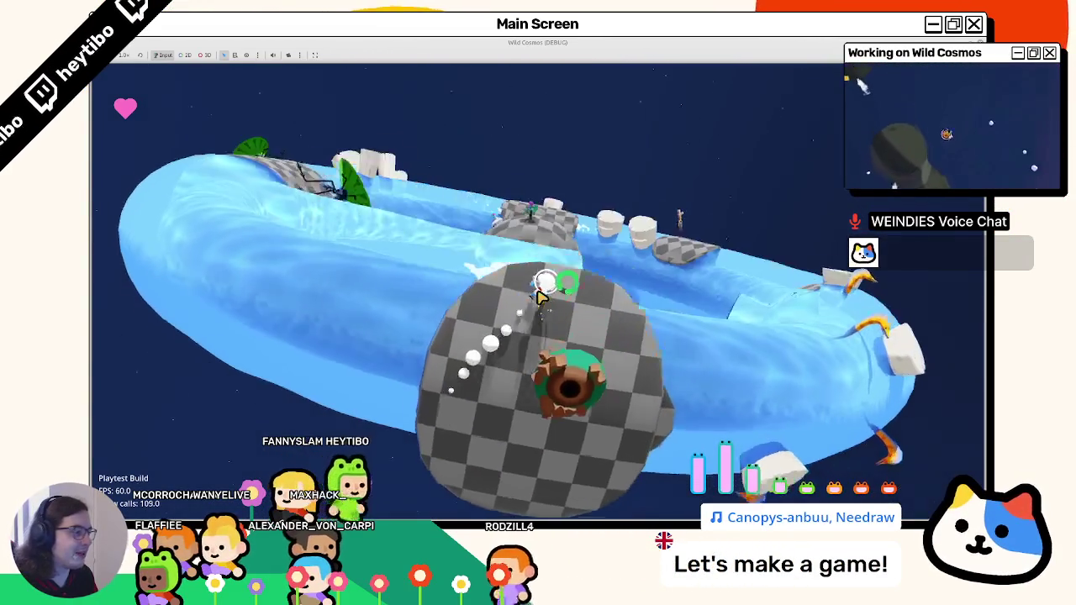
key("w")
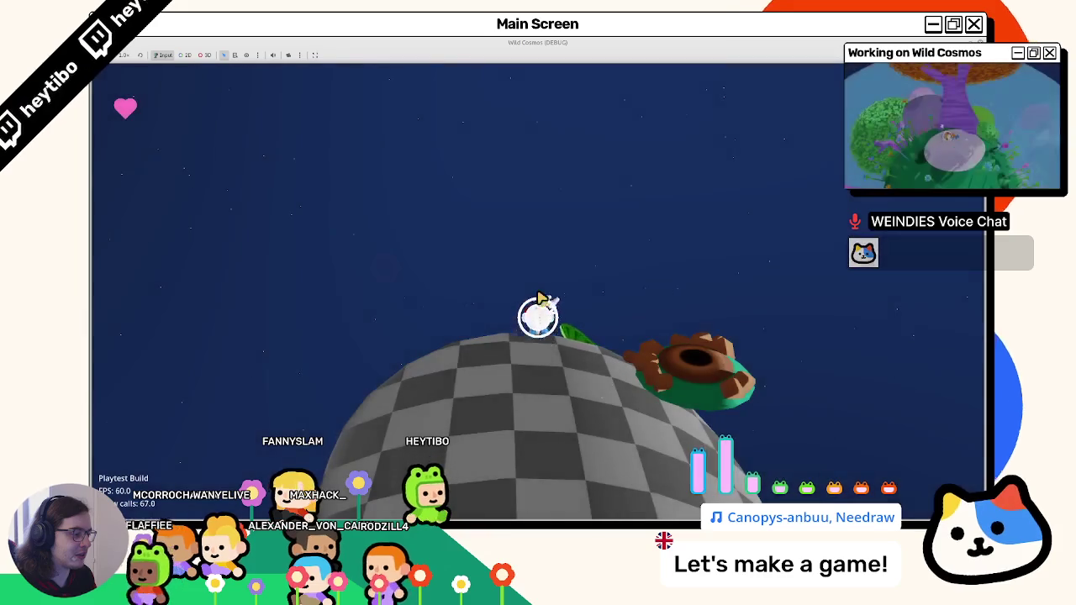
key("w")
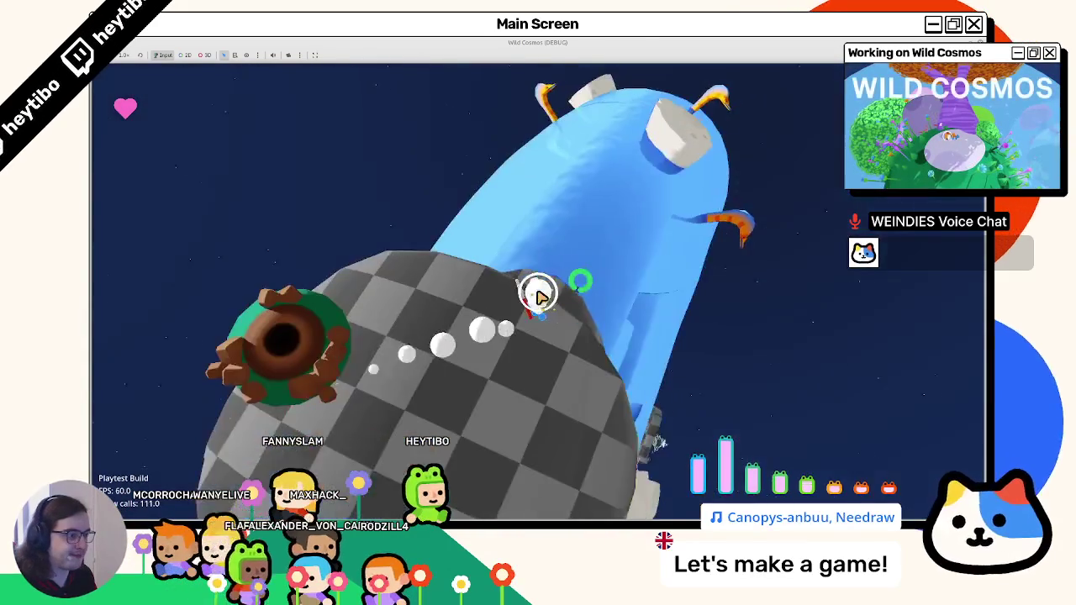
key("w")
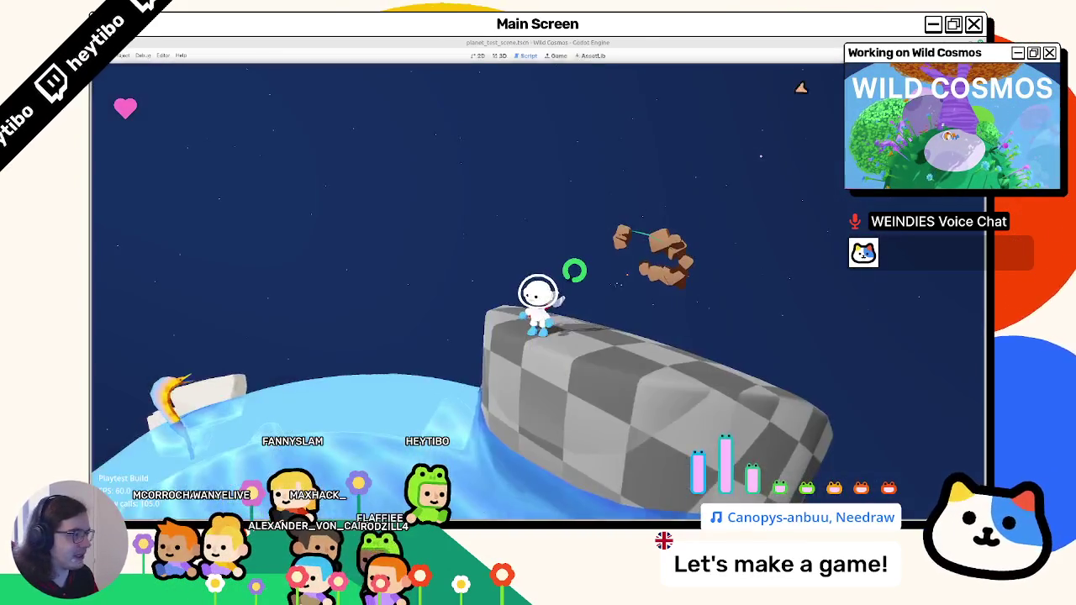
Stop the game and return to the planet_4 scene in the 3D view.
key("Escape")
left_click(500, 57)
left_click(262, 69)
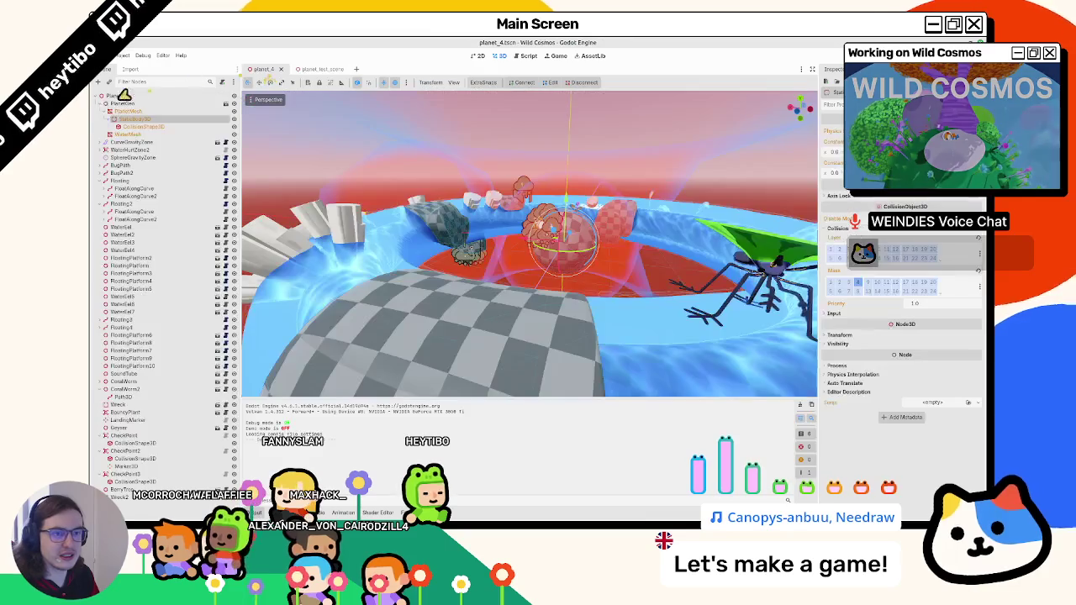
Delete the WaterHurtZone node from planet_4 and collapse PlanetGeo's children.
left_click(120, 135)
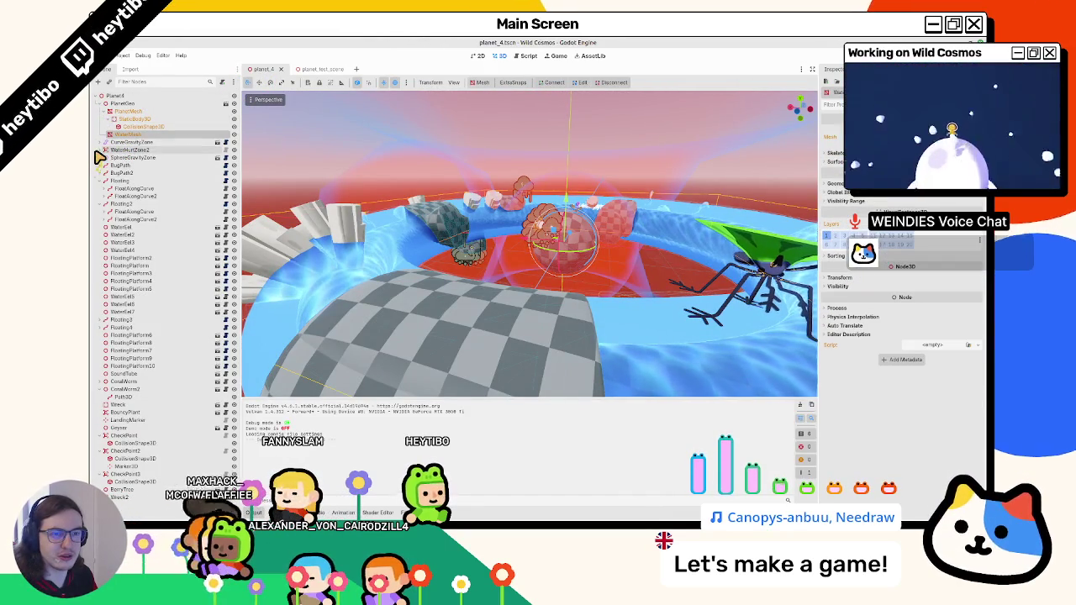
left_click(142, 151)
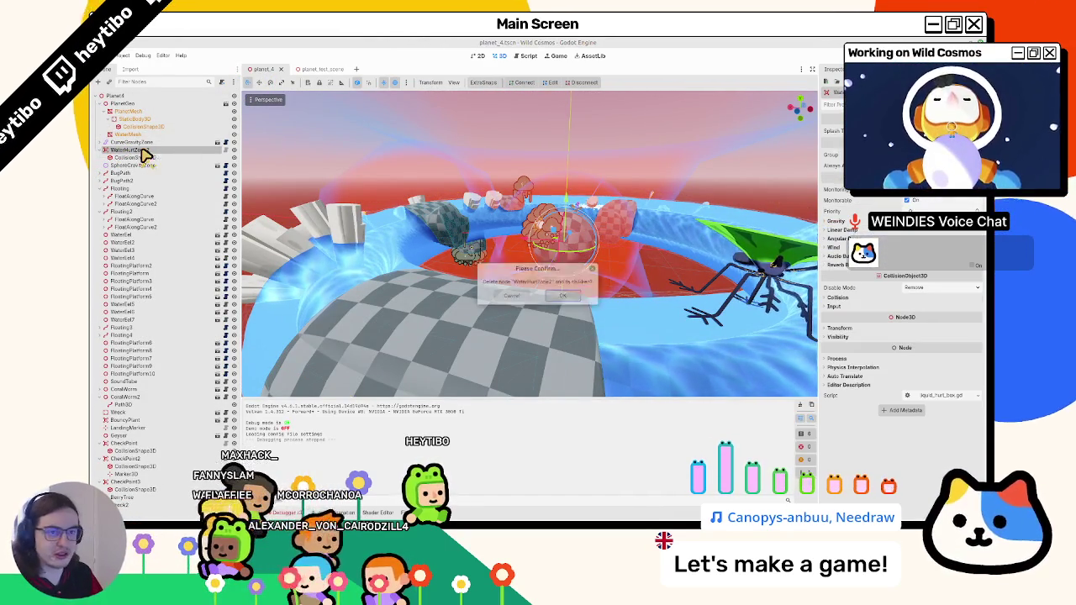
key("Delete")
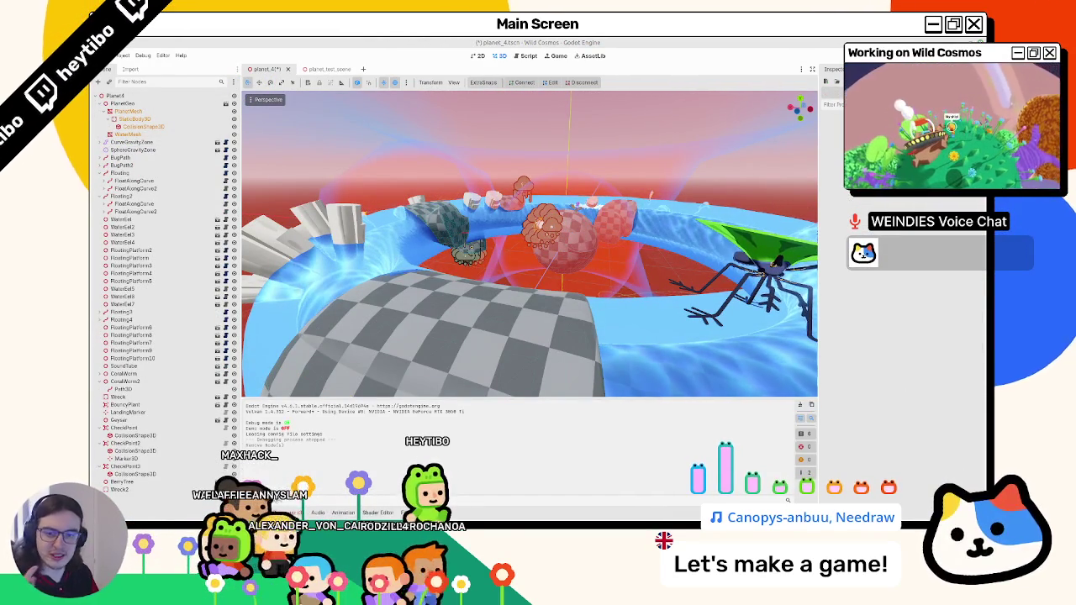
left_click(99, 104)
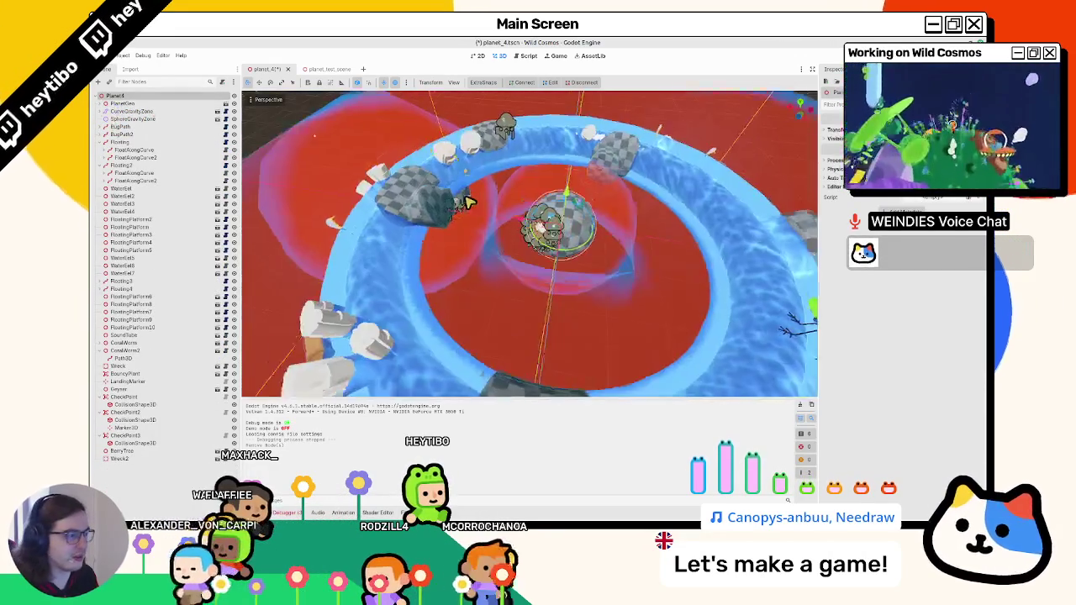
Add a StaticBody3D renamed WaterCollision and move it directly below PlanetGeo.
key("ctrl+a")
type("staticbody")
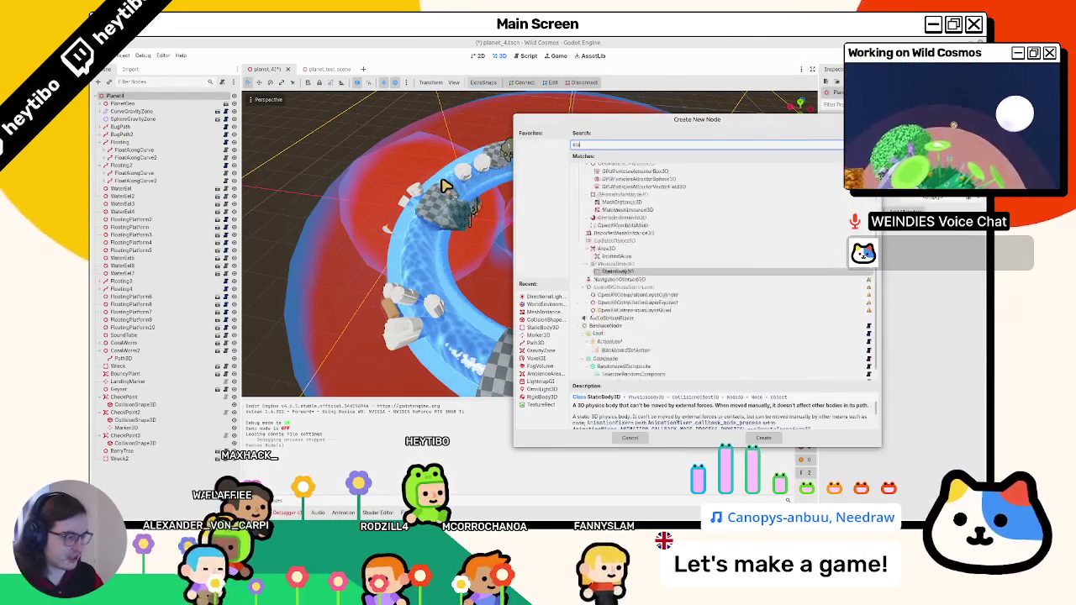
key("Return")
key("ctrl+a")
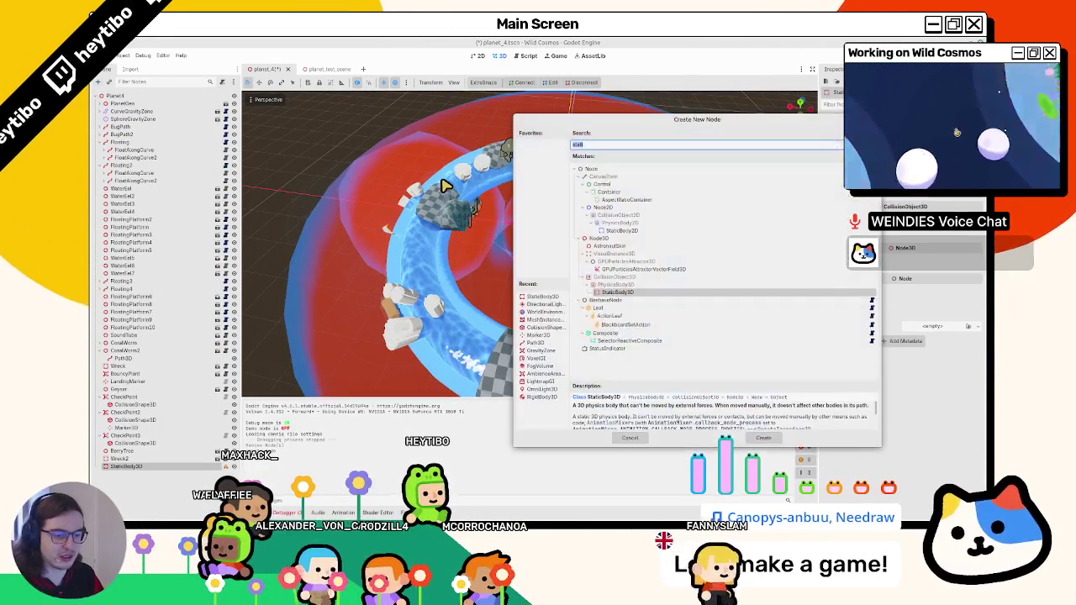
key("Escape")
type("WaterCollision")
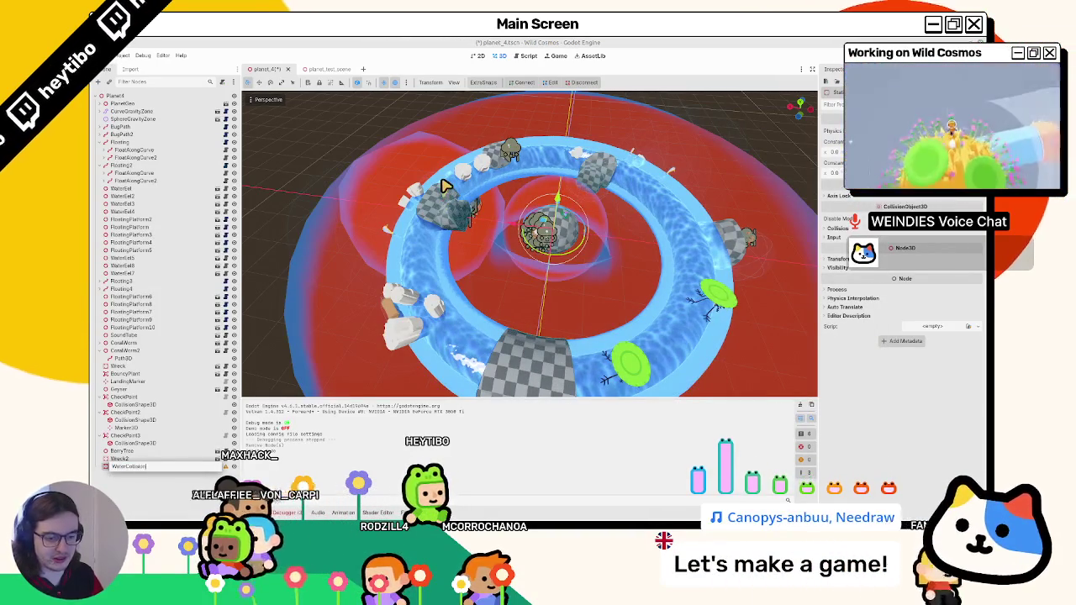
left_click_drag(127, 466, 154, 124)
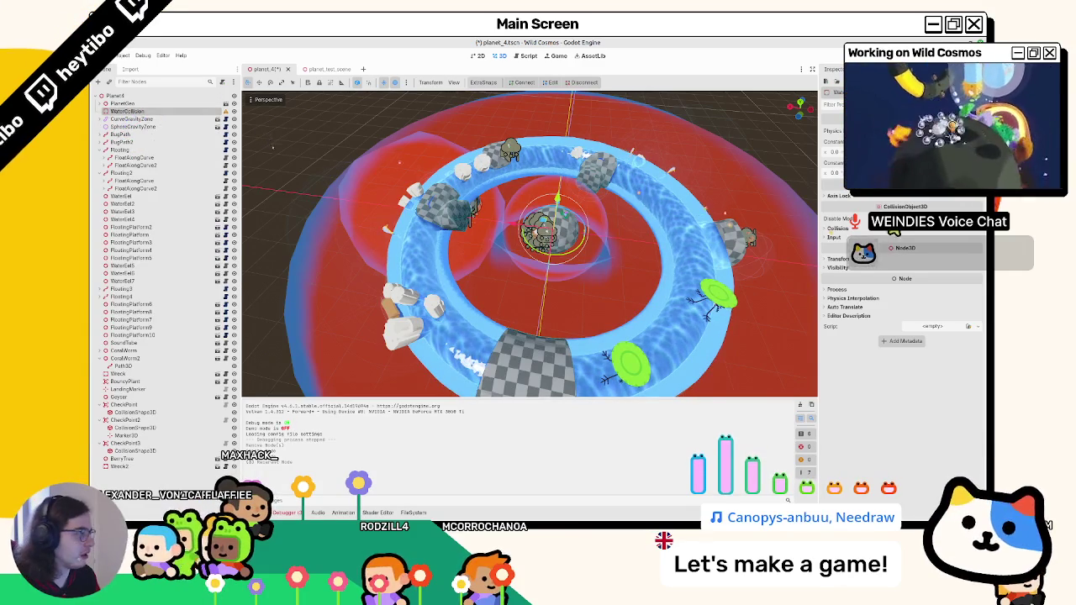
left_click(841, 227)
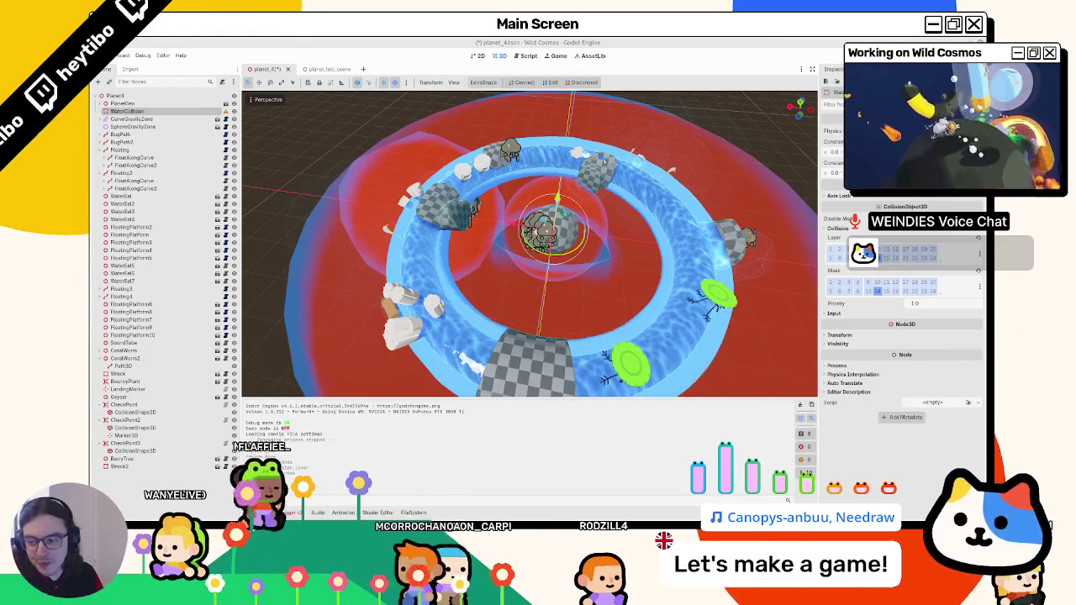
Orbit and zoom the viewport to inspect the planet's water ring from a lower angle.
mouse_move(496, 155)
left_mouse_down()
mouse_move(507, 176)
mouse_move(547, 188)
mouse_move(475, 242)
mouse_move(413, 192)
left_mouse_up()
mouse_move(487, 258)
left_mouse_down()
mouse_move(507, 268)
mouse_move(473, 272)
mouse_move(491, 284)
mouse_move(482, 310)
mouse_move(447, 293)
mouse_move(562, 319)
mouse_move(440, 269)
left_mouse_up()
scroll(439, 269, "up", 3)
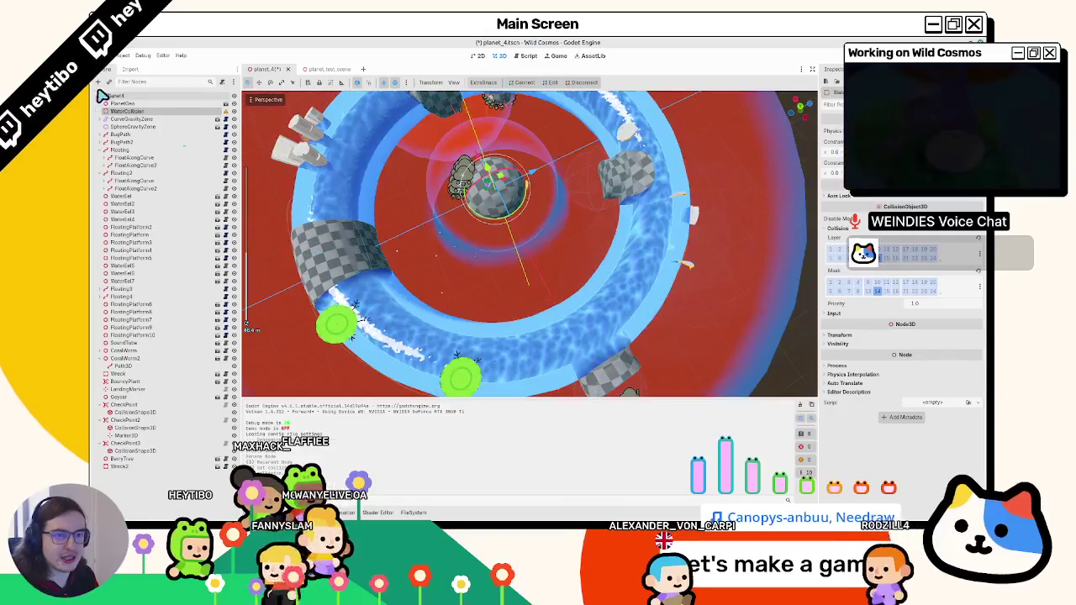
key("ctrl+a")
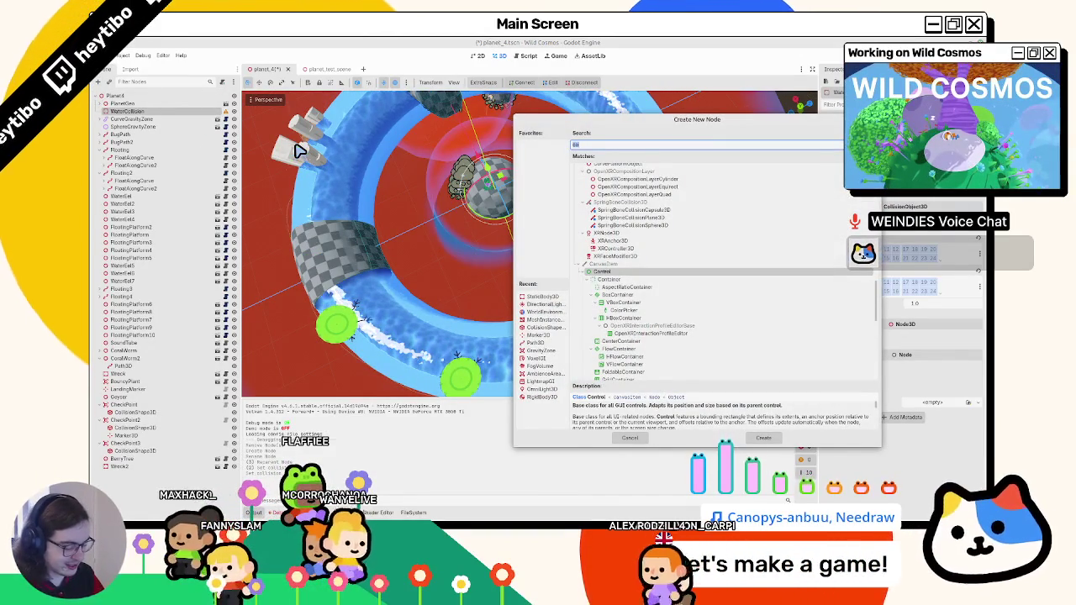
Add a CollisionShape3D child under WaterCollision.
type("lo")
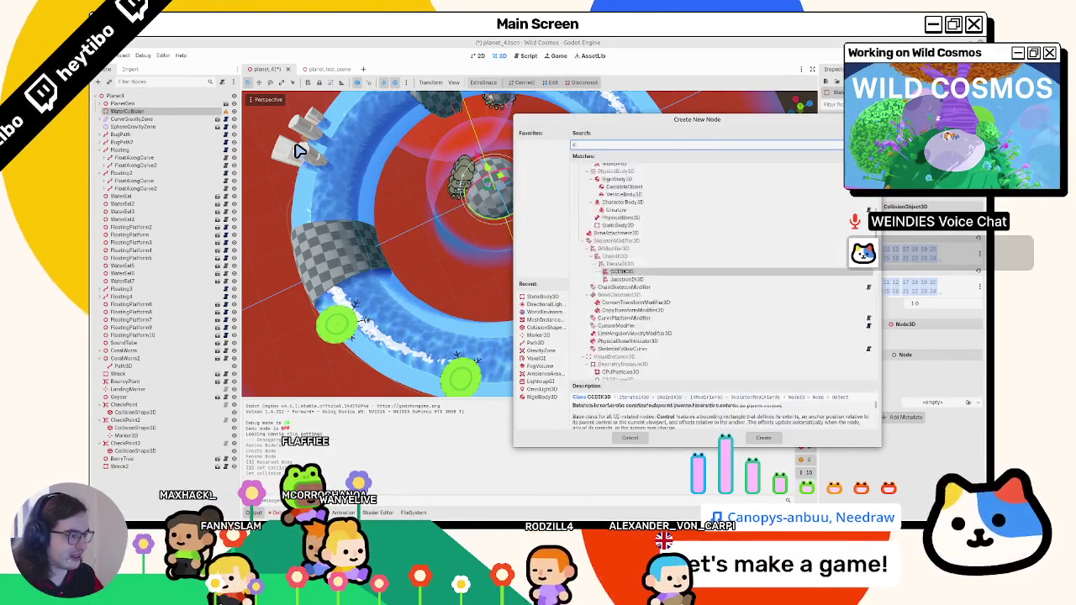
key("BackSpace")
type("llisi")
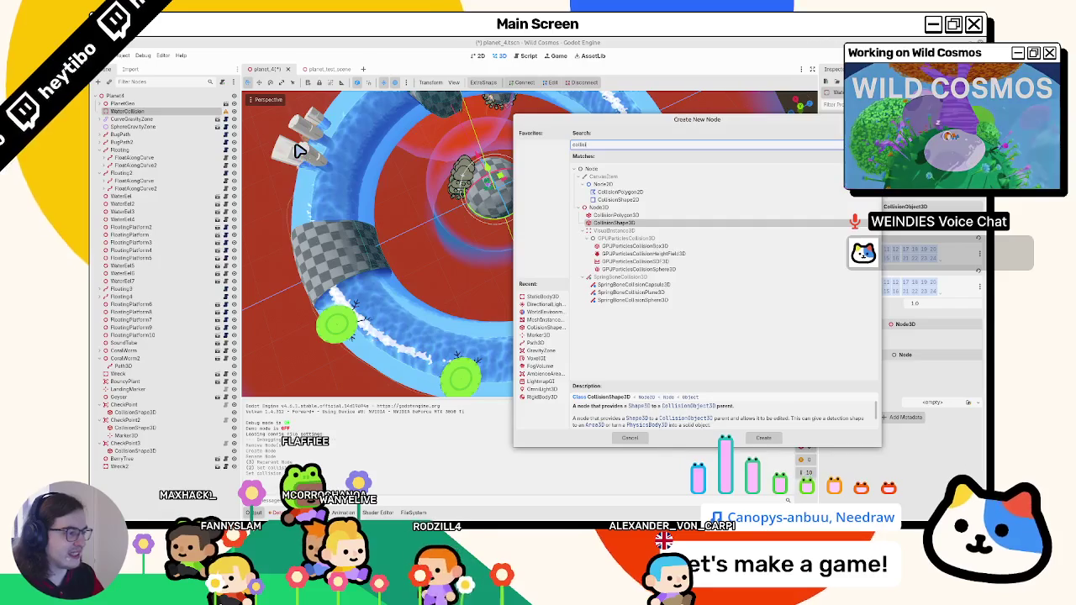
key("Return")
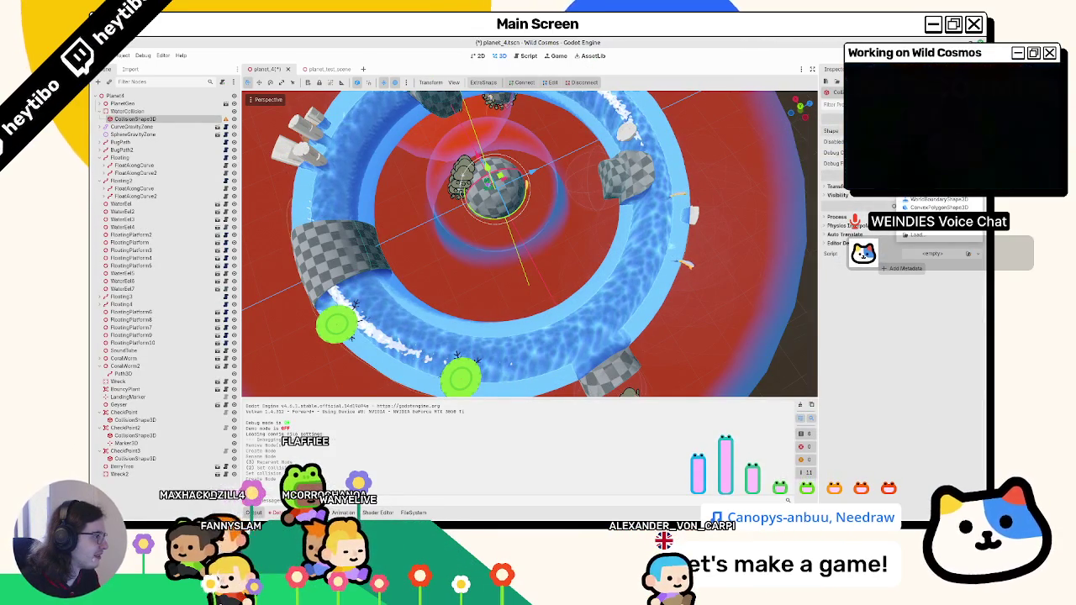
Reselect WaterCollision and add a MeshInstance3D child in place of the collision shape.
left_click(147, 113)
key("ctrl+a")
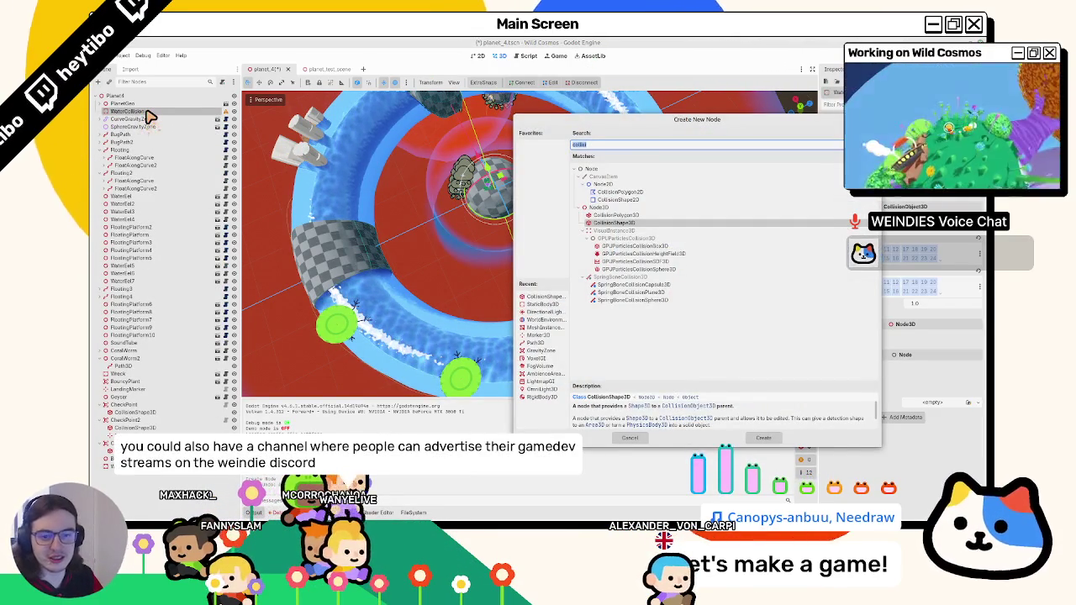
type("docu")
type("collisionsha")
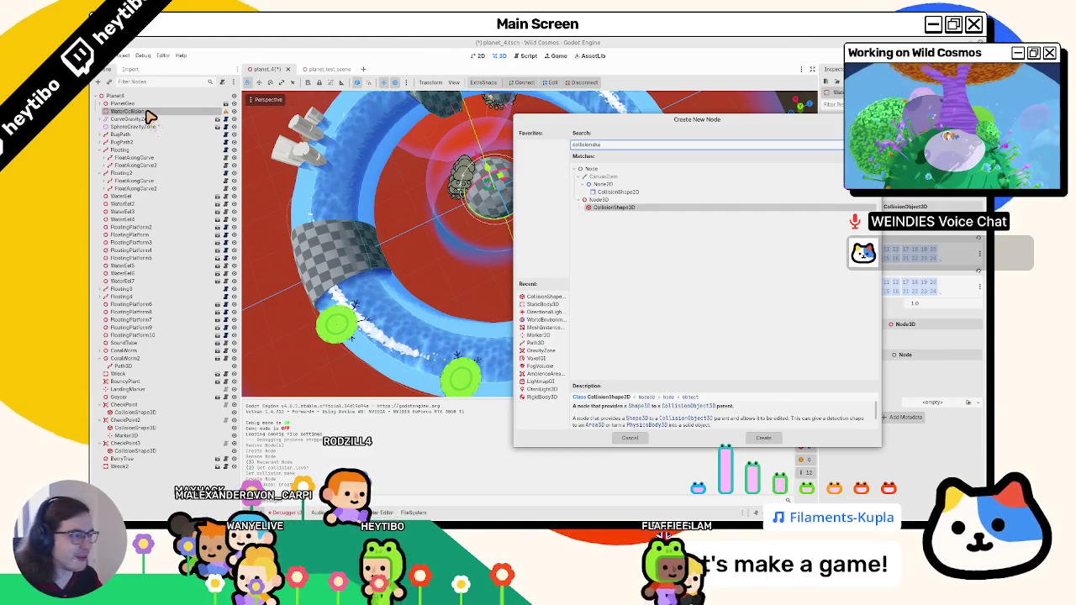
key("ctrl+a")
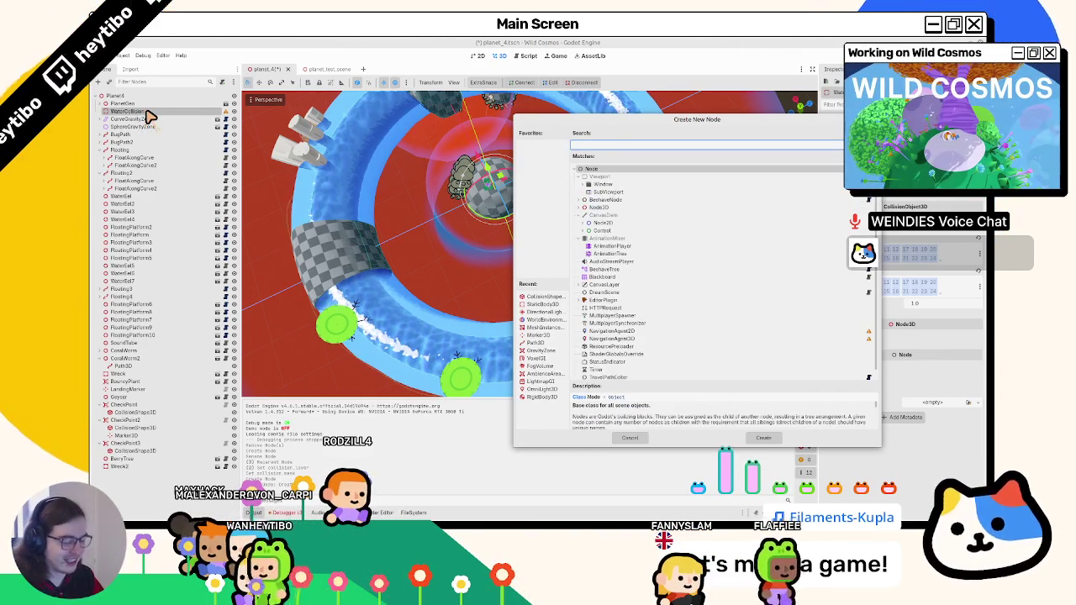
type("mesh")
key("Return")
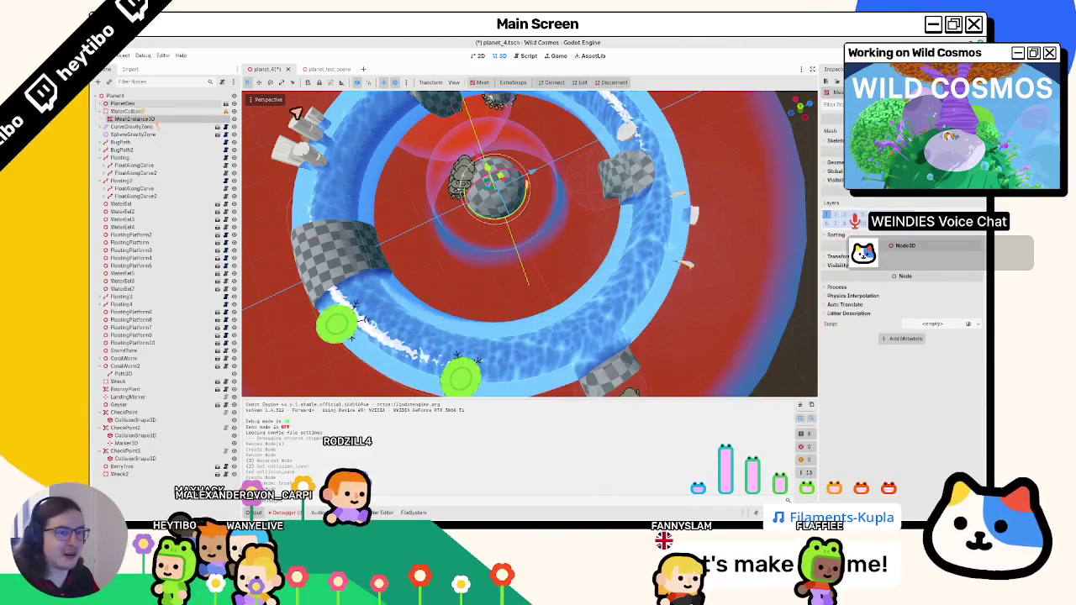
Give the MeshInstance3D a new TorusMesh sized around the water ring, inner radius 44.0.
left_click(950, 131)
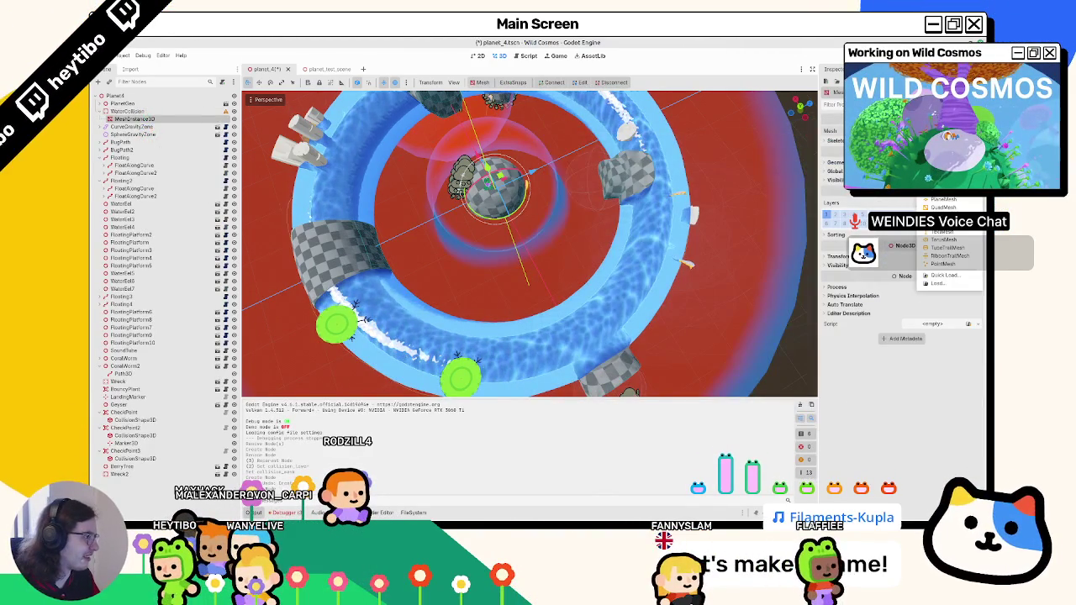
left_click(955, 242)
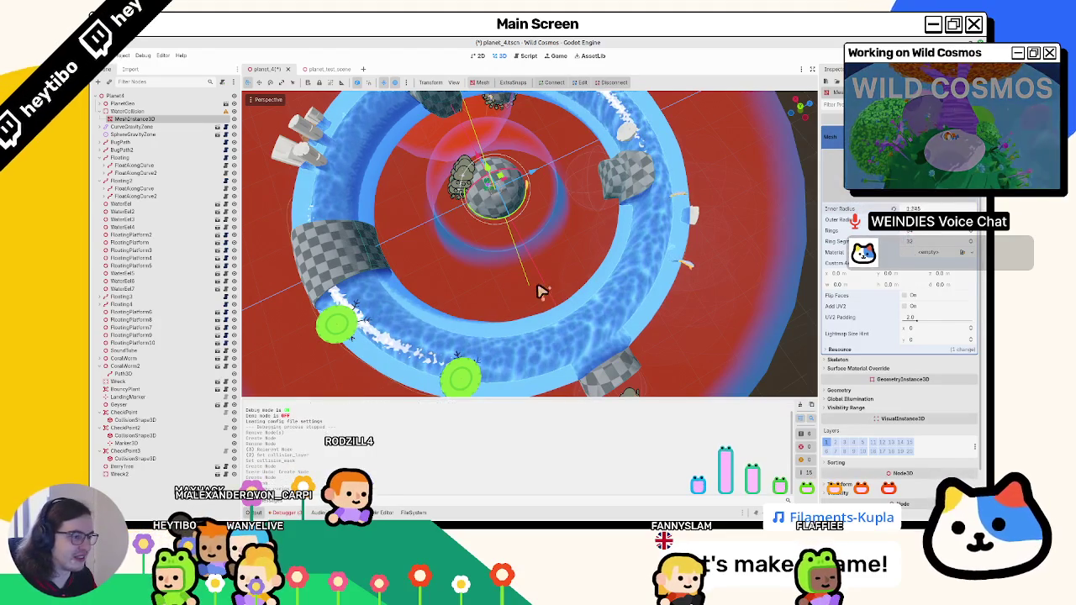
mouse_move(917, 208)
left_mouse_down()
mouse_move(984, 208)
mouse_move(892, 220)
left_mouse_up()
left_click_drag(543, 290, 539, 293)
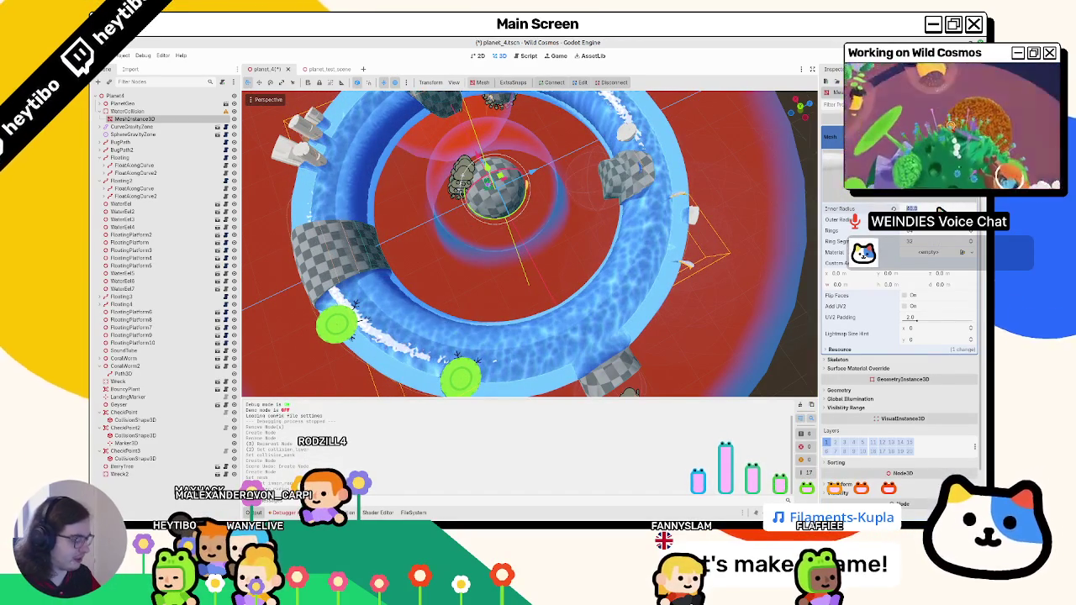
mouse_move(942, 212)
left_mouse_down()
mouse_move(959, 212)
mouse_move(543, 294)
left_mouse_up()
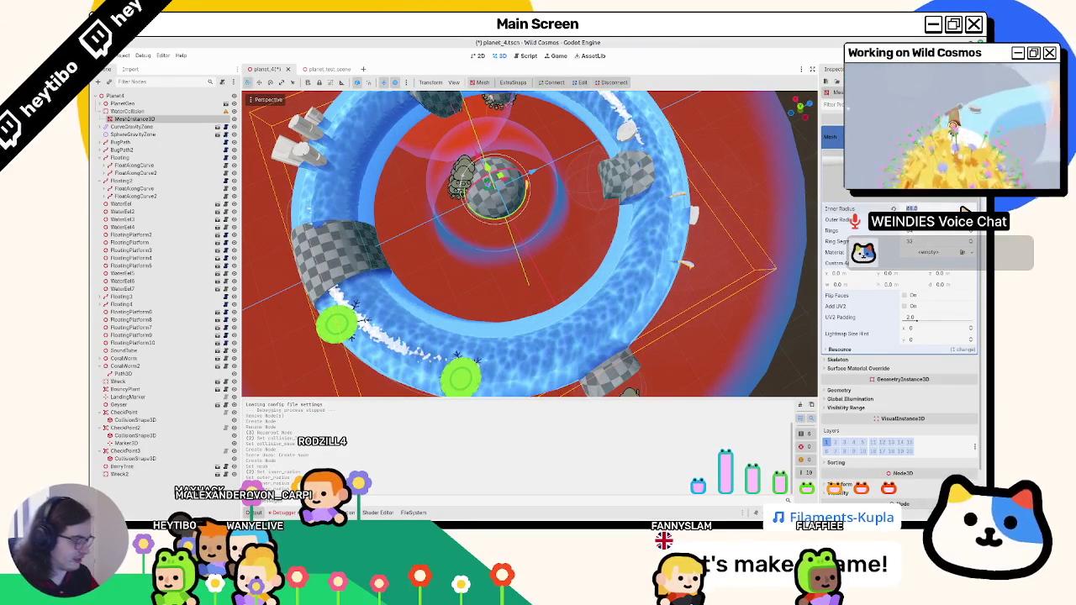
type("4")
key("Return")
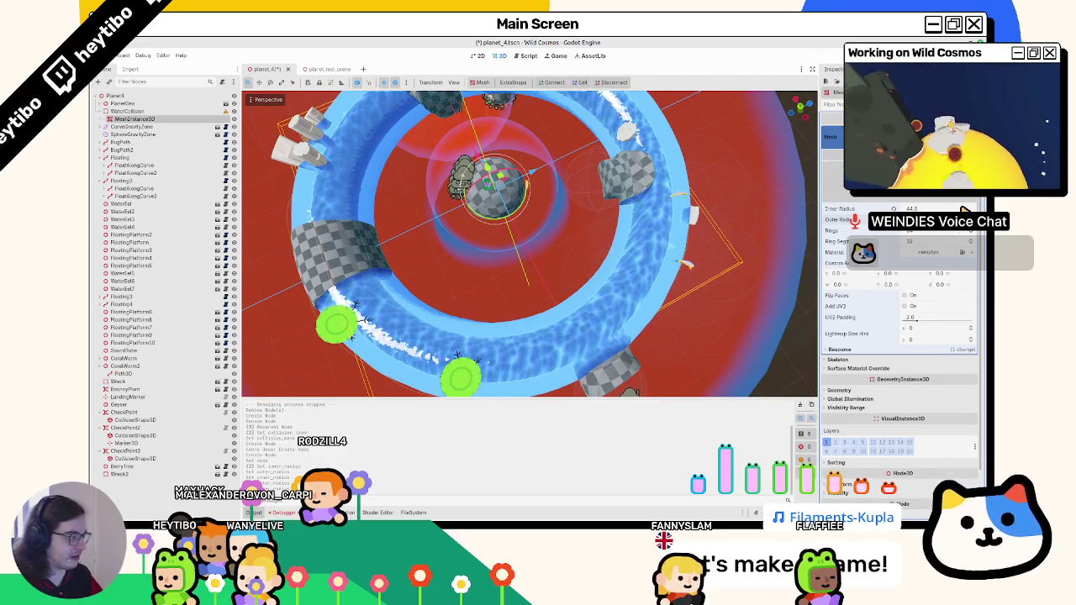
key("Return")
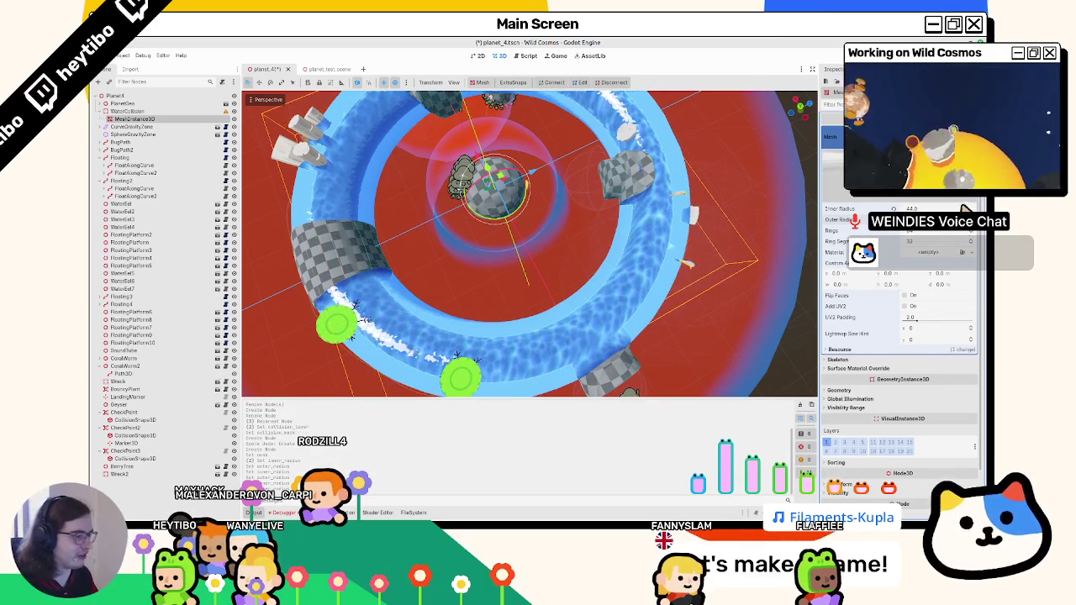
Raise the torus slightly and increase its inner radius to 46.0.
key("g")
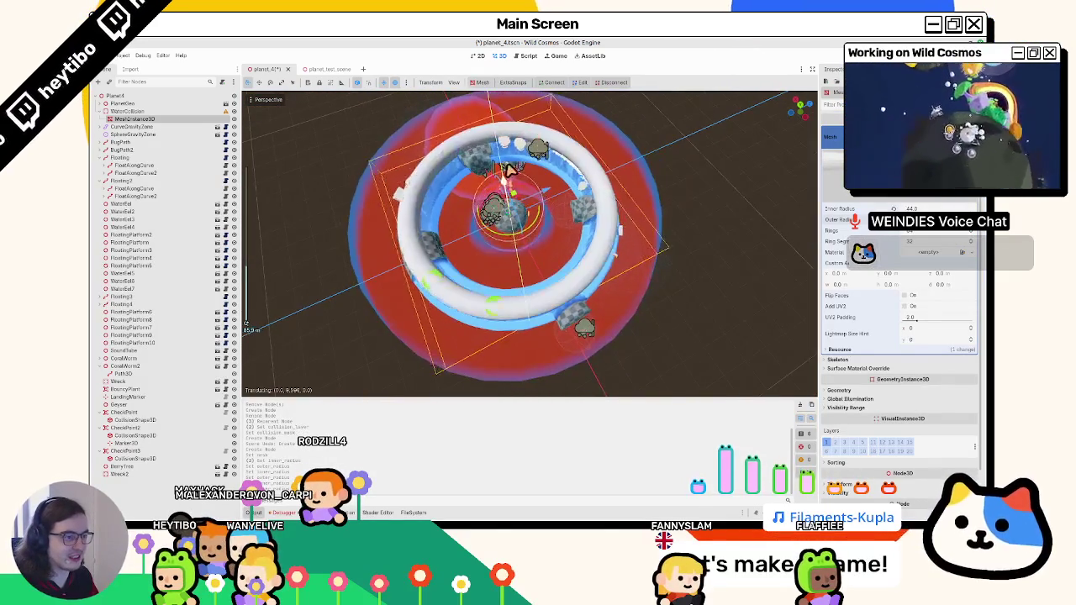
left_click(508, 185)
scroll(508, 185, "up", 3)
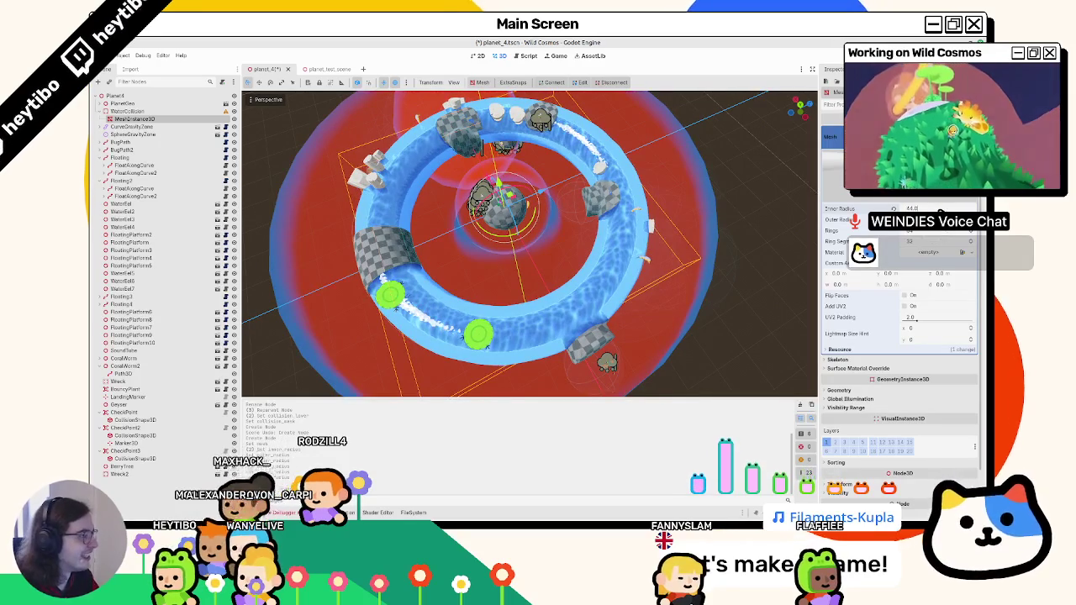
mouse_move(939, 213)
left_mouse_down()
mouse_move(976, 229)
mouse_move(917, 229)
left_mouse_up()
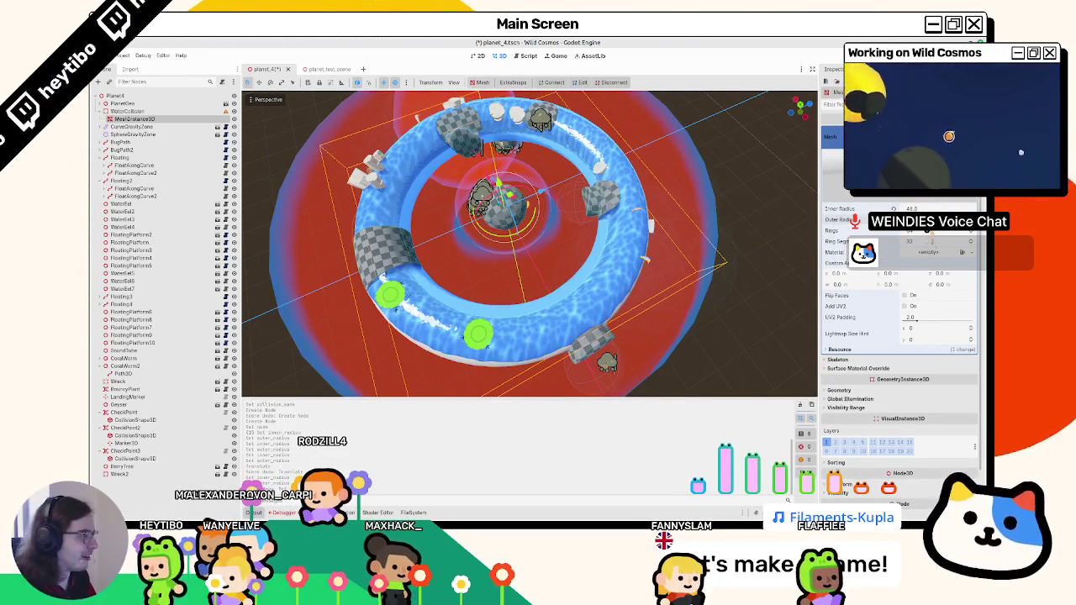
Orbit around the torus, try a lower ring segment count, then undo it.
mouse_move(584, 174)
left_mouse_down()
mouse_move(605, 235)
mouse_move(463, 257)
left_mouse_up()
scroll(462, 257, "up", 5)
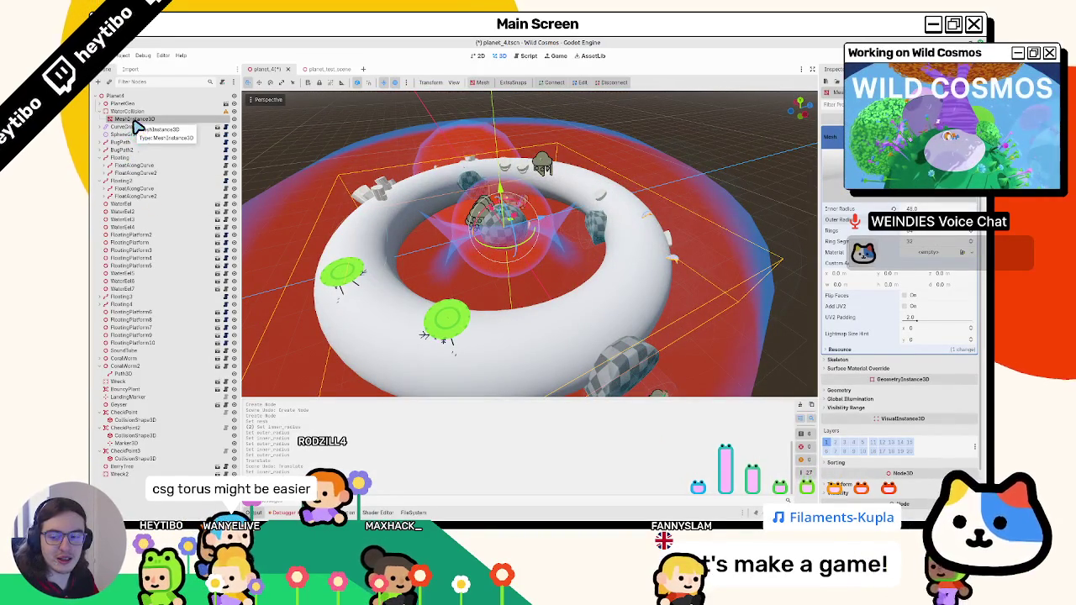
left_click(475, 89)
left_click(479, 89)
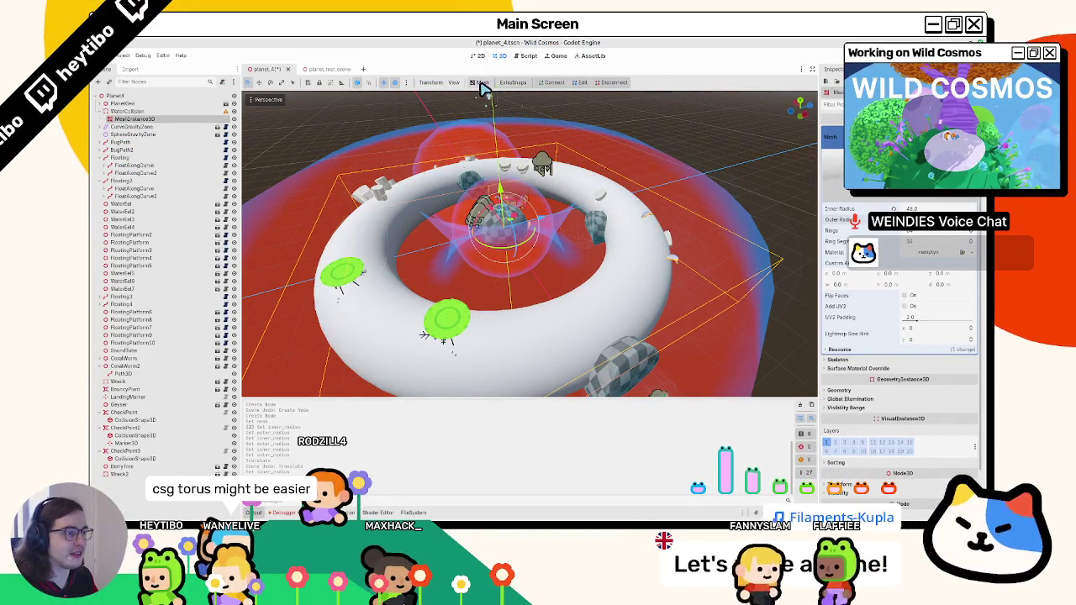
left_click_drag(629, 199, 523, 158)
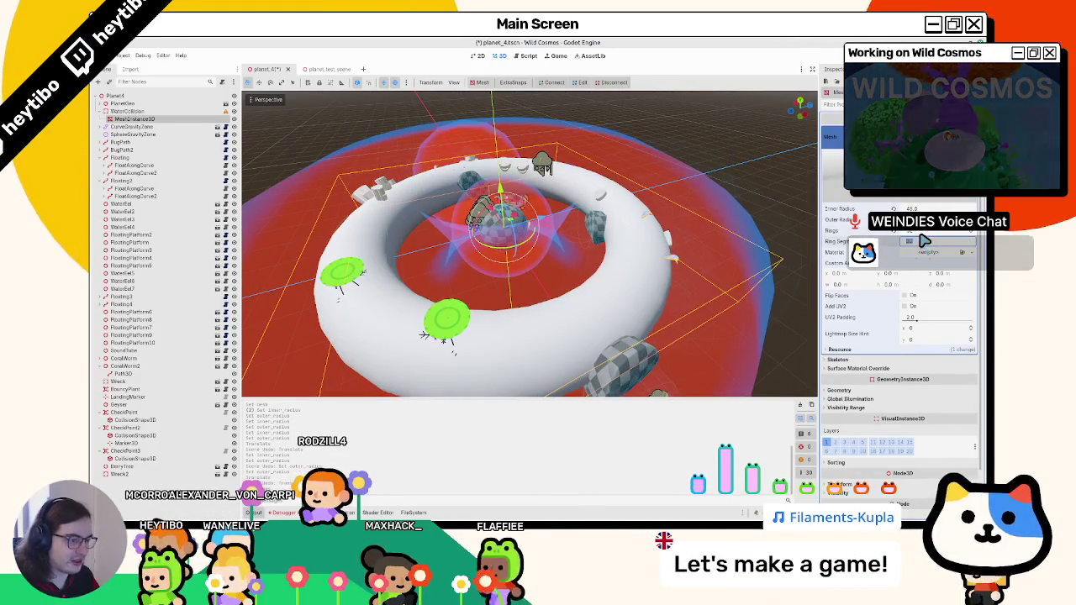
left_click_drag(925, 241, 728, 226)
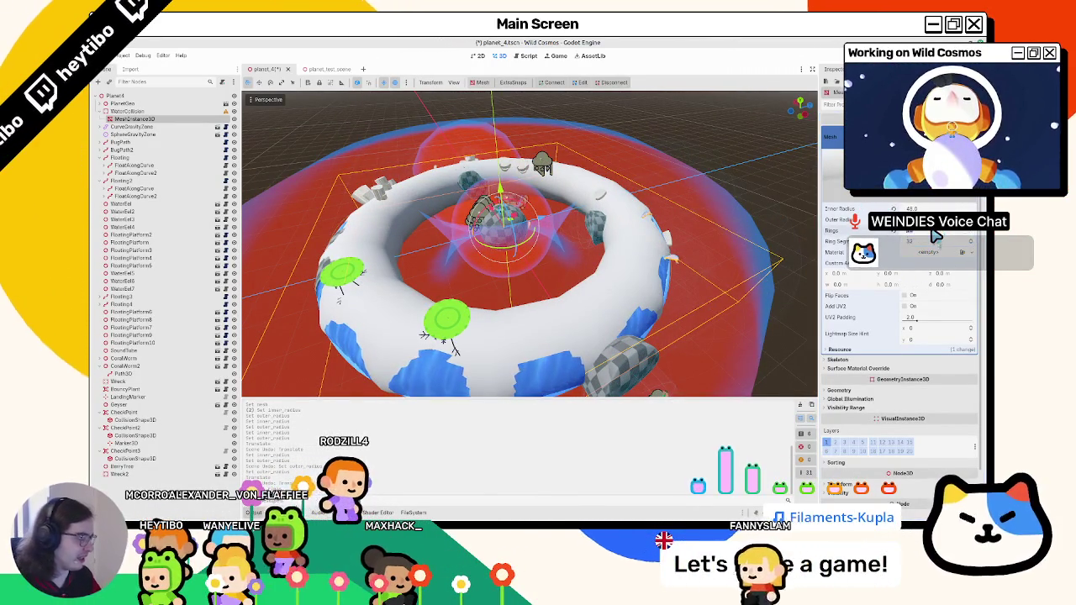
key("ctrl+z")
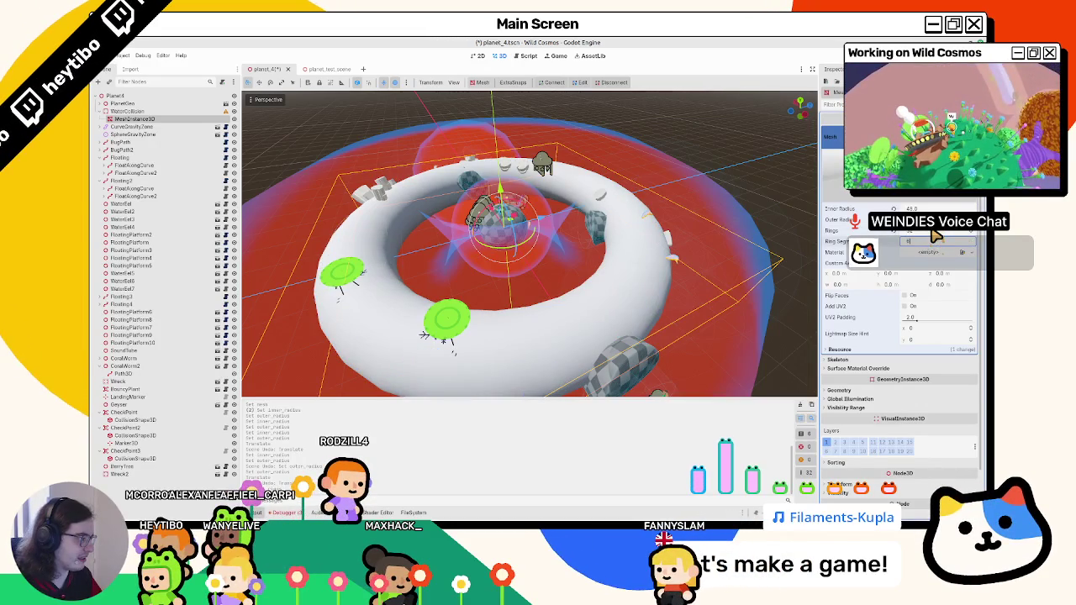
Create a Trimesh collision shape from the torus and turn the MeshInstance3D's visibility back on.
left_click(479, 83)
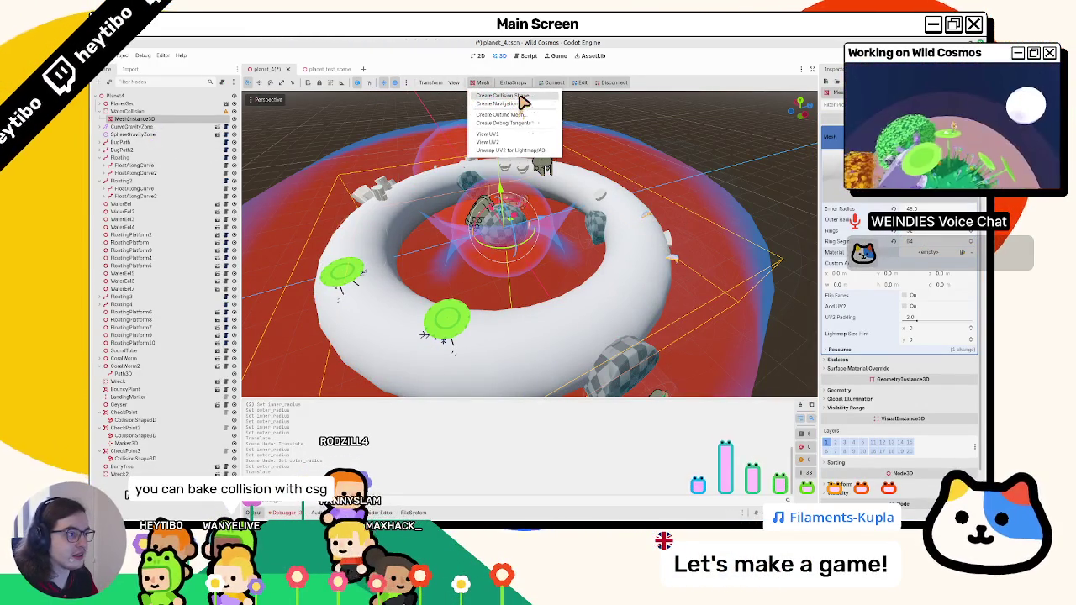
left_click(504, 96)
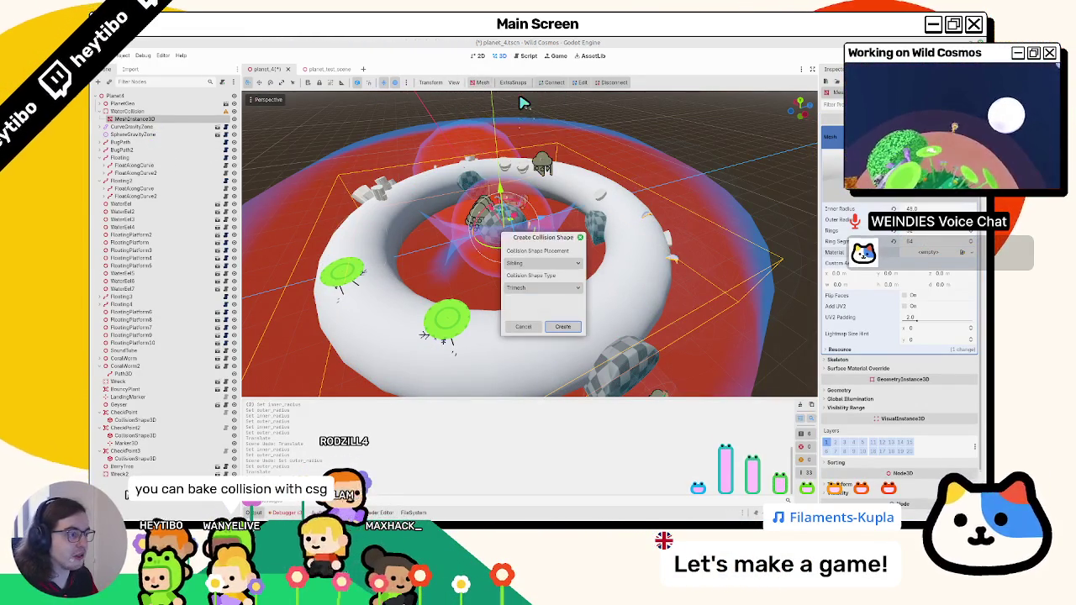
left_click(563, 327)
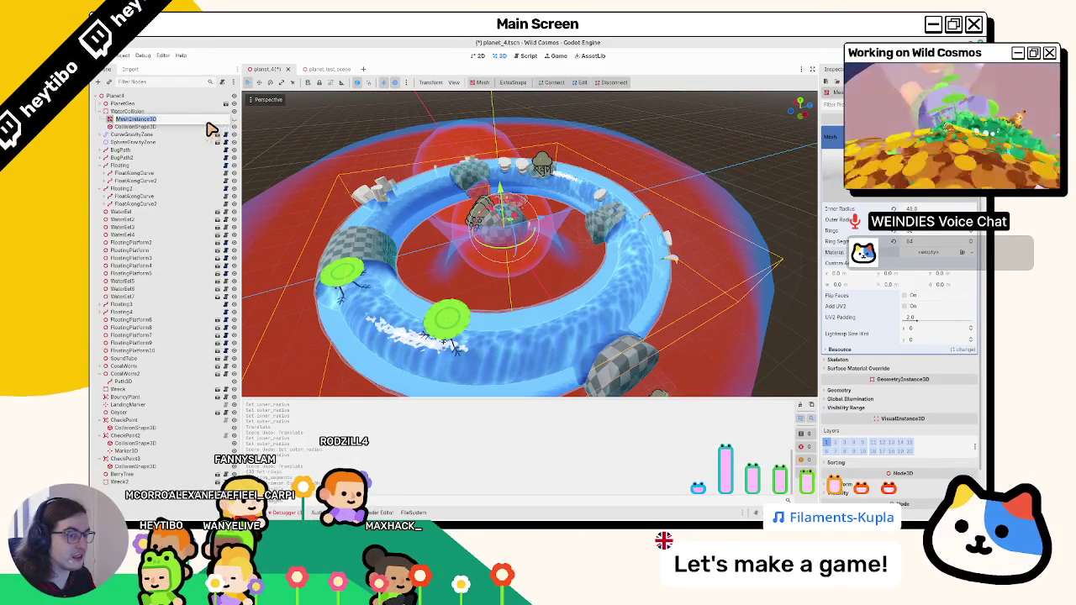
left_click(203, 127)
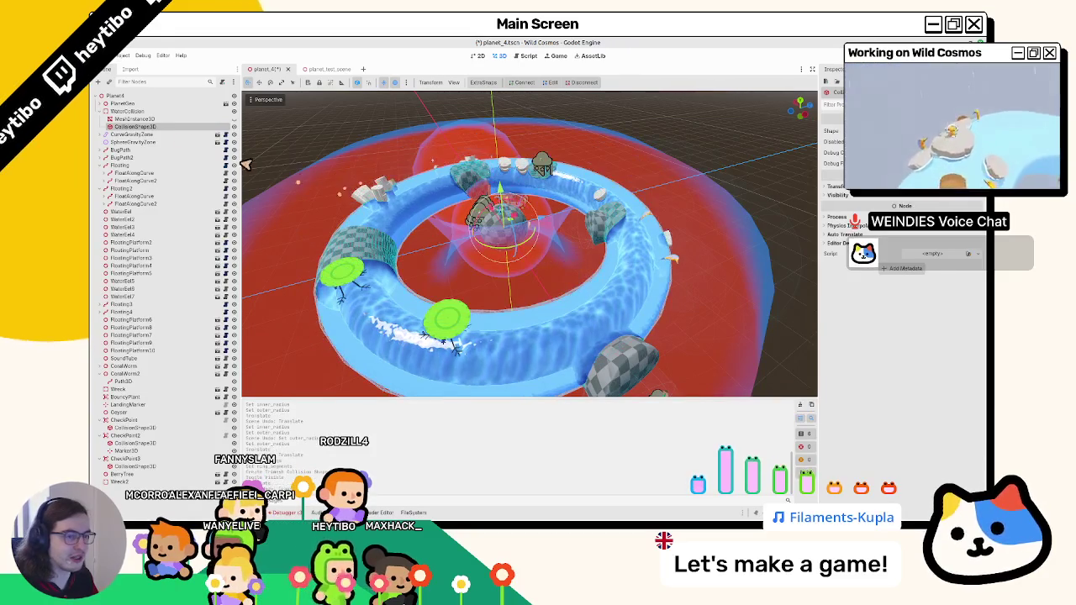
left_click(136, 120)
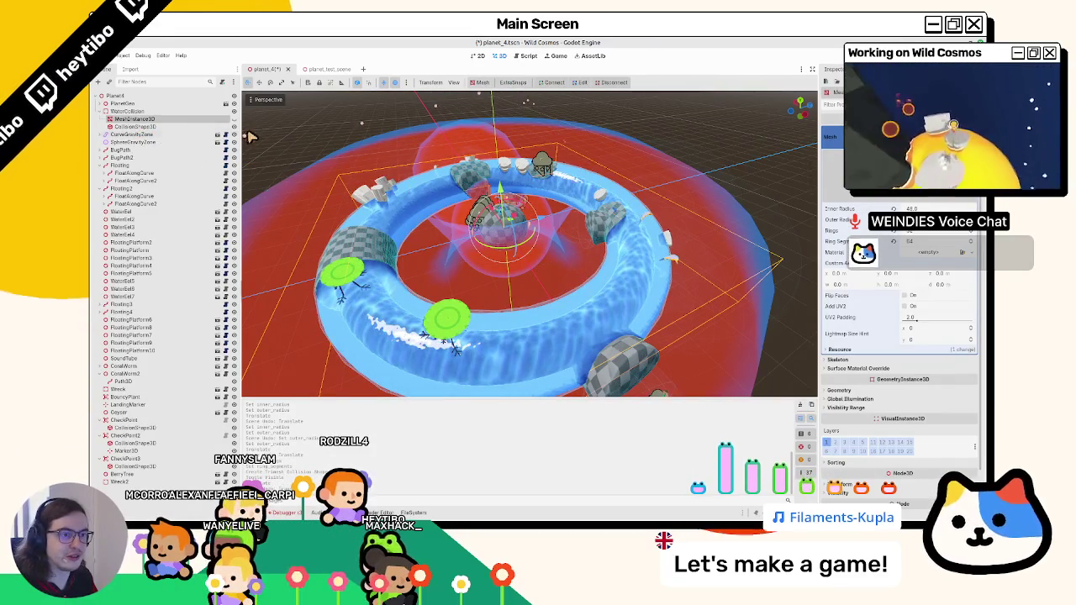
left_click(235, 126)
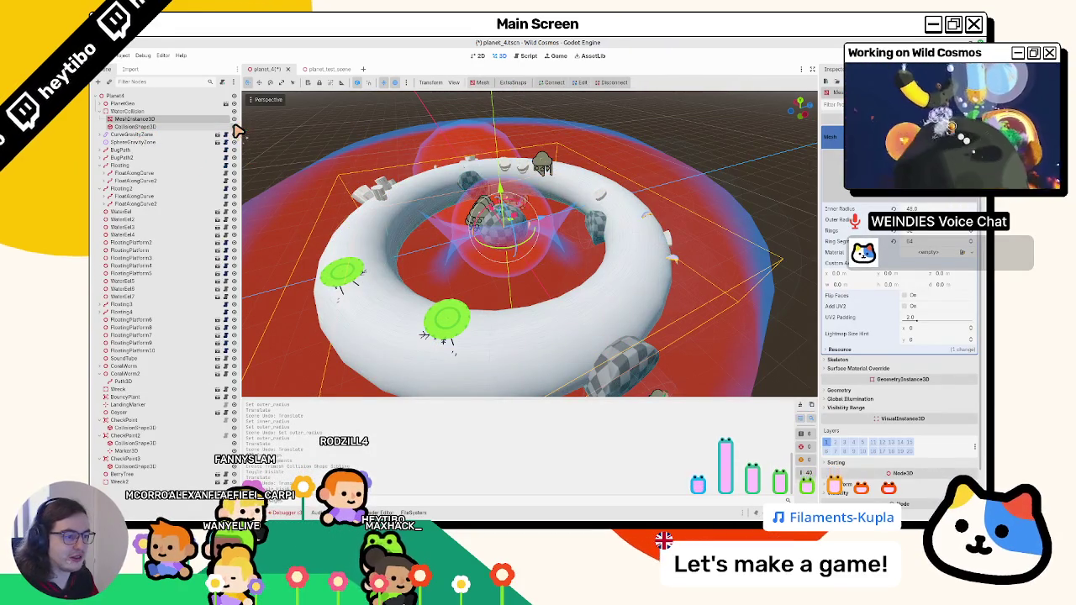
Toggle the torus's flip faces setting on and off, with an undo and redo.
scroll(372, 235, "up", 2)
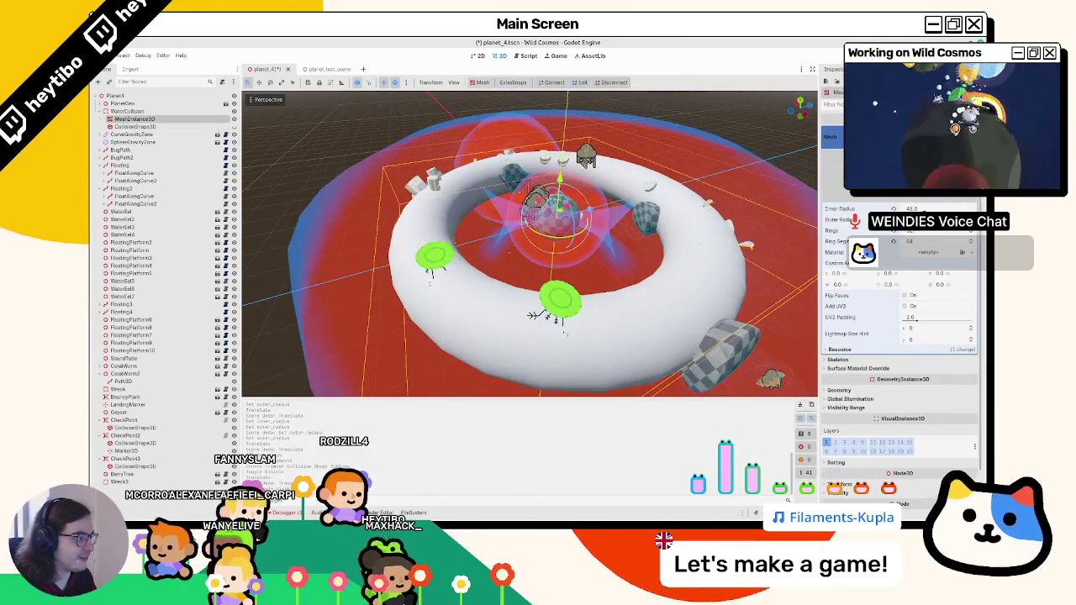
left_click(909, 296)
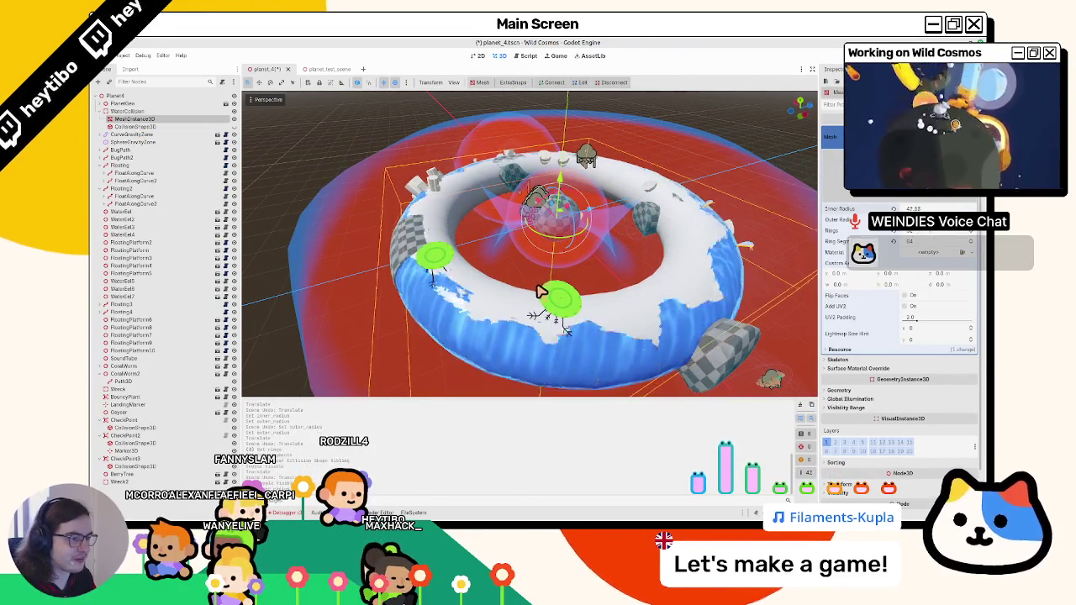
left_click(908, 295)
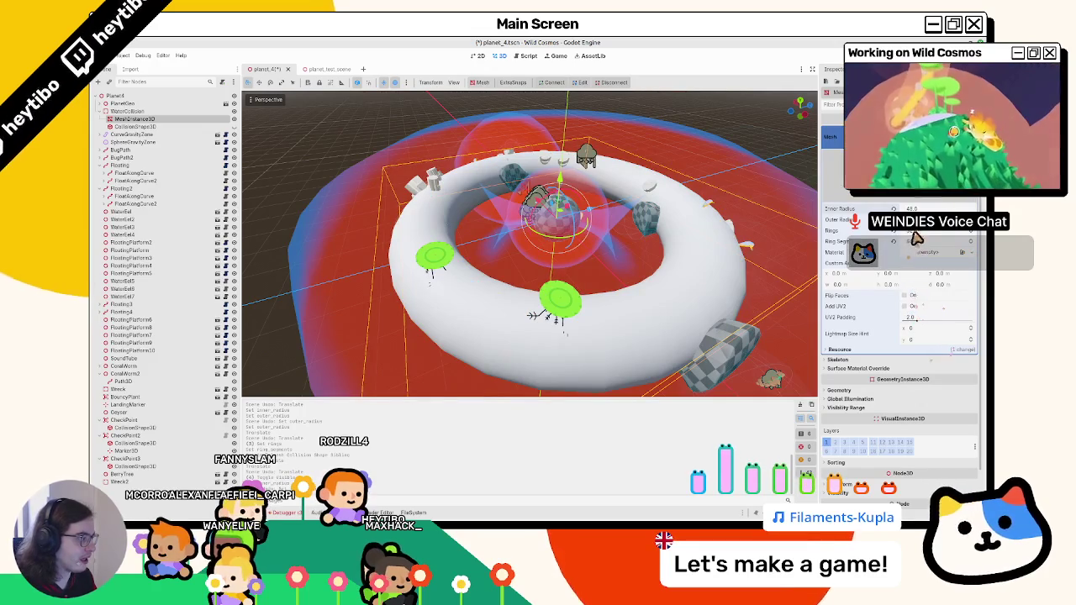
key("ctrl+z")
key("ctrl+shift+z")
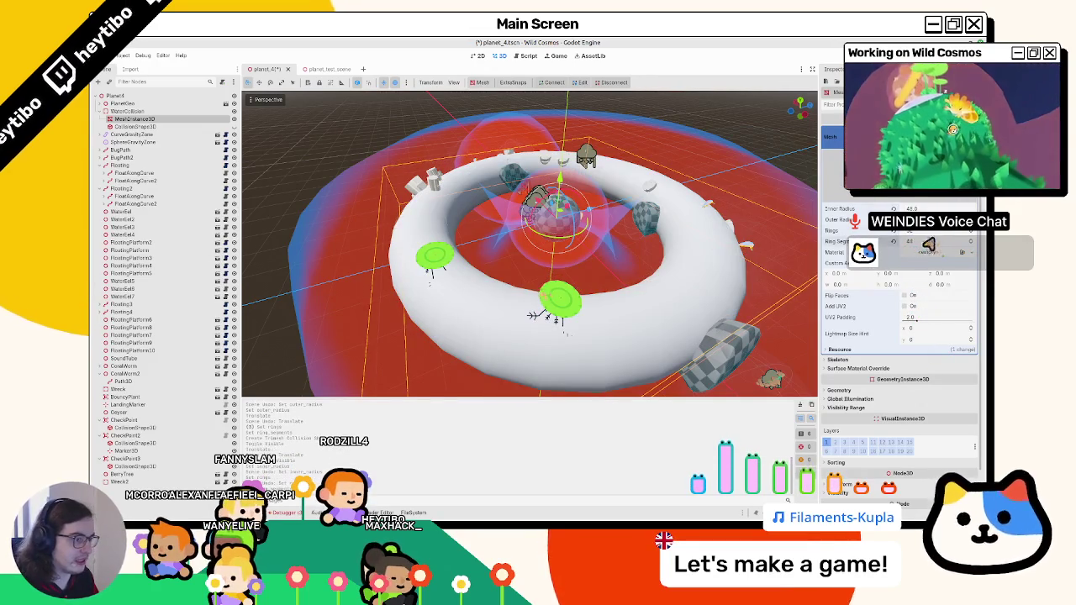
Try the water material on the torus, then undo it and the earlier collision shape.
left_click_drag(929, 244, 927, 246)
key("ctrl+z")
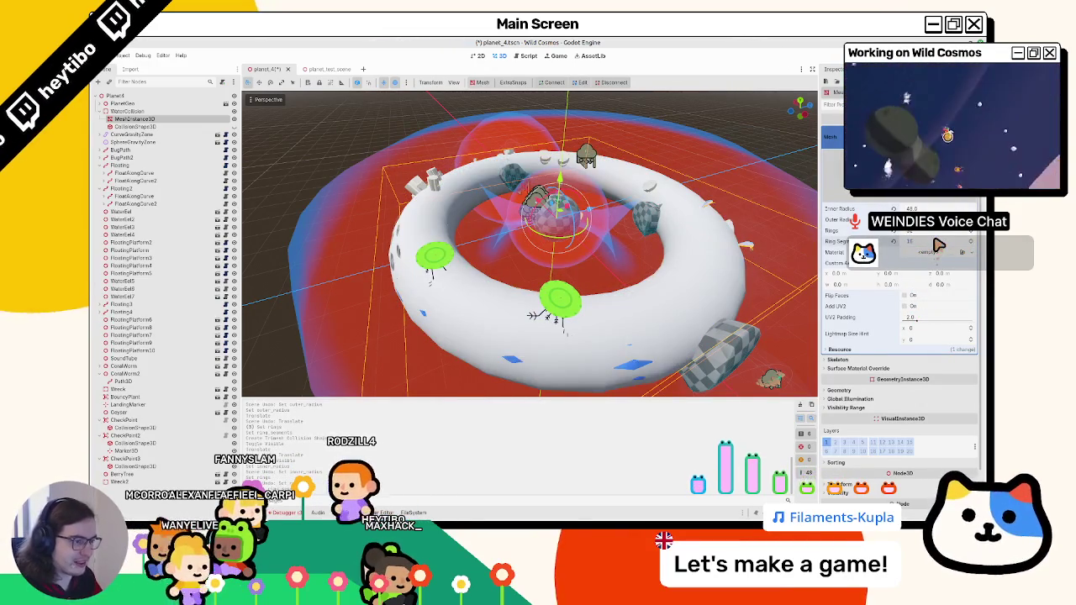
key("ctrl+z")
key("ctrl+z")
key("ctrl+z")
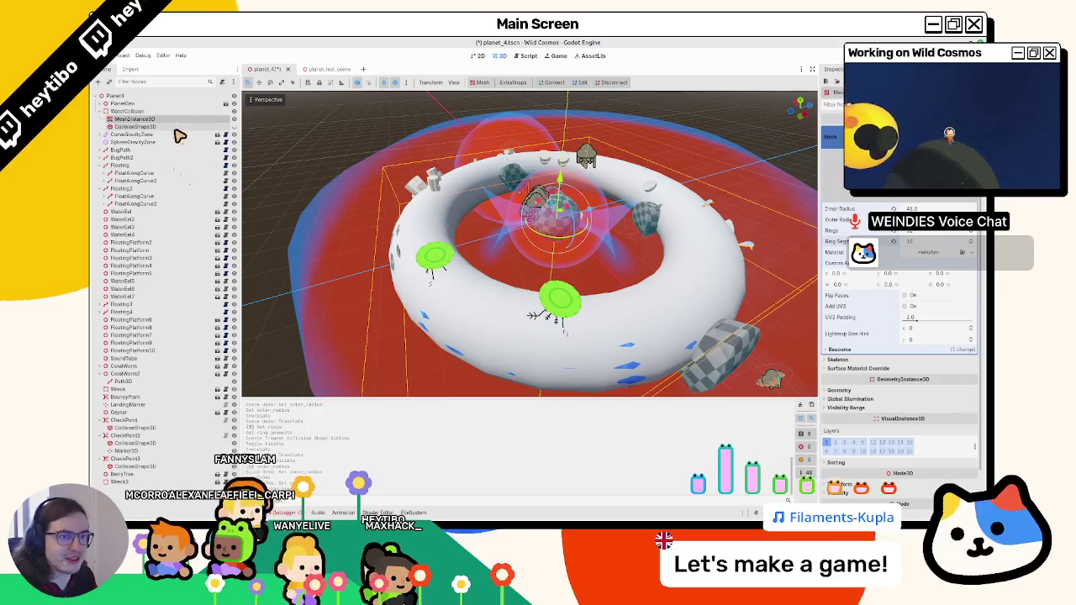
left_click(478, 85)
Create a sibling Trimesh CollisionShape3D from the torus mesh after reviewing the shape type options.
left_click(509, 97)
left_click(558, 331)
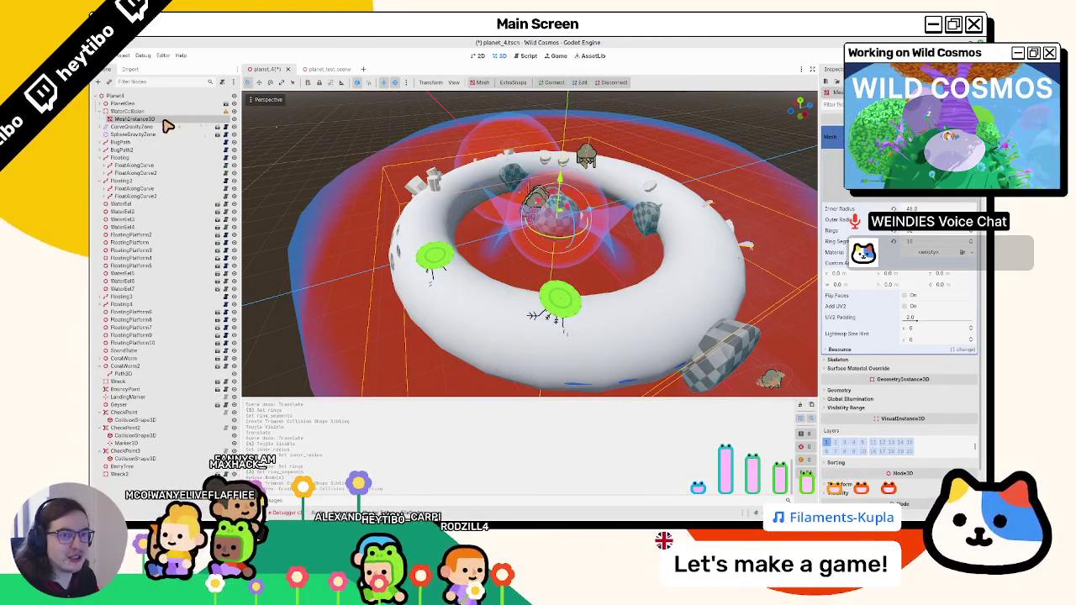
left_click(482, 82)
left_click(509, 96)
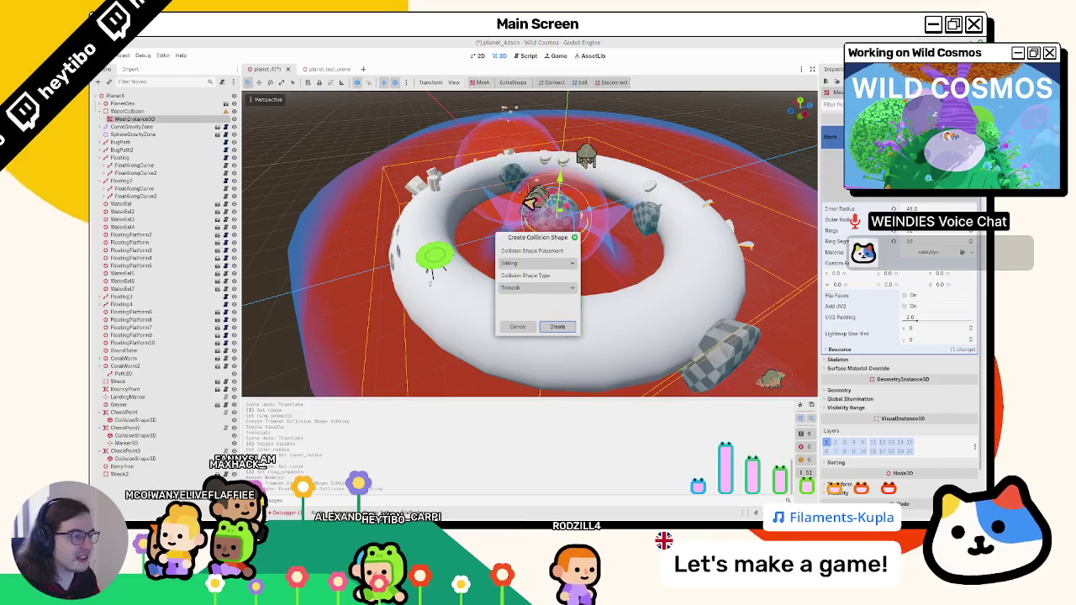
left_click(538, 287)
left_click(529, 289)
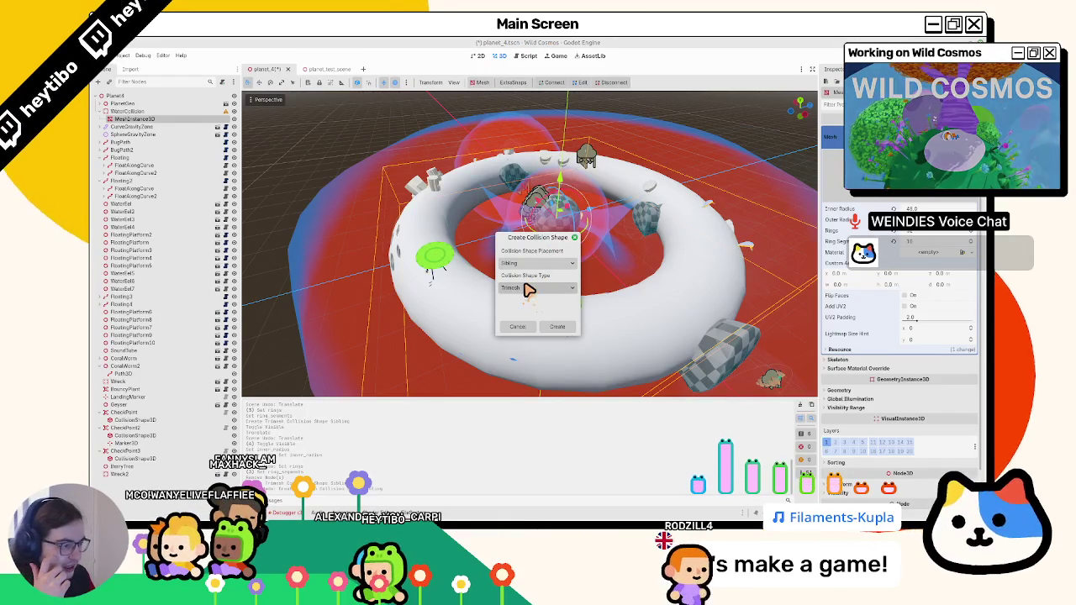
left_click(528, 289)
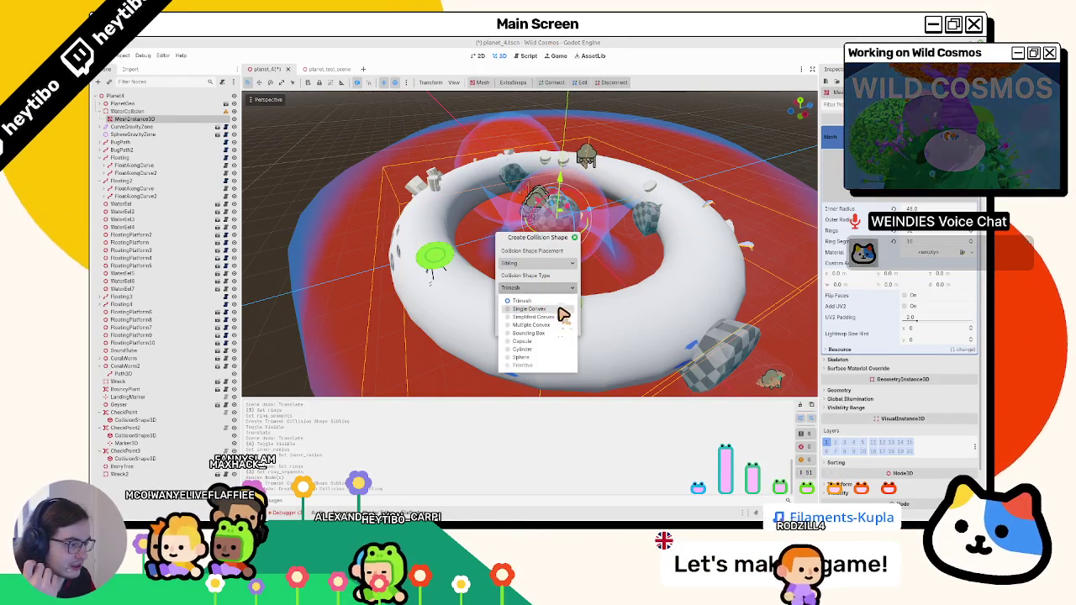
left_click(535, 282)
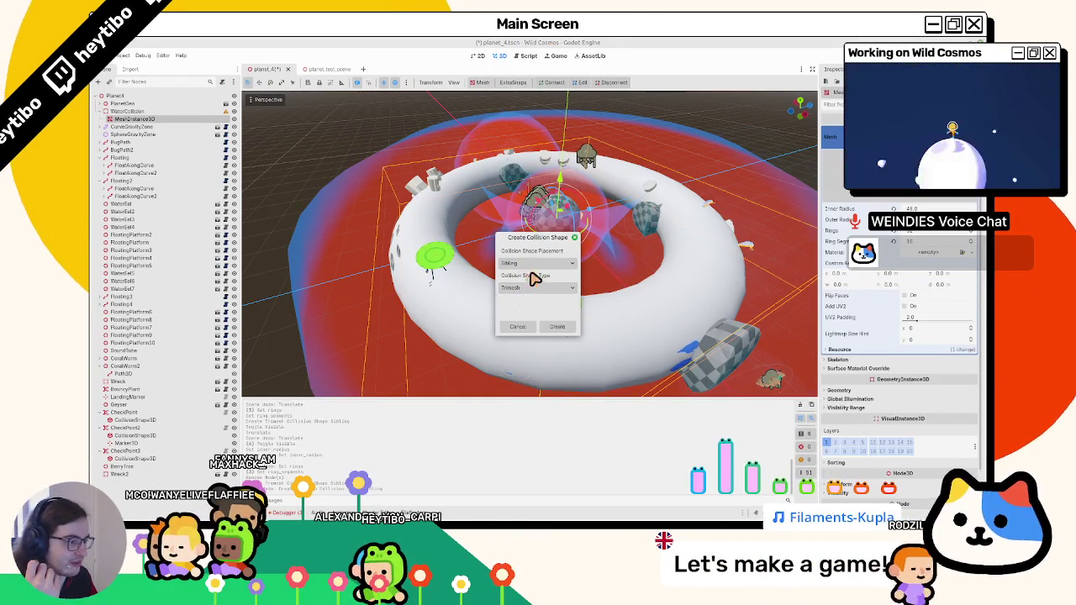
left_click(559, 327)
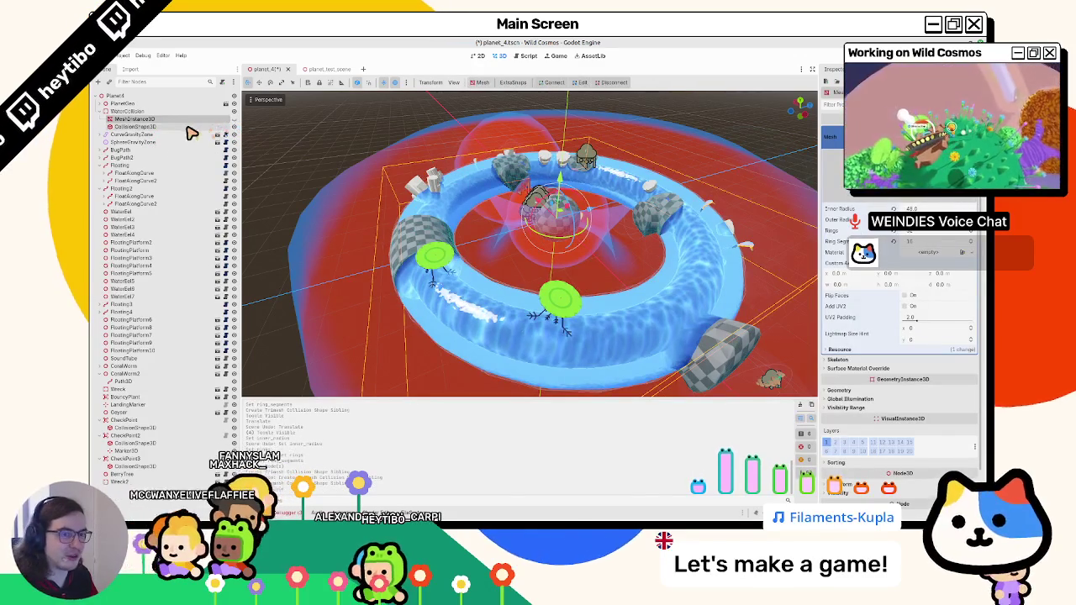
Inspect the new CollisionShape3D and the torus MeshInstance3D, cancelling a rename.
left_click(189, 126)
left_click(181, 119)
left_click(181, 126)
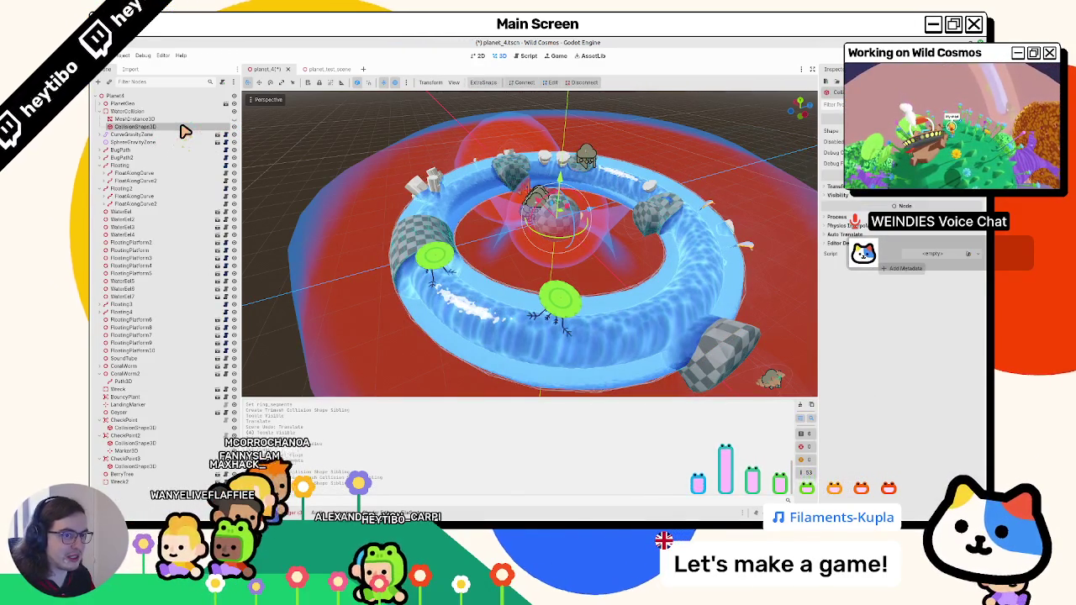
left_click(181, 119)
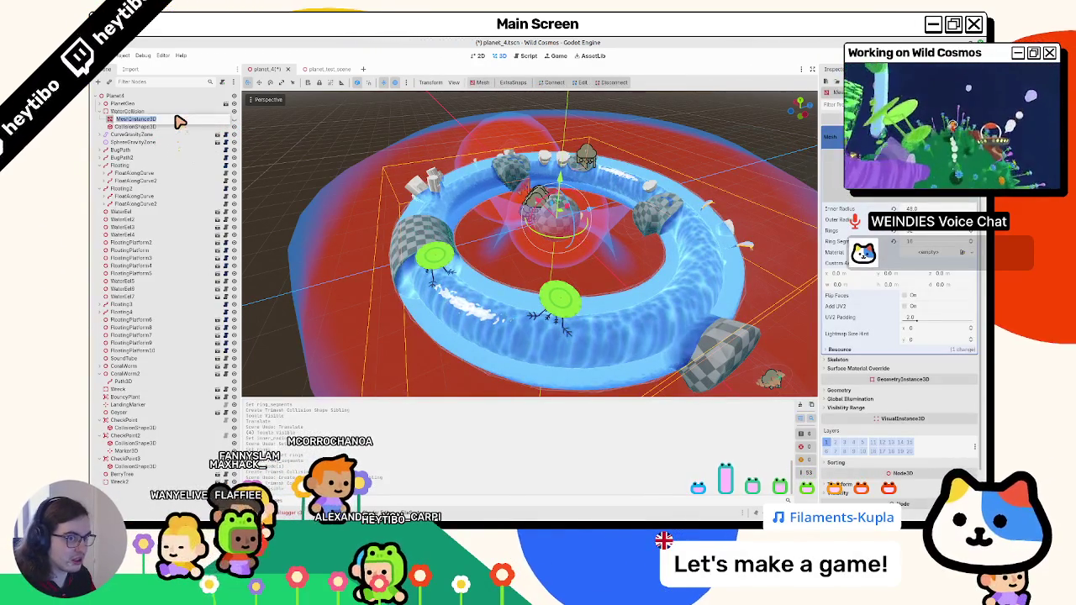
double_click(179, 120)
key("Escape")
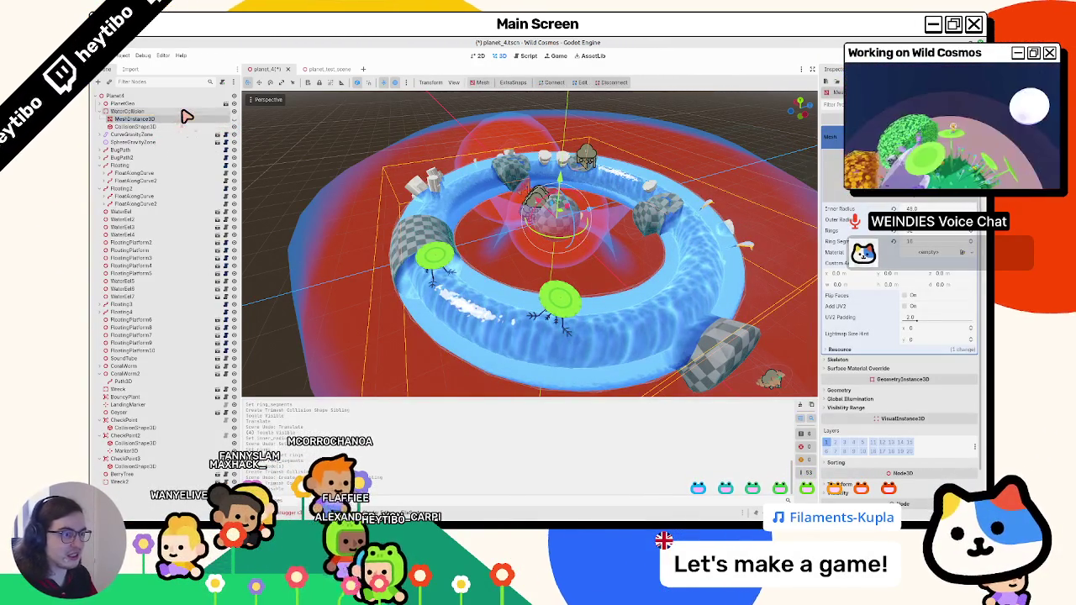
Run the game and the planet test scene to test the water collision.
key("F5")
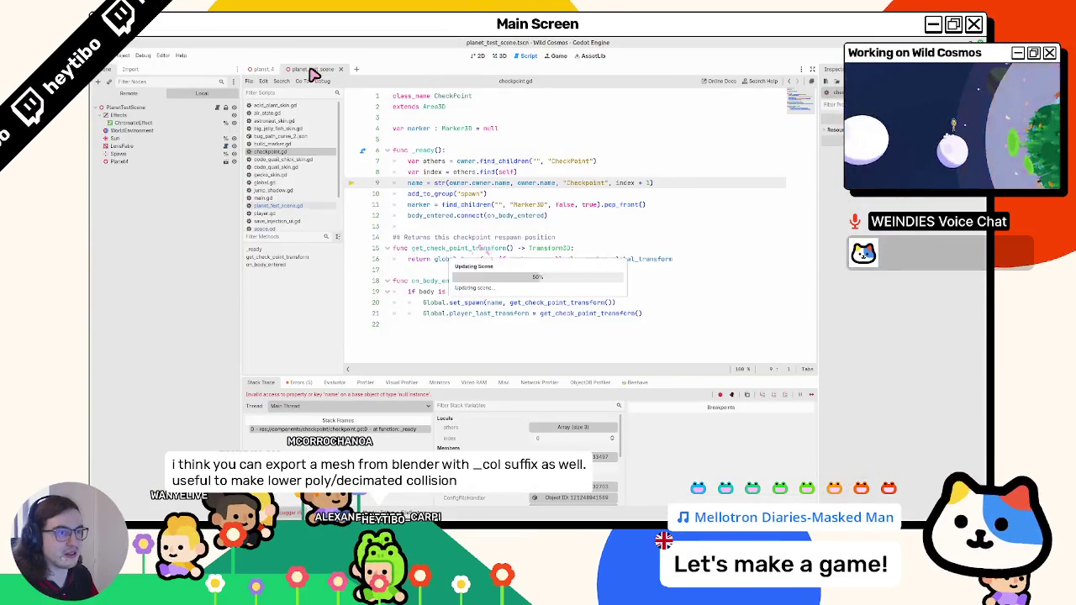
left_click(310, 69)
key("F6")
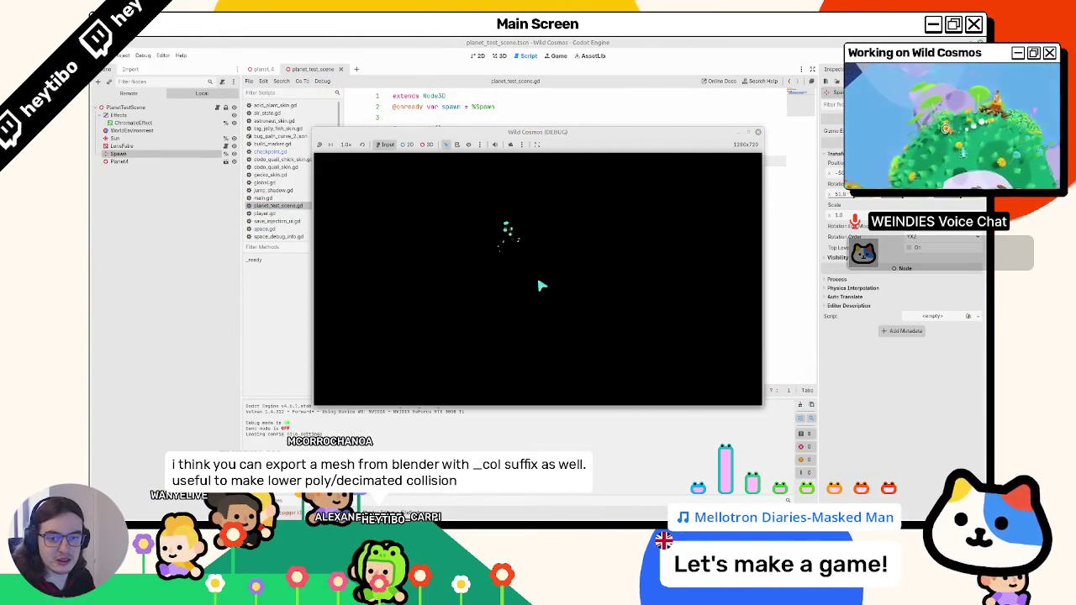
Drive the player across the checkered terrain and swim along the blue water ring.
key("w")
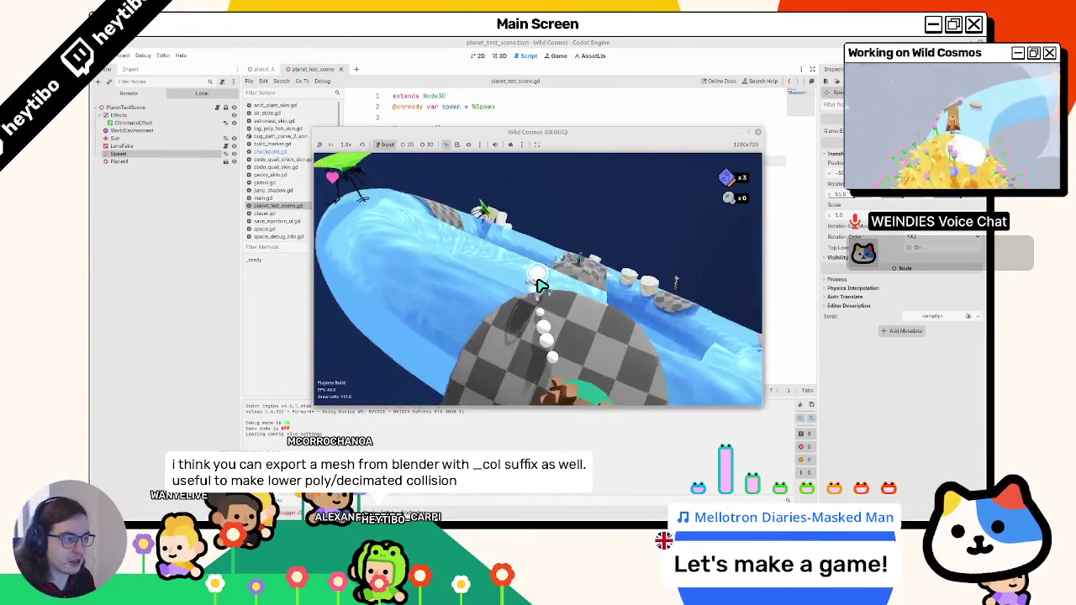
key("w")
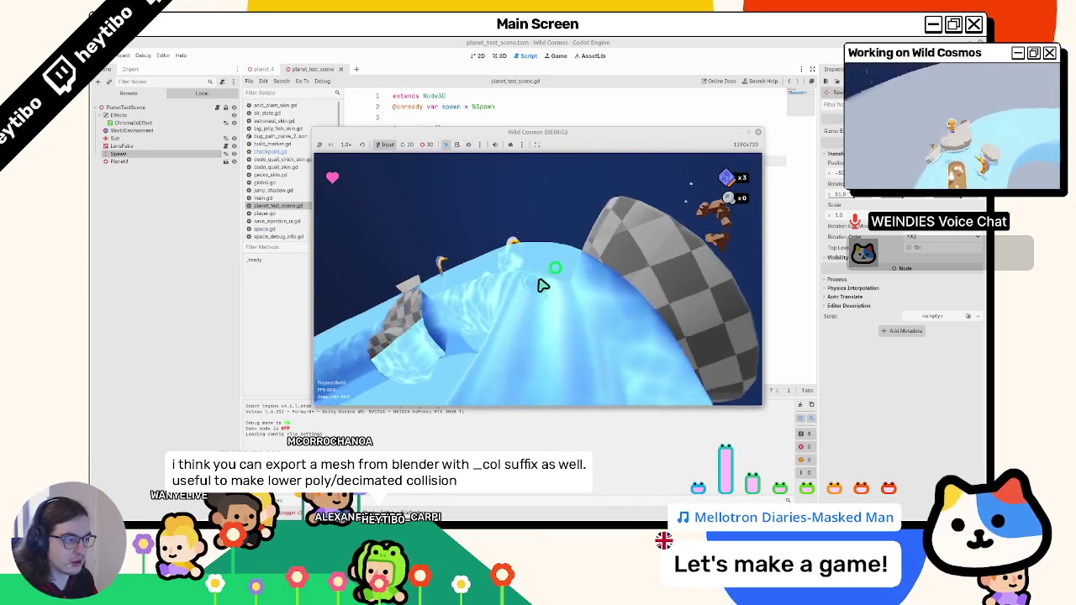
key("w")
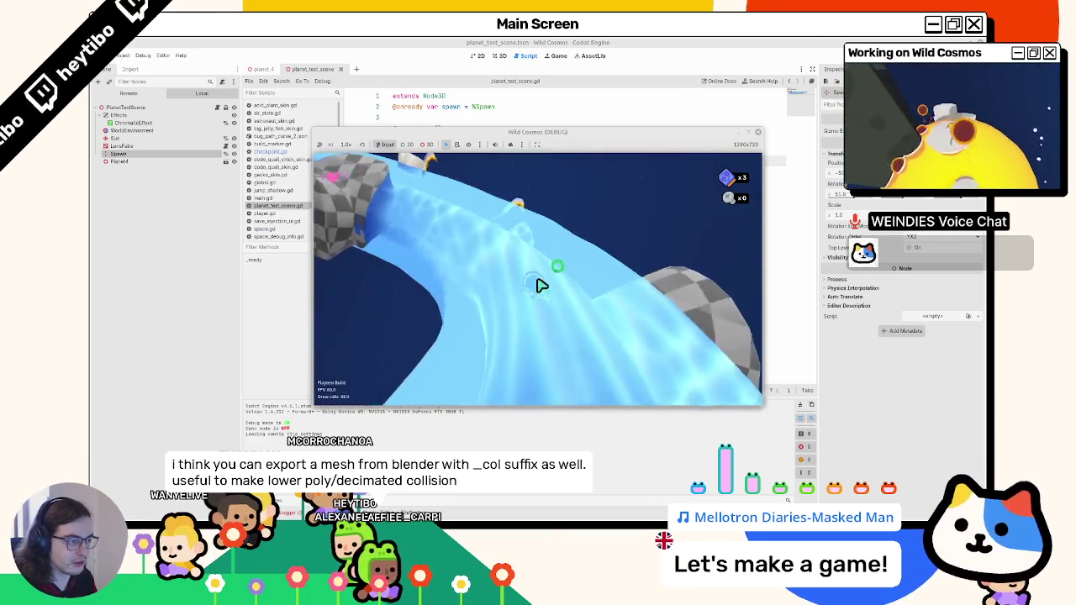
key("w")
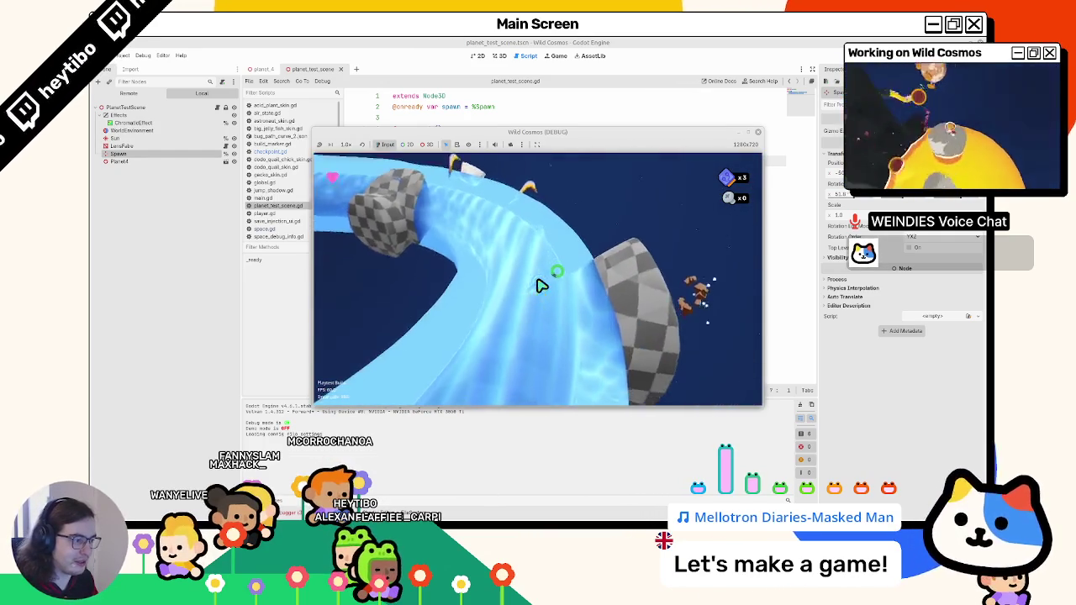
key("w")
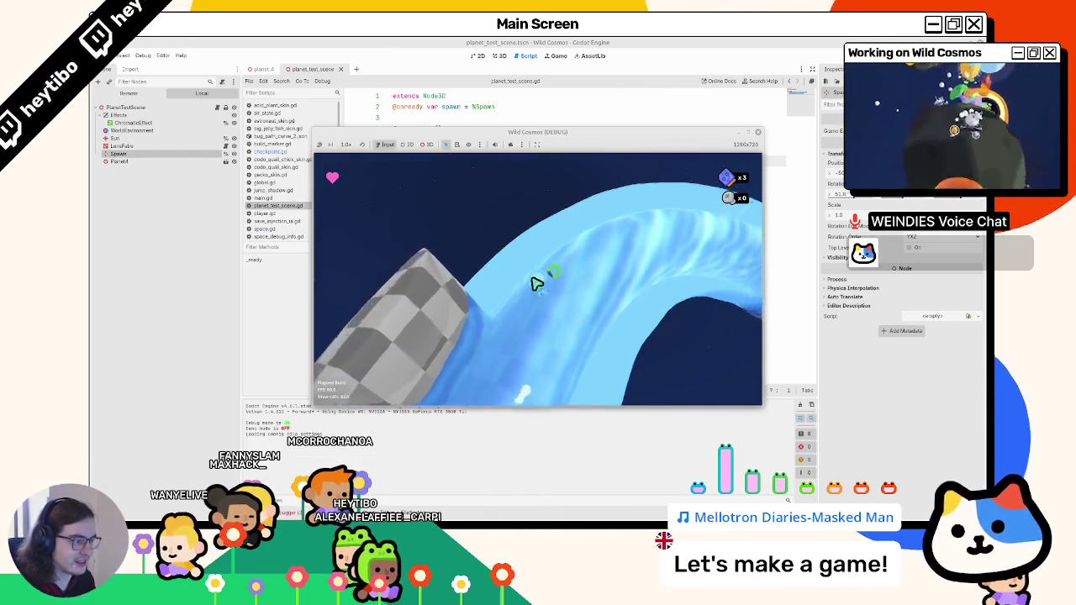
key("w")
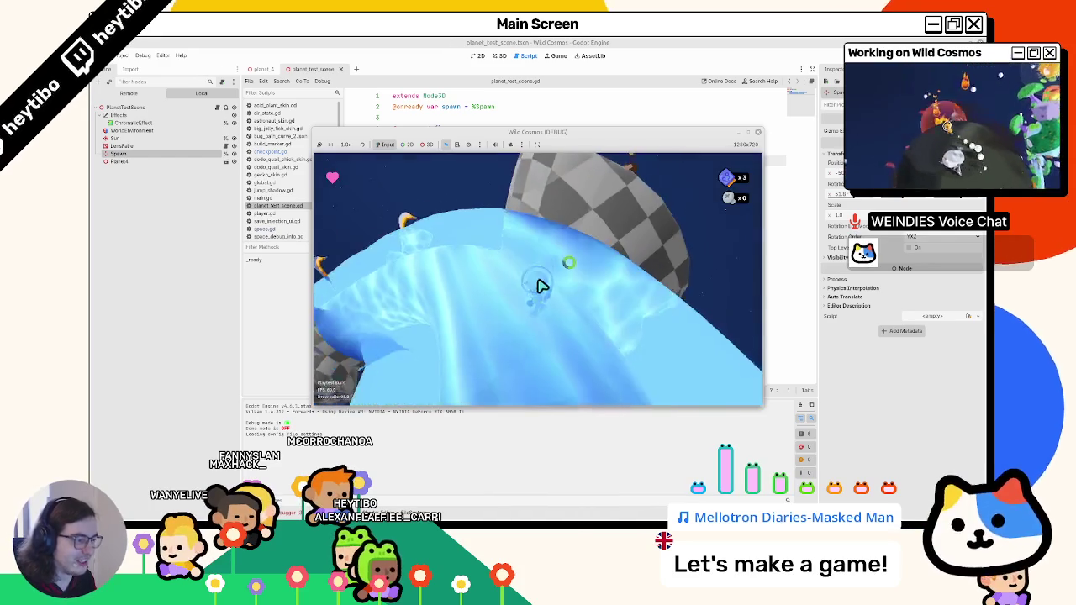
key("w")
Quit the game and return to the editor's 3D view.
key("Escape")
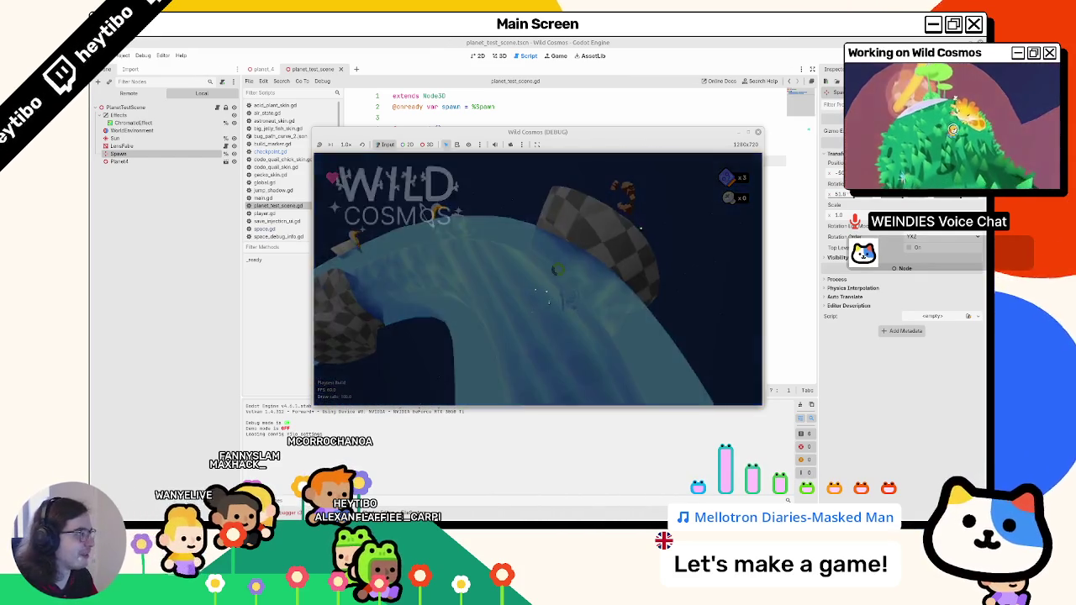
left_click(468, 48)
left_click(503, 56)
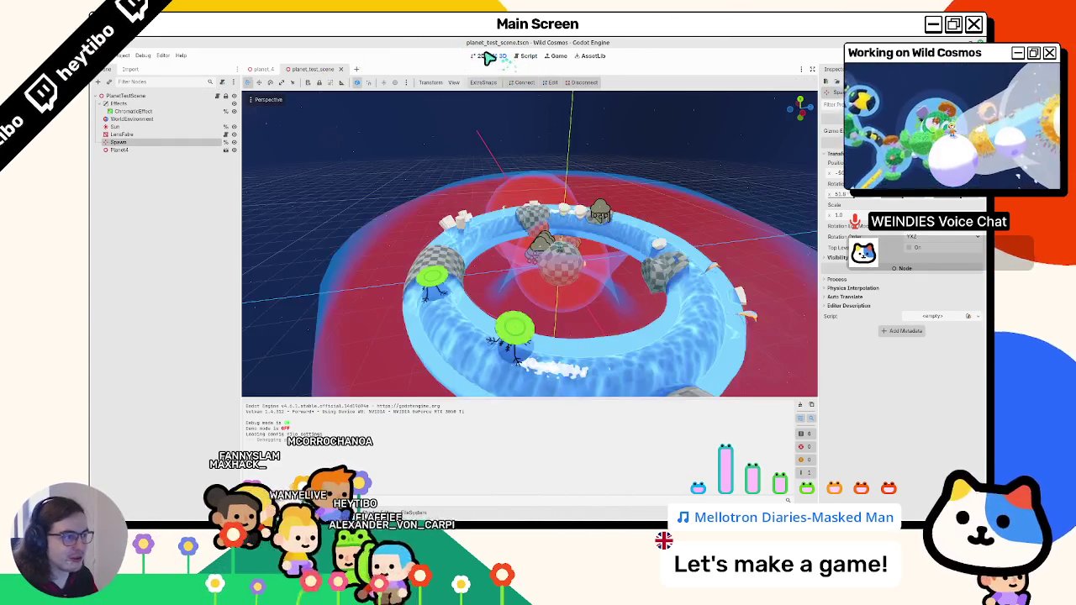
Inspect the water torus collision shape in planet_4 and save the scene.
left_click(261, 69)
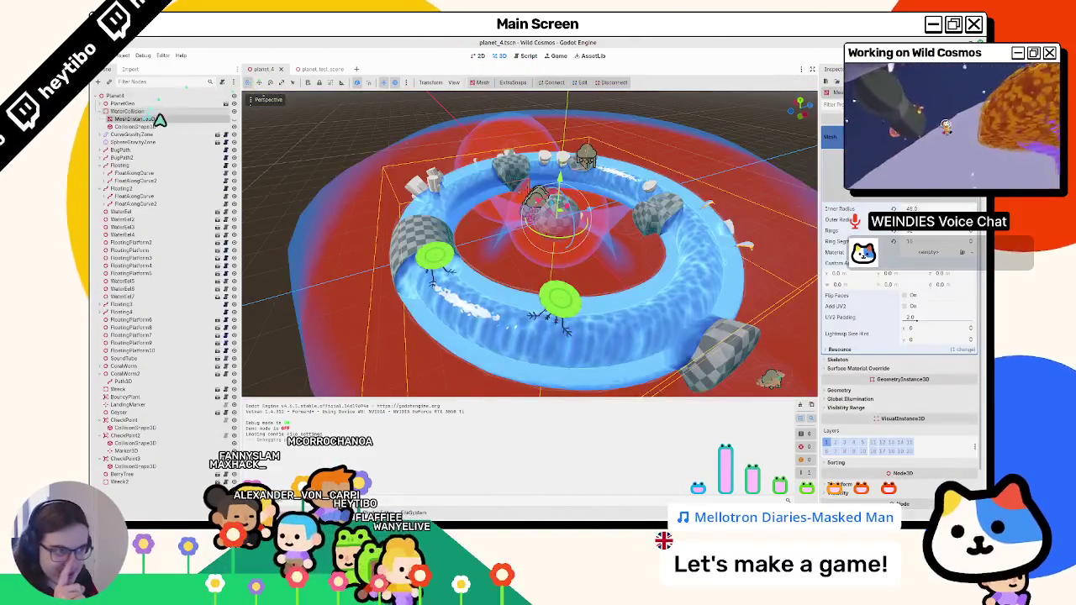
left_click(154, 127)
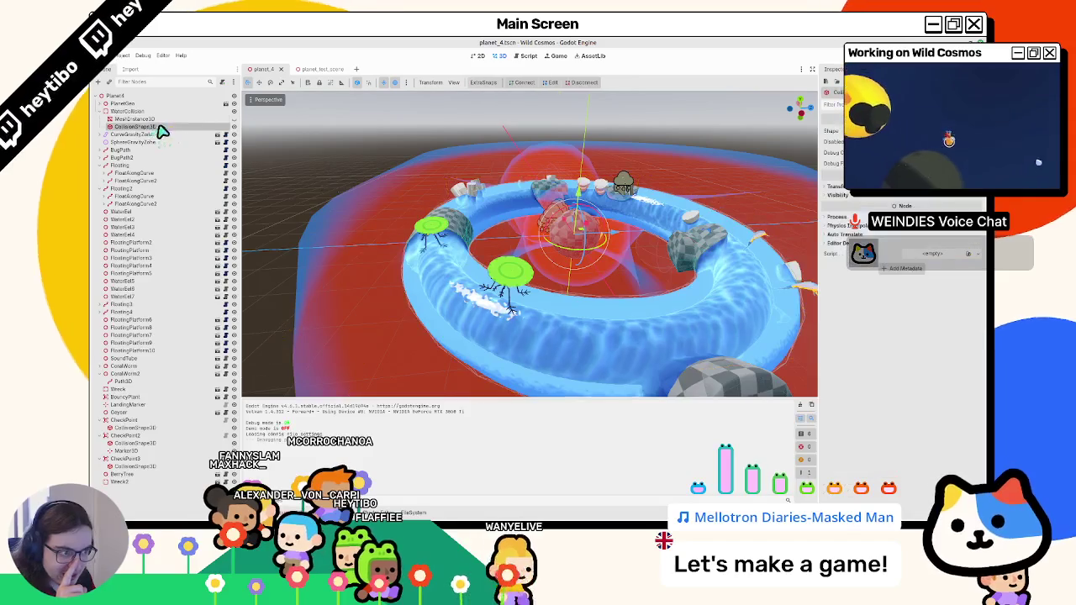
mouse_move(414, 233)
left_mouse_down()
mouse_move(575, 159)
mouse_move(509, 190)
mouse_move(510, 175)
mouse_move(399, 197)
mouse_move(379, 211)
mouse_move(303, 185)
left_mouse_up()
key("ctrl+s")
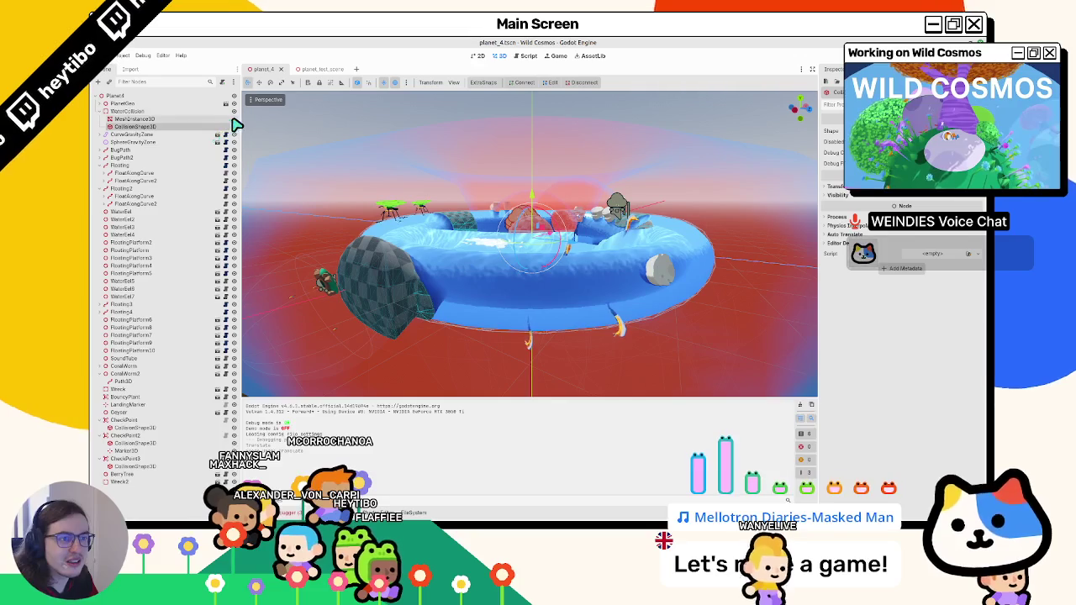
Enable Debug > Visible Collision Shapes and run planet_test_scene with F6.
left_click(340, 70)
left_click(143, 55)
left_click(176, 126)
key("F6")
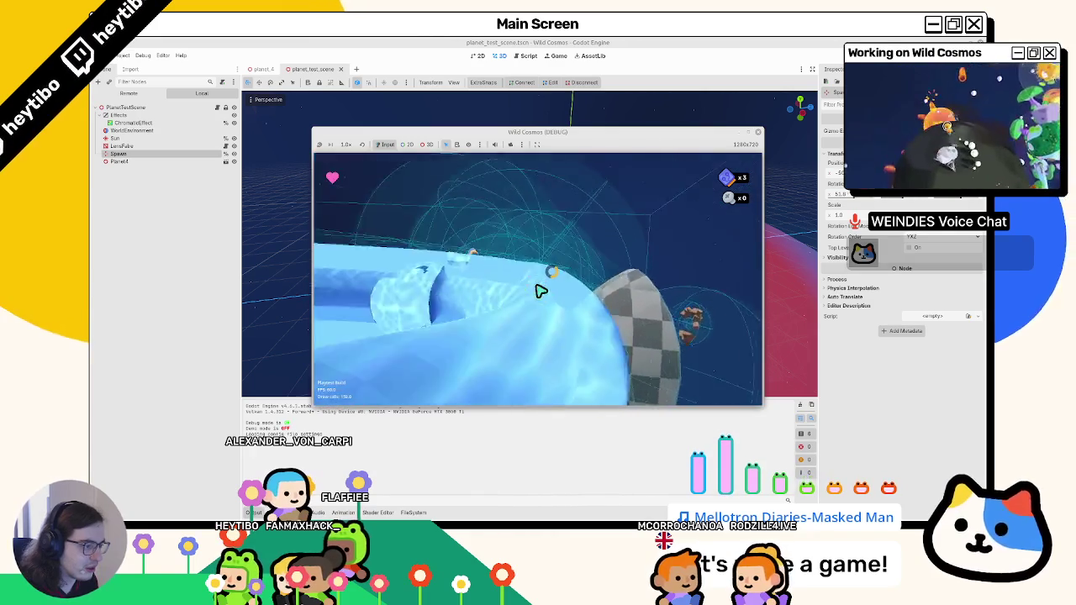
Close the test run, check WaterCollision's collision layers in planet_4, and bring up Quick Open Scene.
left_click(758, 132)
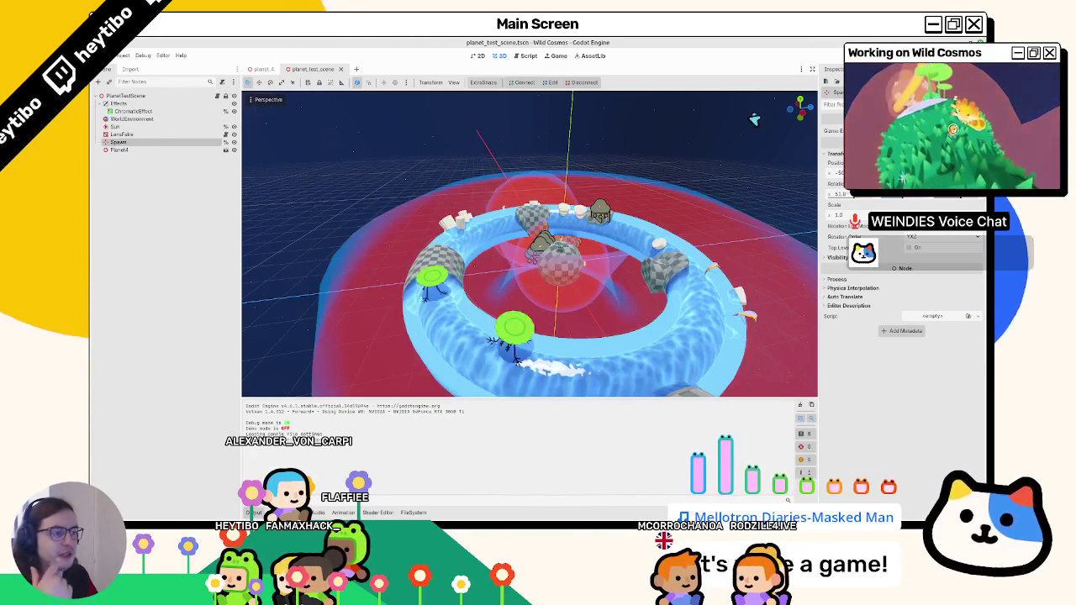
left_click(266, 69)
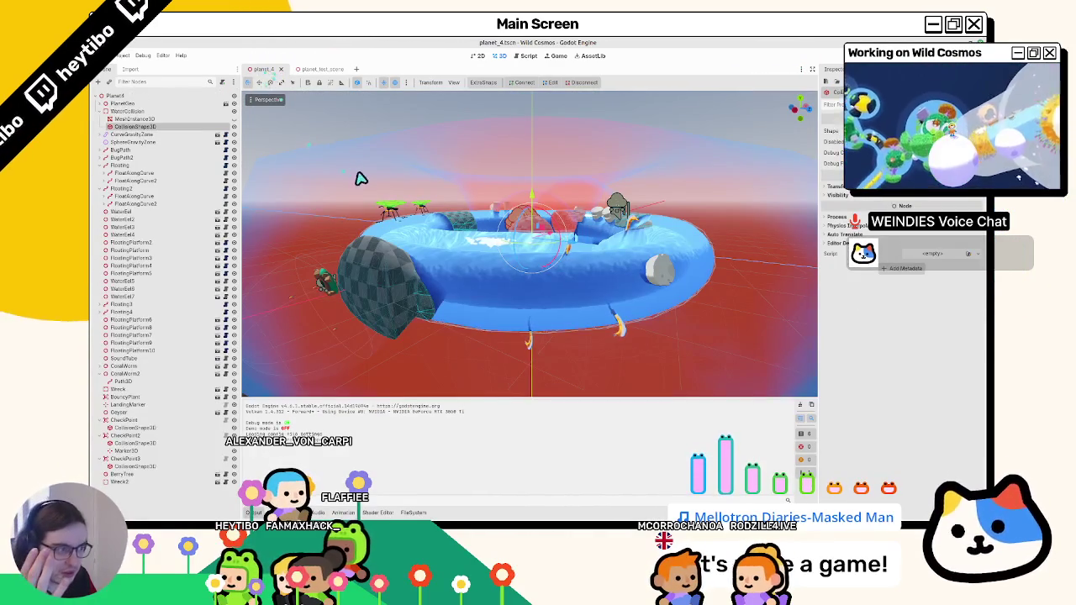
left_click(169, 119)
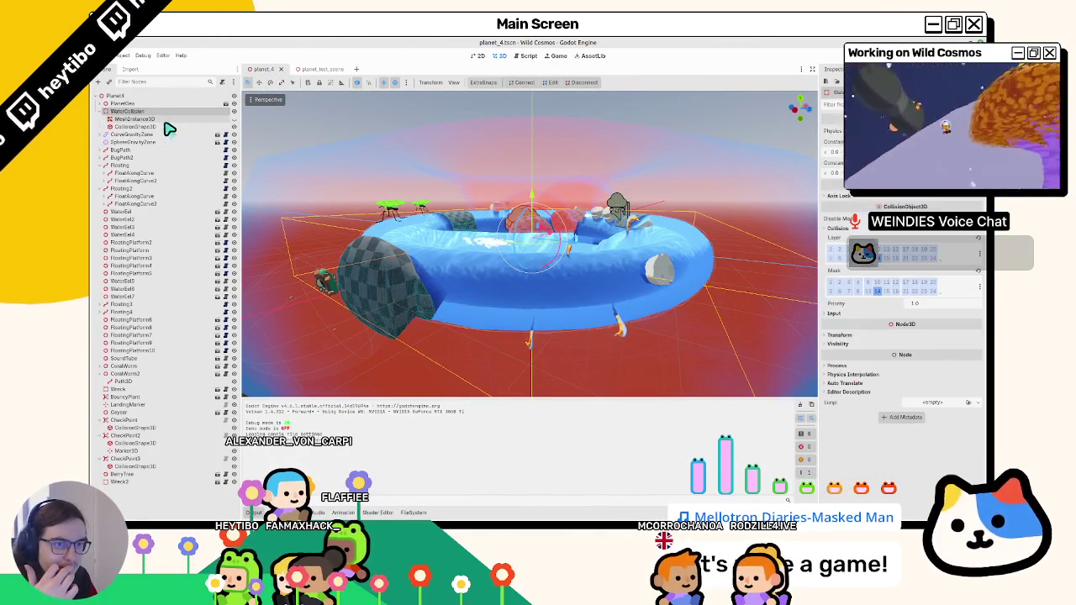
left_click(171, 112)
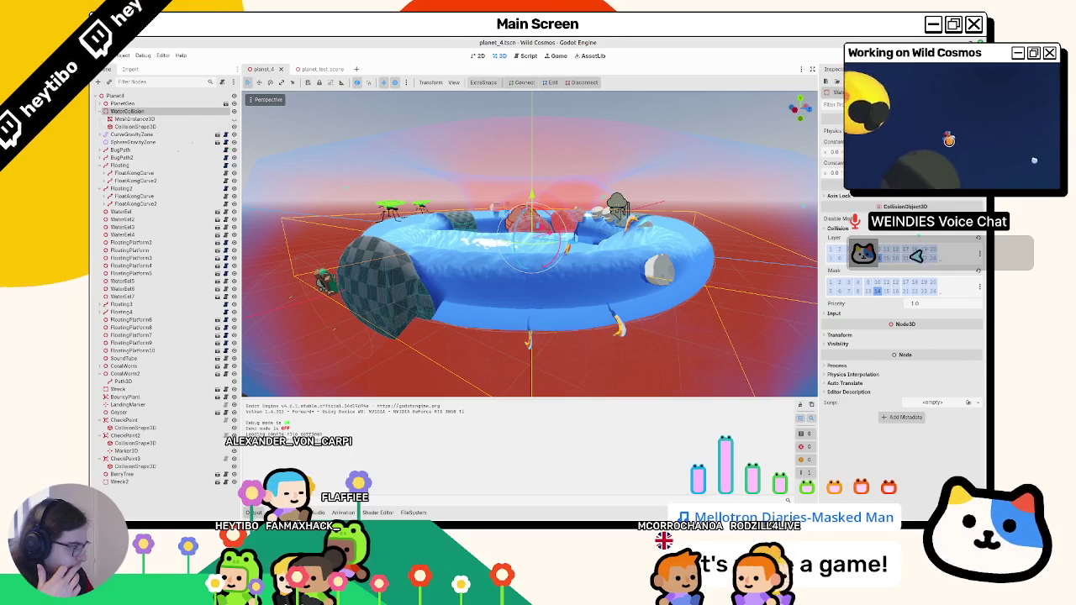
left_click_drag(751, 243, 572, 229)
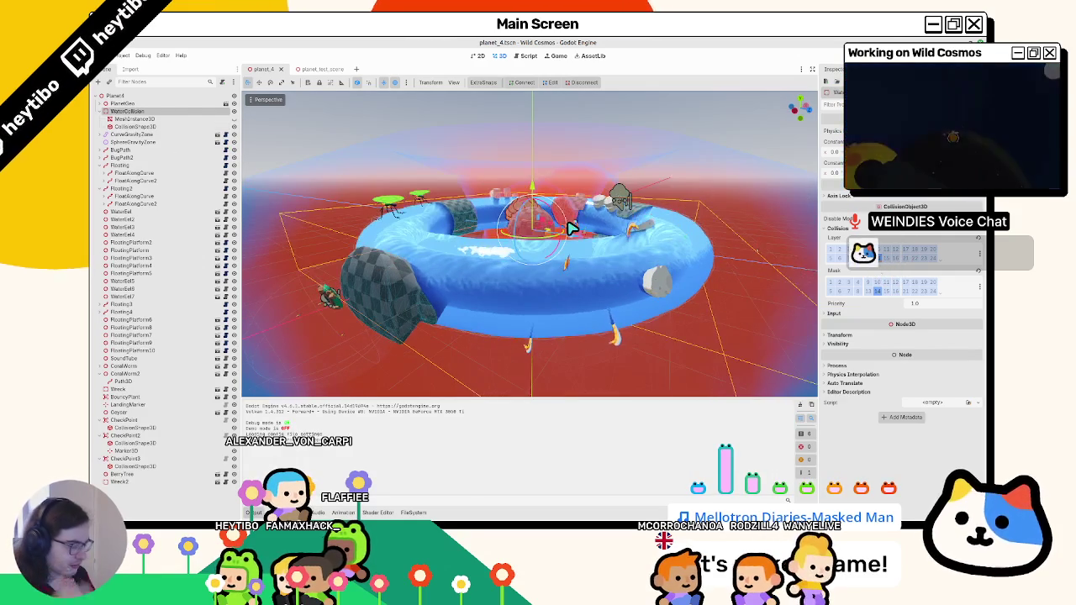
key("ctrl+shift+o")
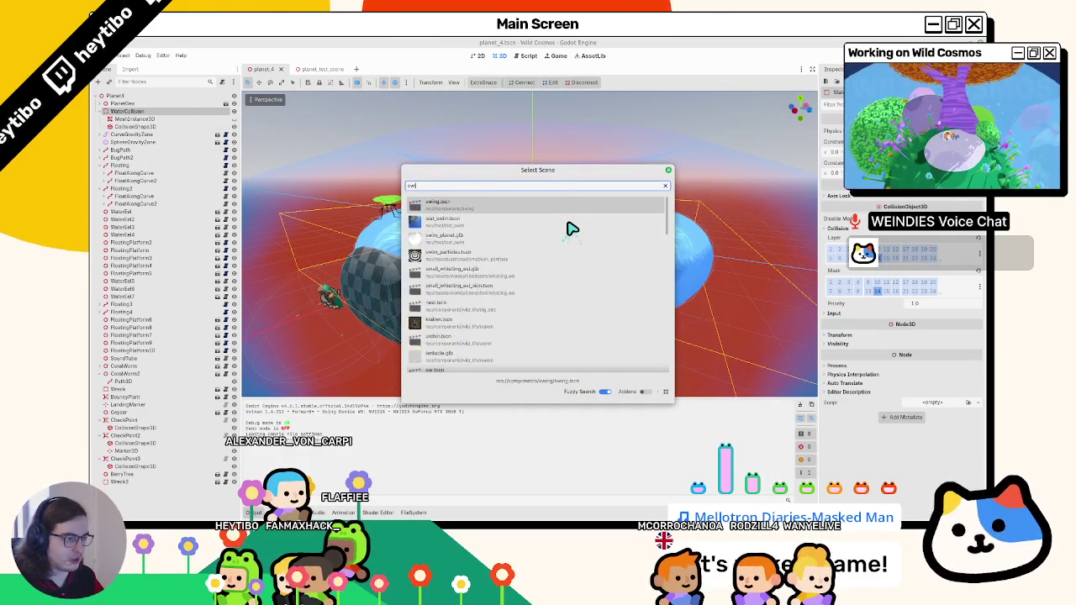
Dismiss the scene picker, run test_swim with F6, and stop it with F8 after swimming.
key("Escape")
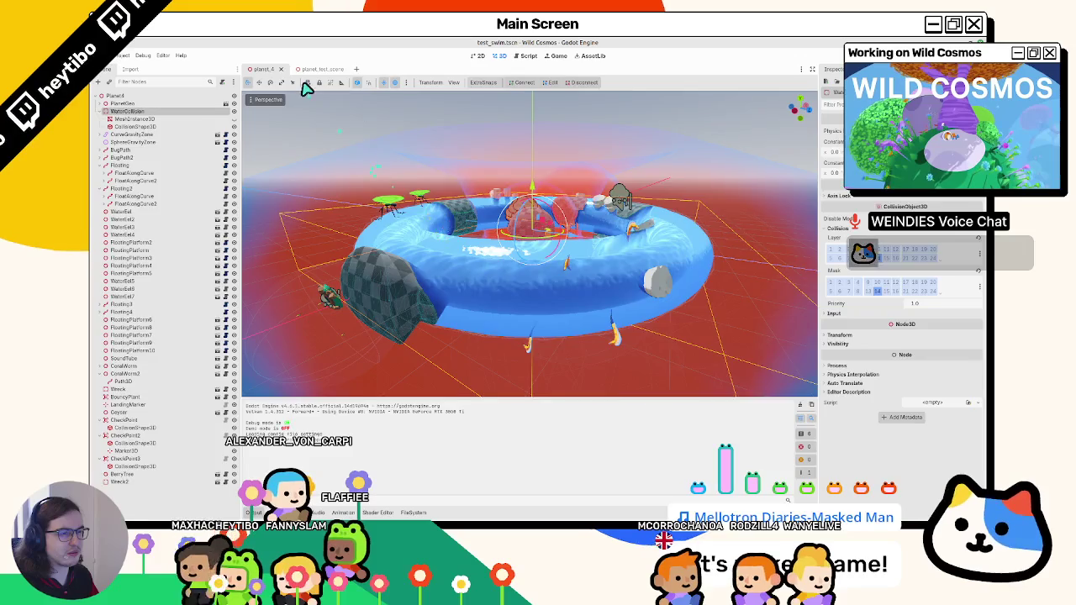
key("F6")
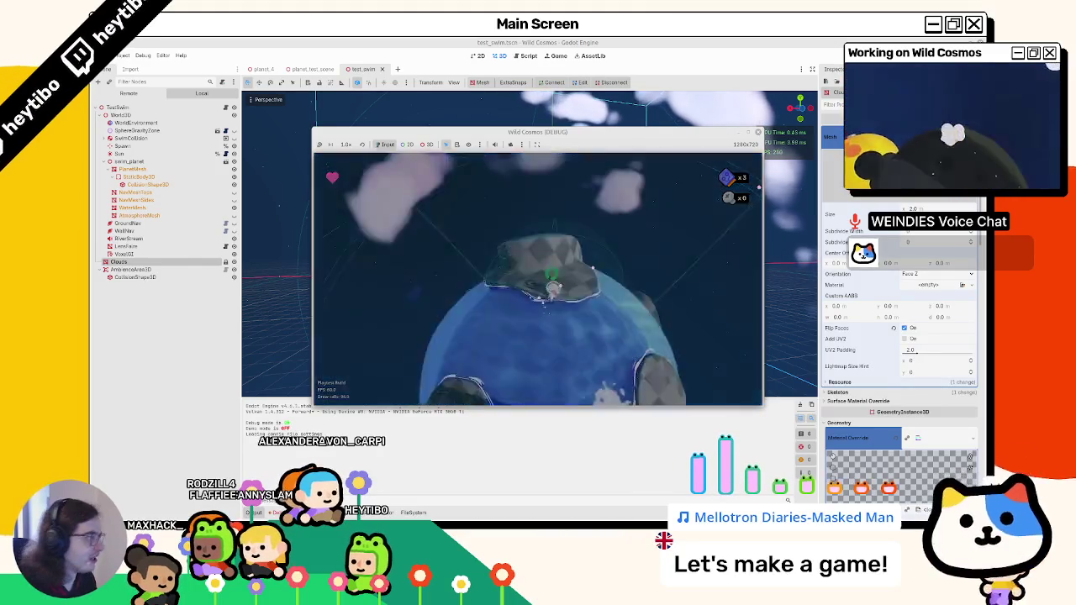
key("F8")
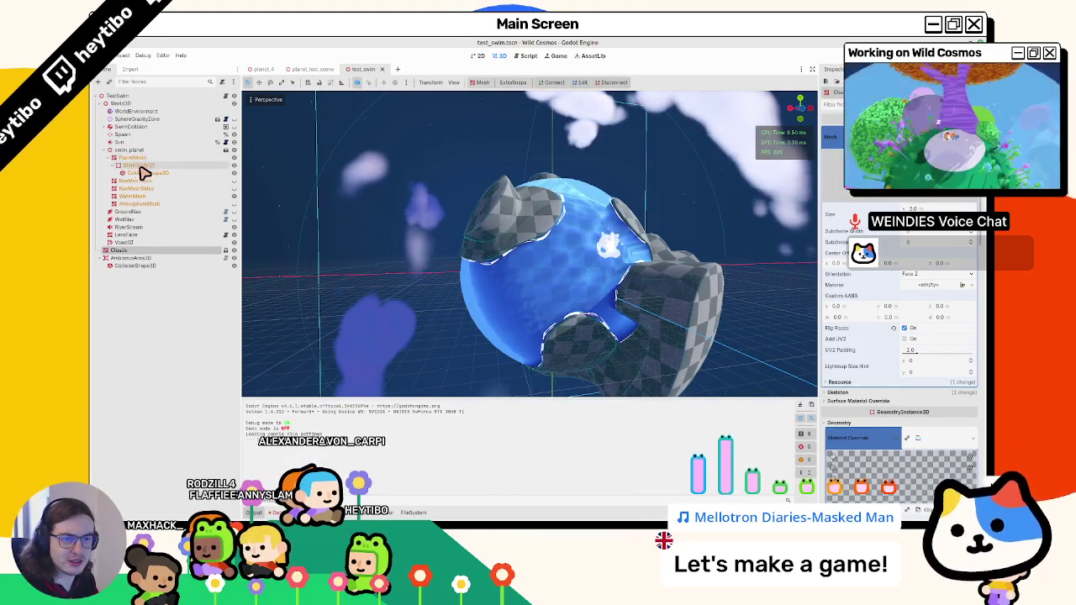
Review the swim planet's StaticBody3D and SwimCollision settings, then switch to planet_test_scene.
left_click(129, 166)
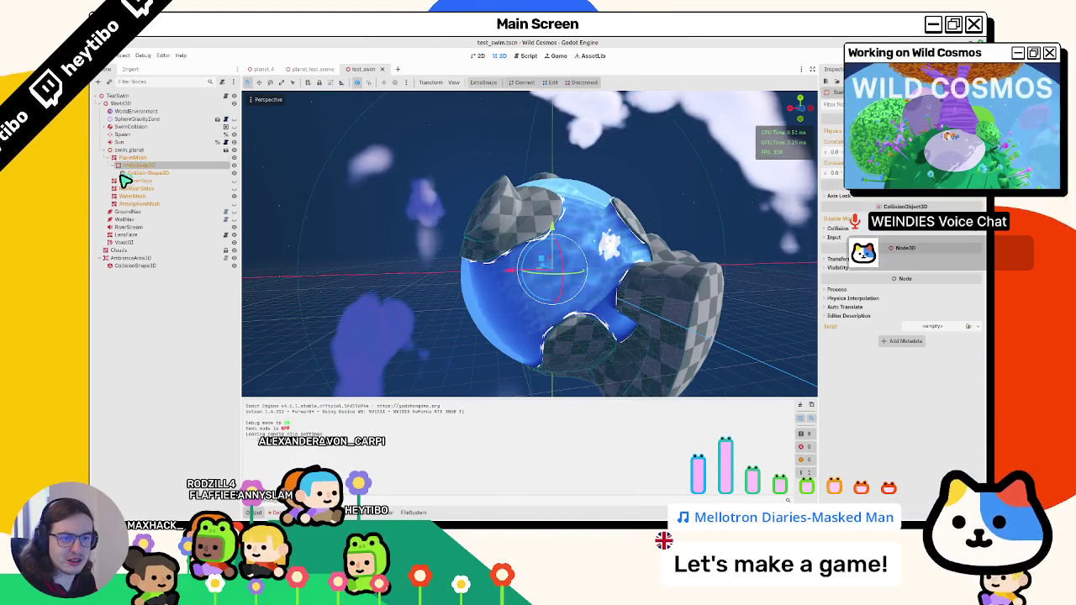
left_click(105, 126)
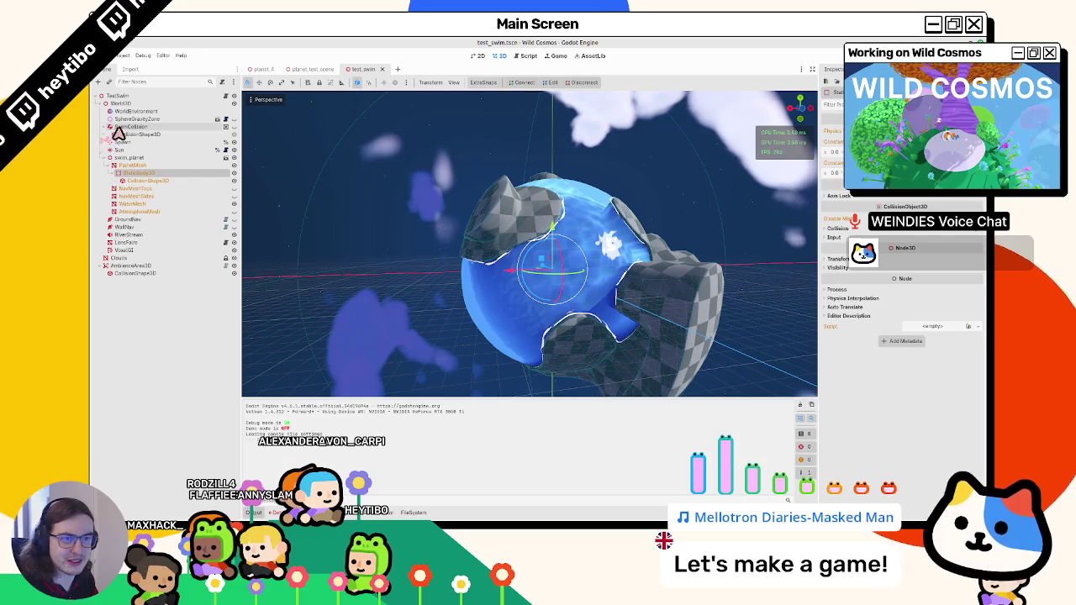
left_click(130, 126)
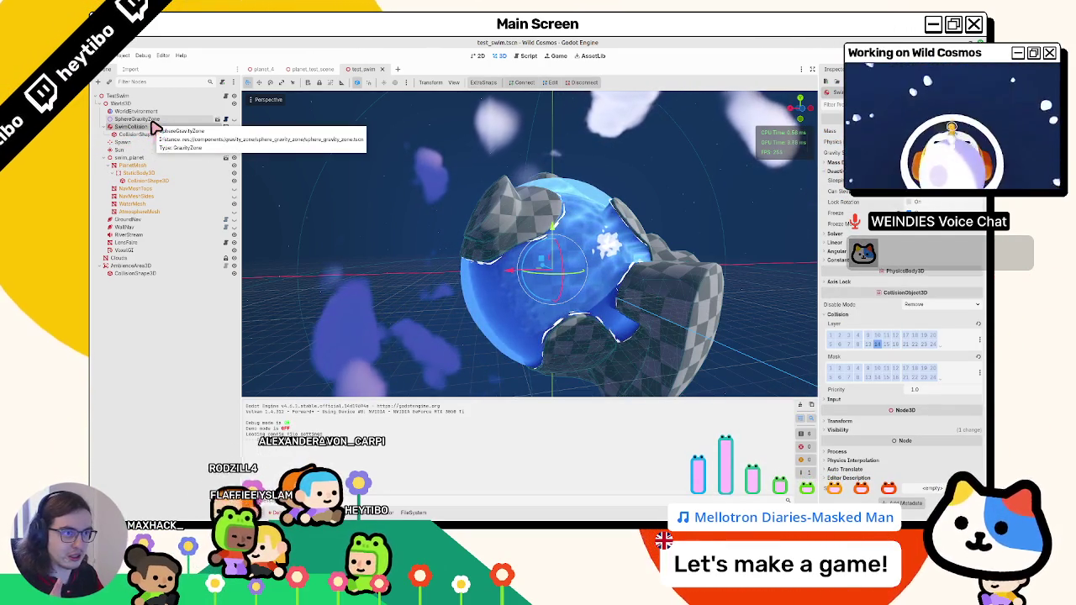
left_click(329, 71)
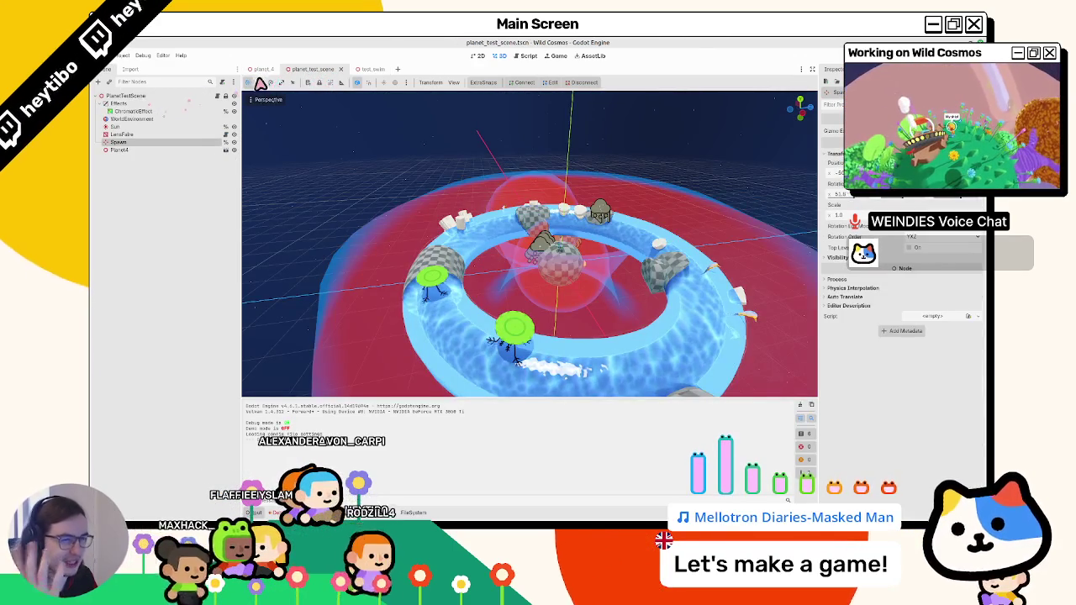
Change planet_4's WaterCollision to RigidBody3D and dismiss the concave trimesh shape warning.
left_click(263, 70)
right_click(145, 111)
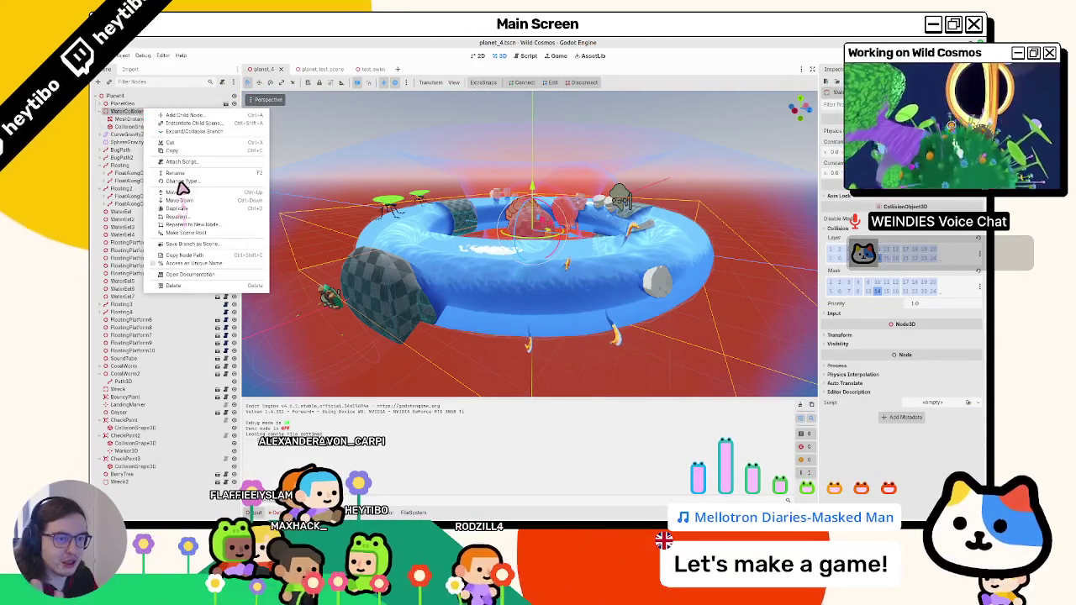
left_click(179, 182)
type("rigid")
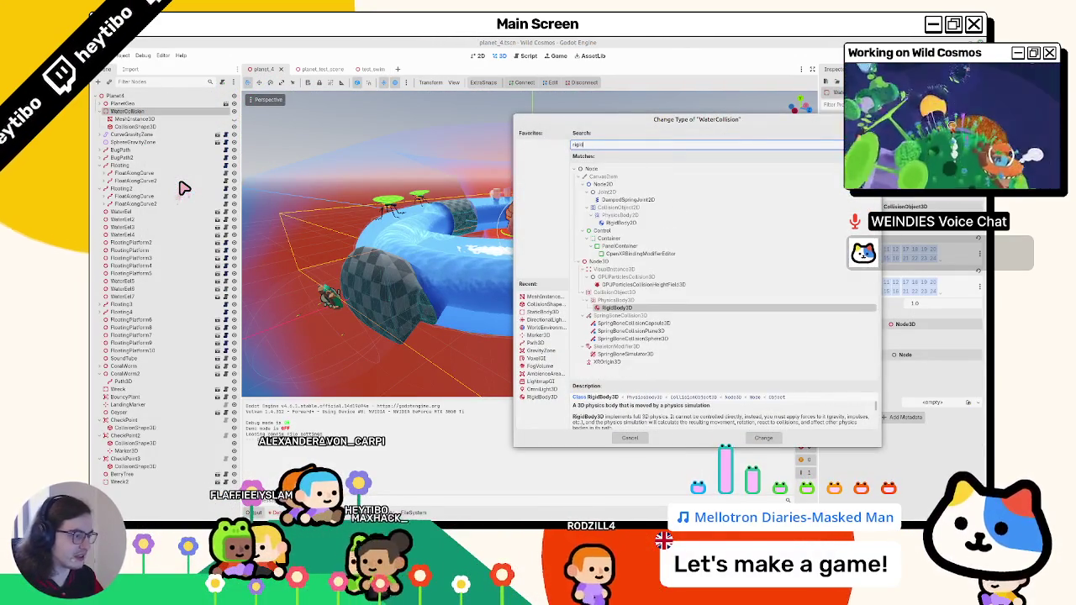
key("Return")
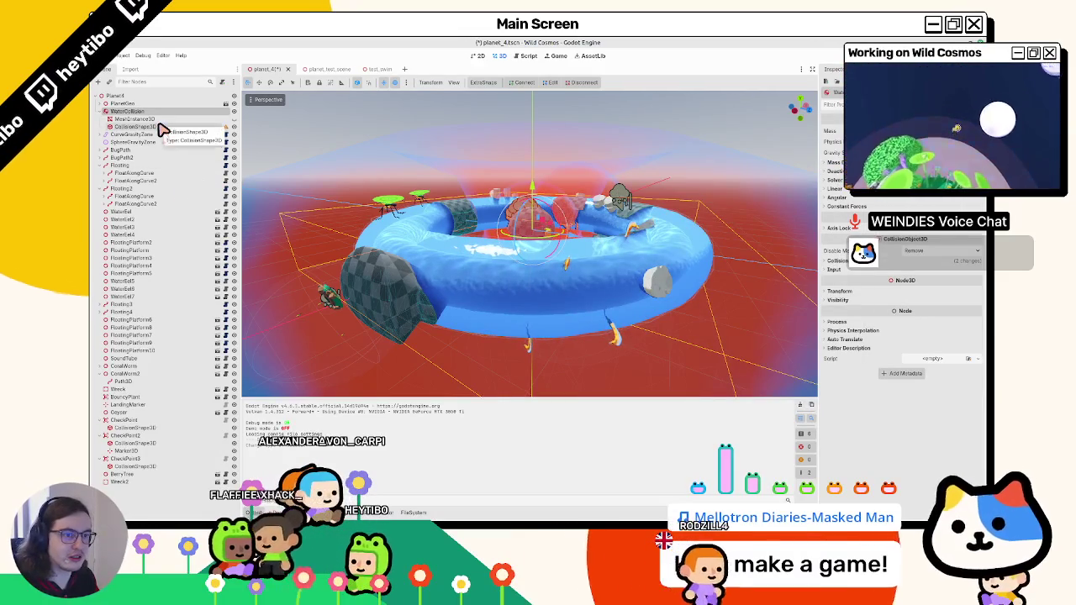
left_click(224, 129)
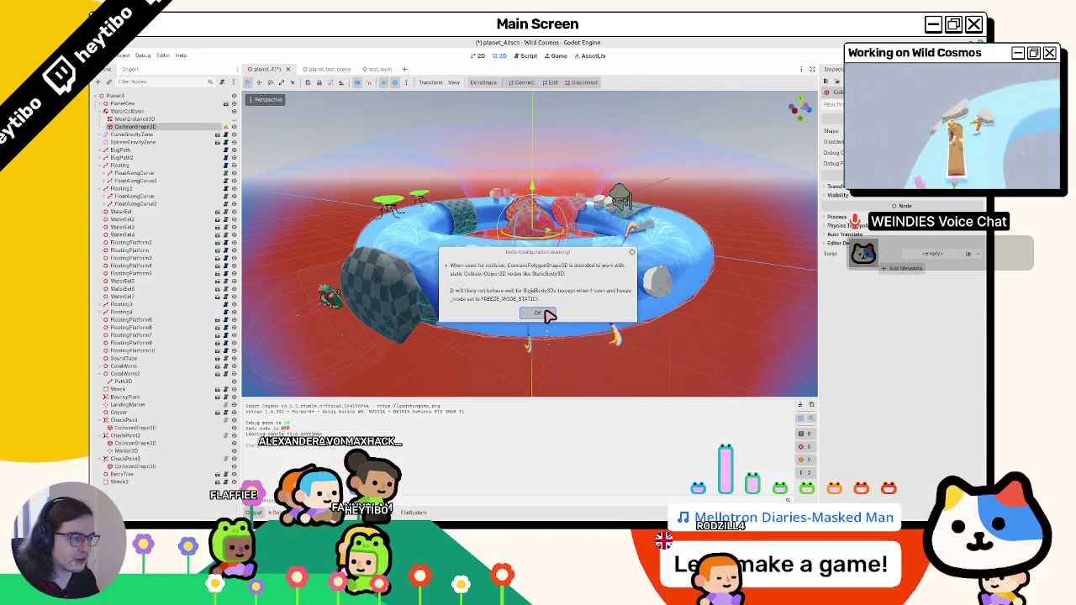
left_click(539, 313)
left_click(159, 111)
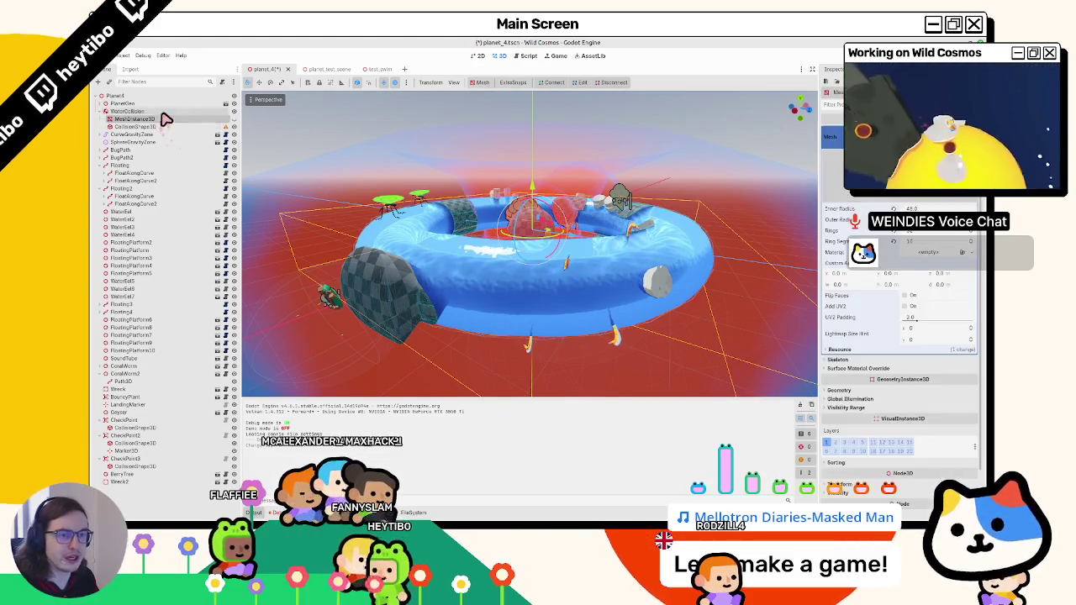
Compare with test_swim, expand WaterCollision's Deactivation settings, and run the project with F5.
left_click(382, 71)
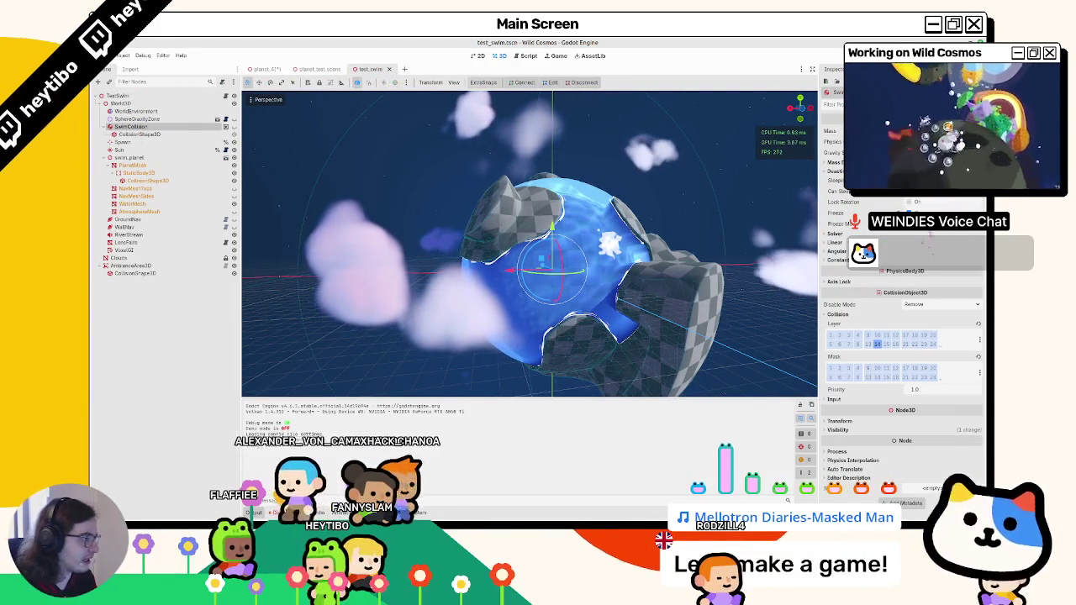
left_click(266, 69)
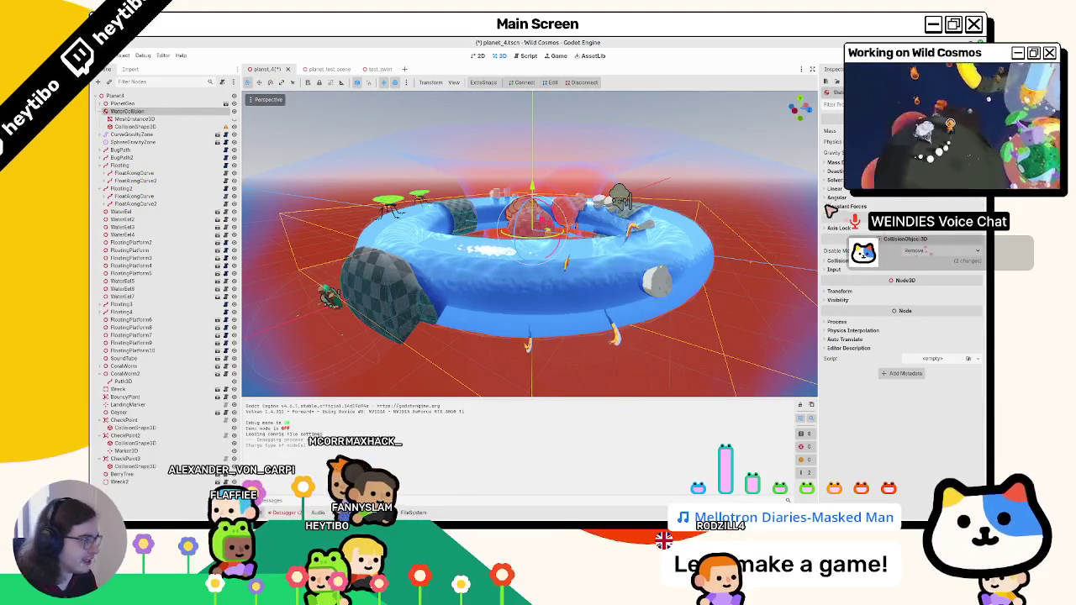
left_click(836, 170)
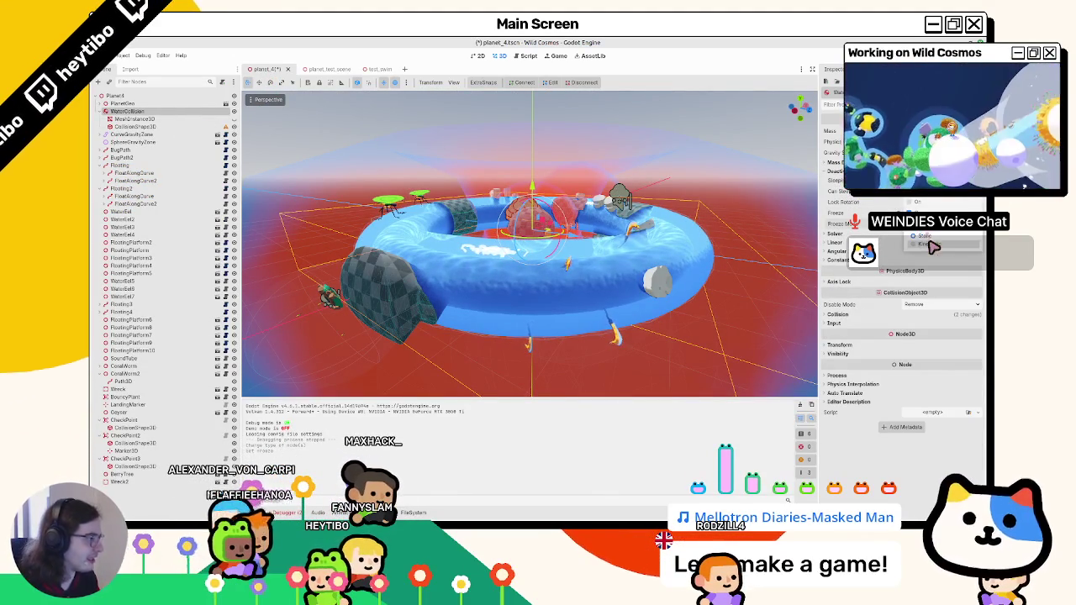
key("F5")
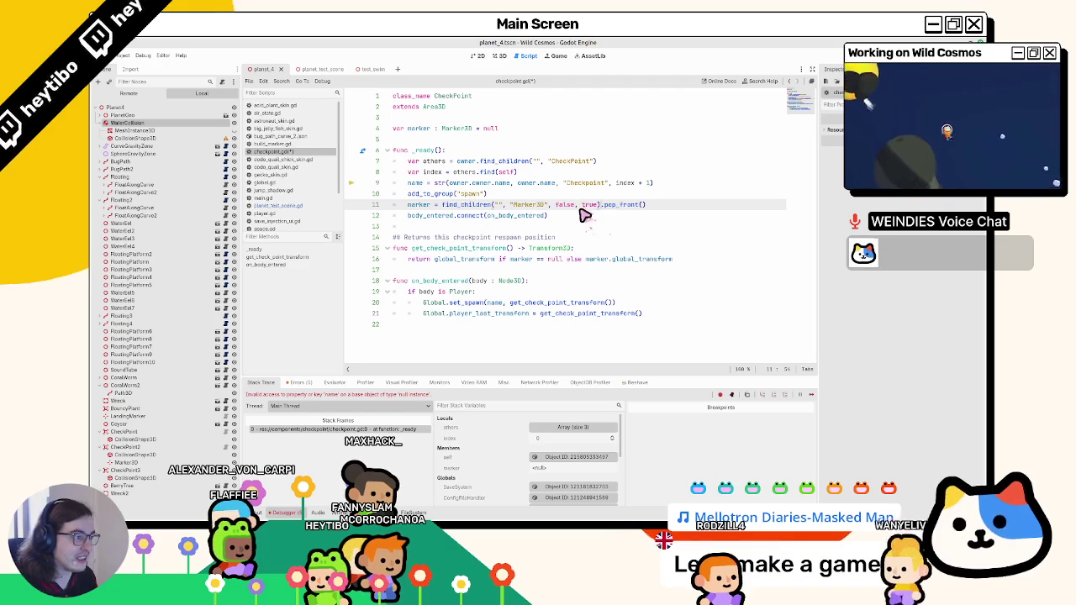
Run planet_test_scene with F6, then pause and stop the game.
left_click(319, 69)
key("F6")
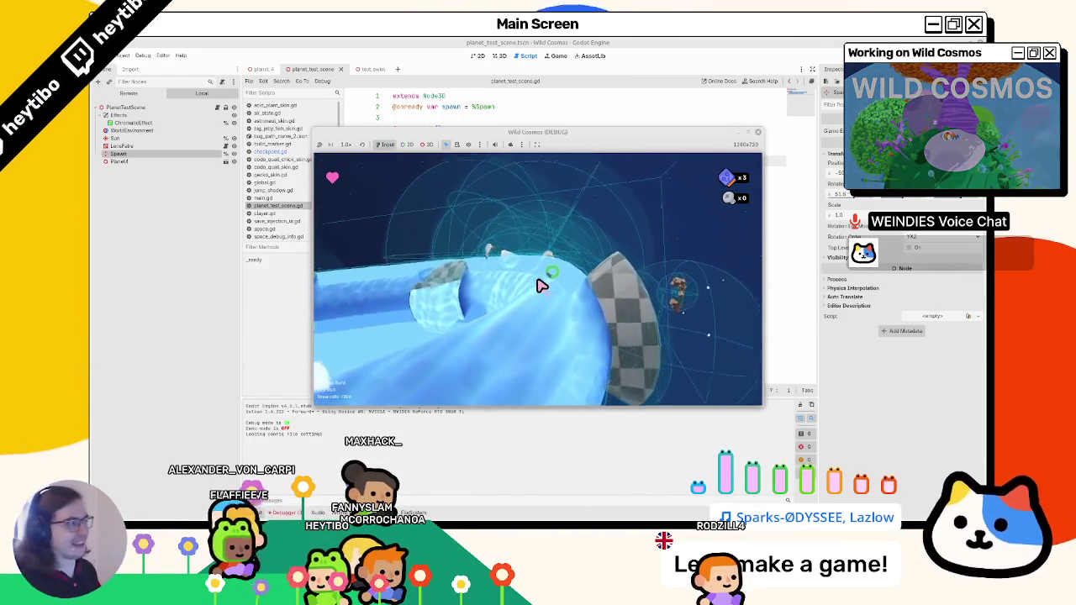
key("Escape")
left_click(351, 285)
Open the test_swim scene, glance at its script, and return to the 3D view.
left_click(370, 69)
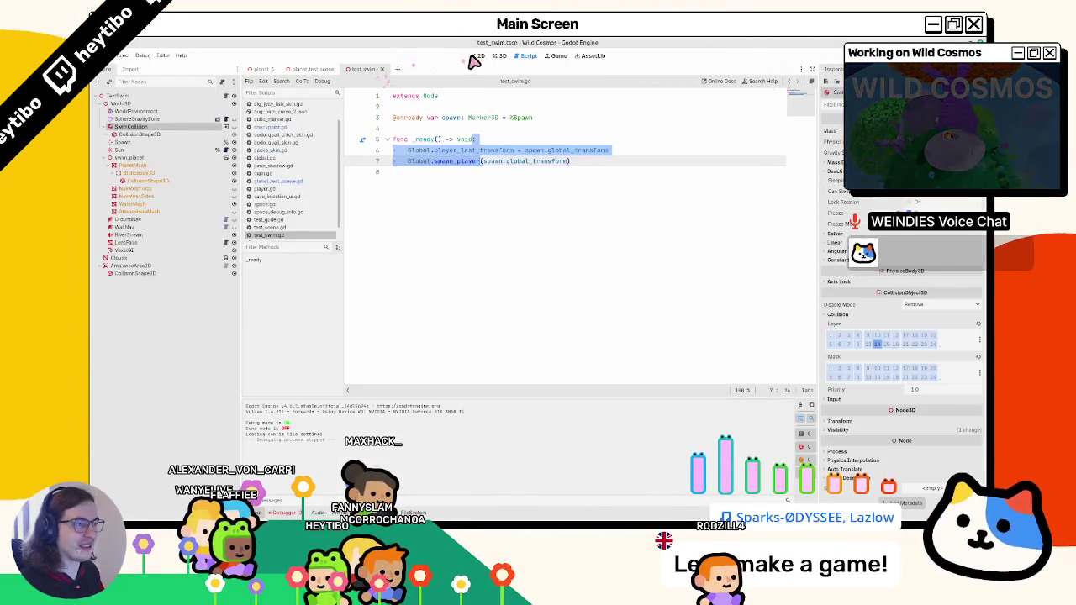
left_click(484, 55)
left_click(528, 55)
left_click(500, 55)
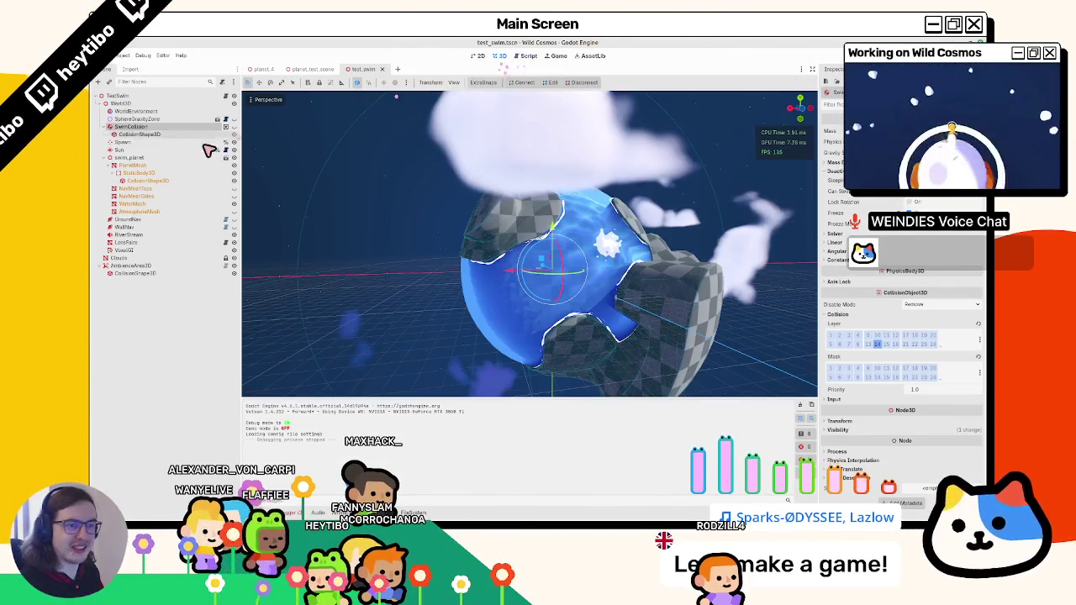
Change SwimCollision's type to StaticBody3D and run test_swim with F6.
right_click(166, 126)
left_click(206, 198)
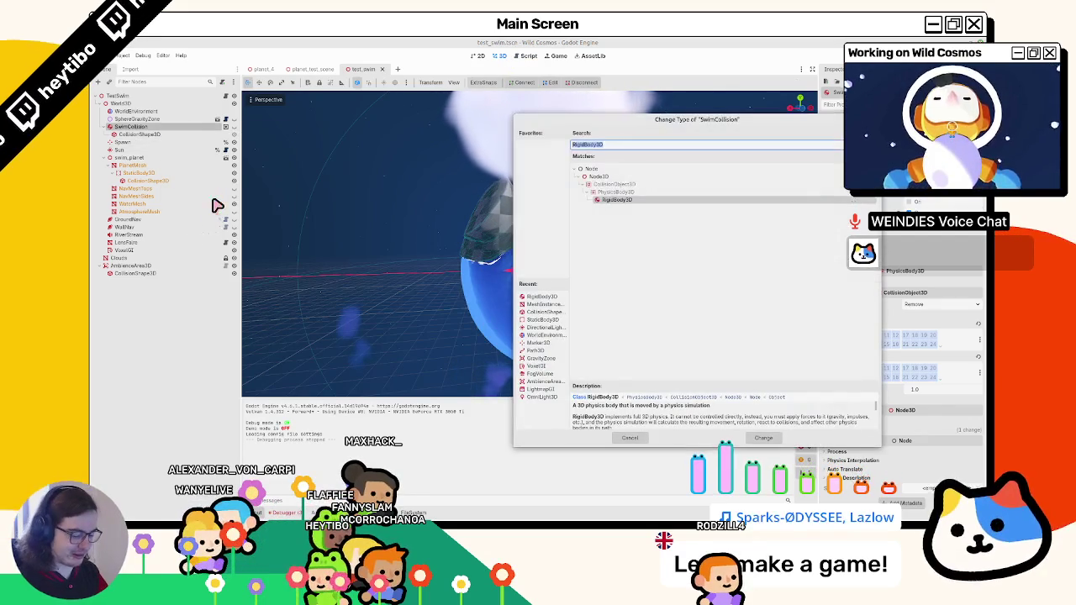
type("static")
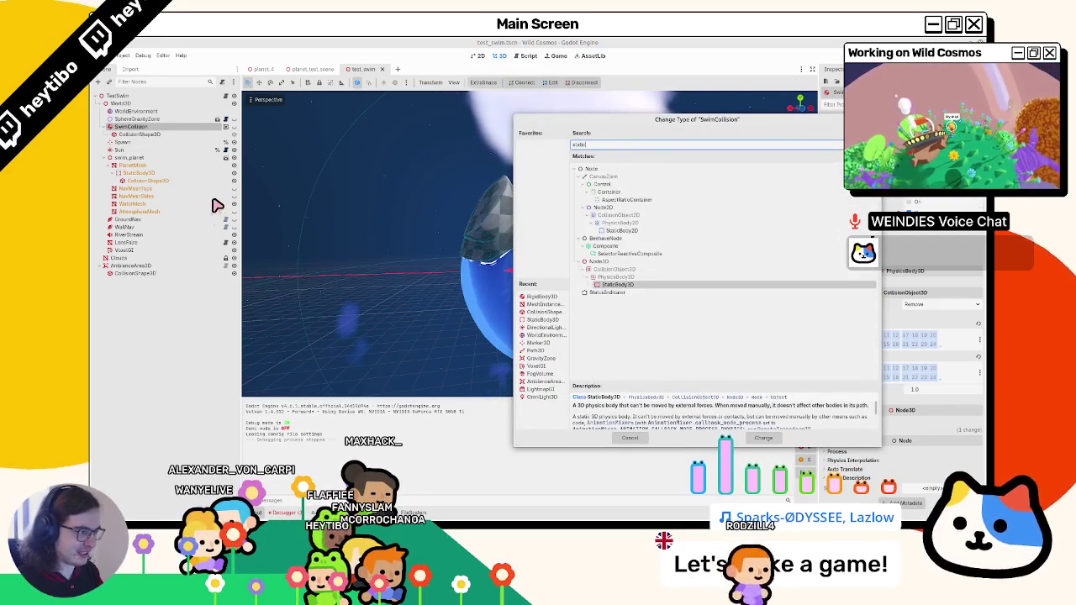
key("Return")
key("F6")
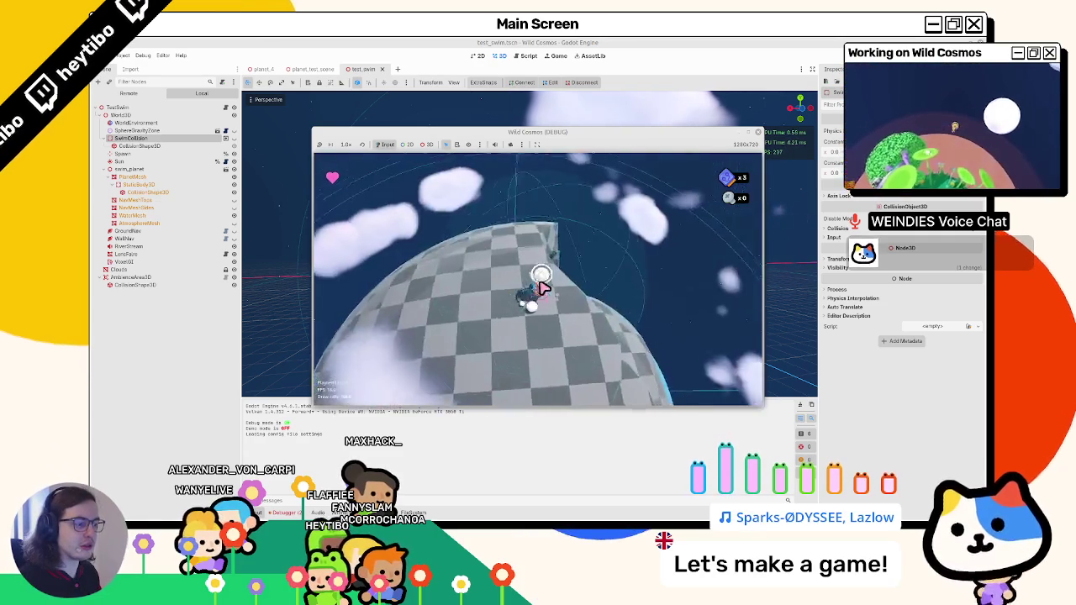
Swim the character across the water torus and upward, stop with F8, and reopen planet_4.
key("w")
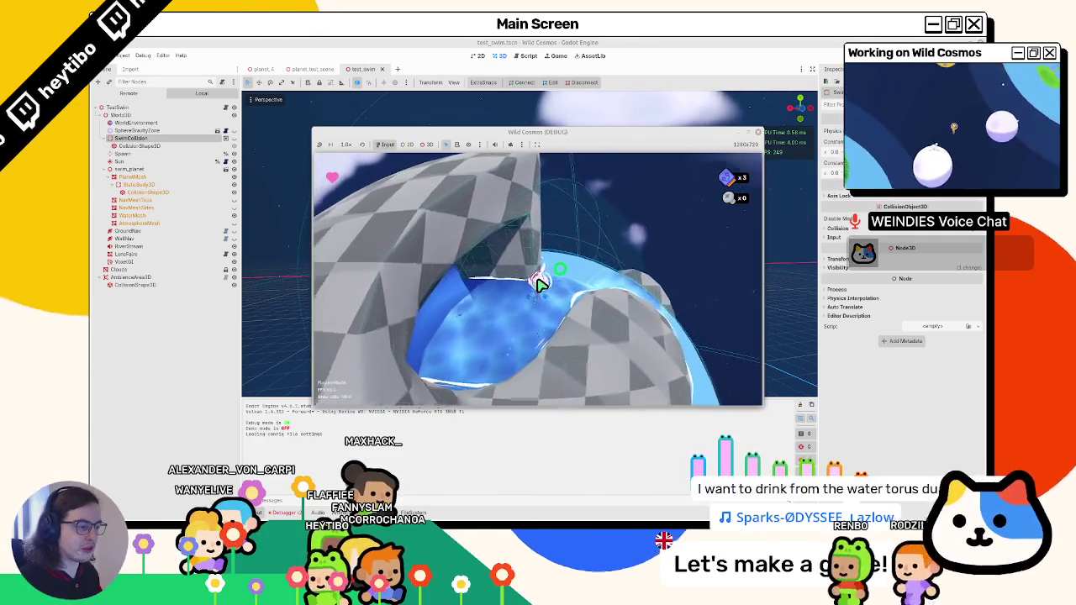
key("w")
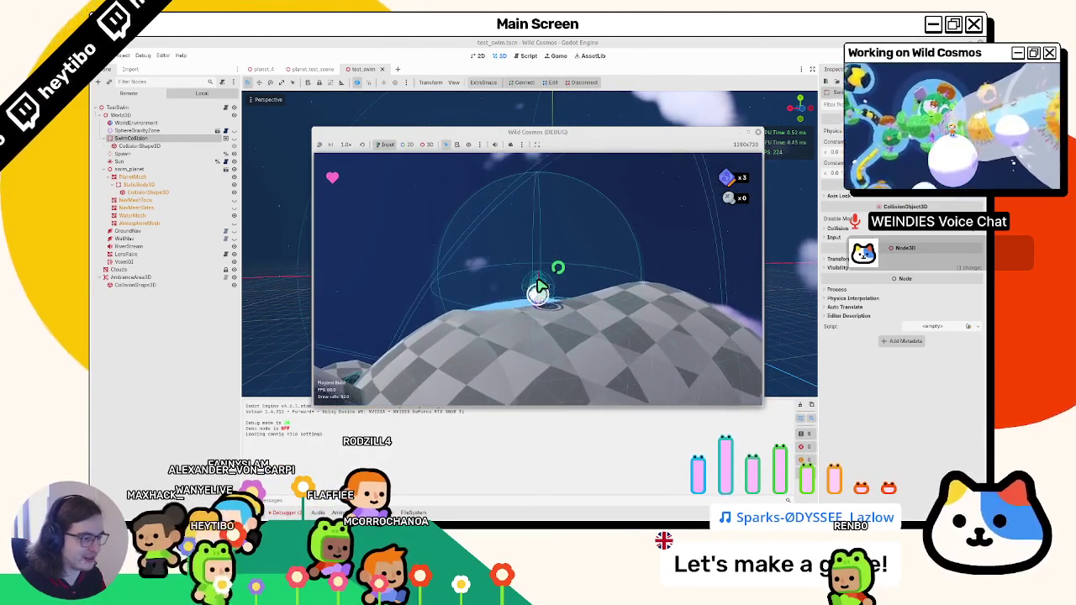
key("space")
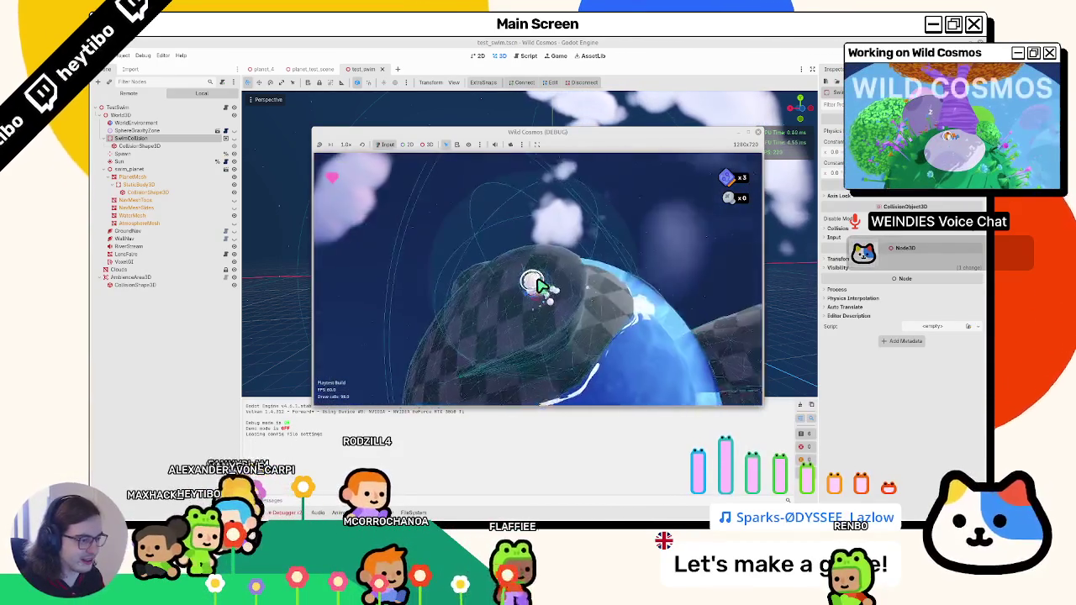
key("F8")
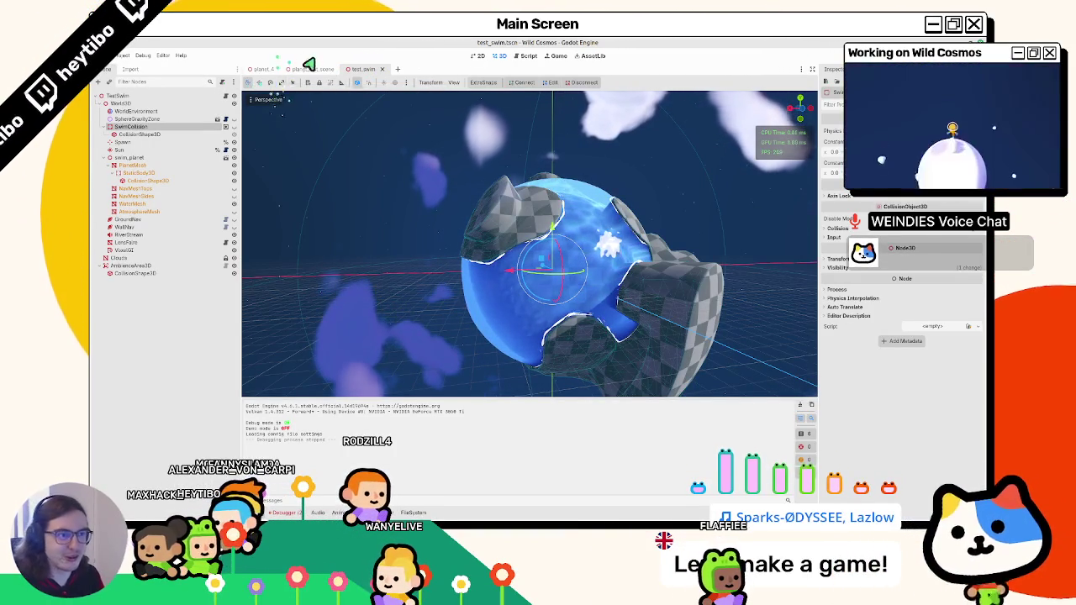
left_click(265, 68)
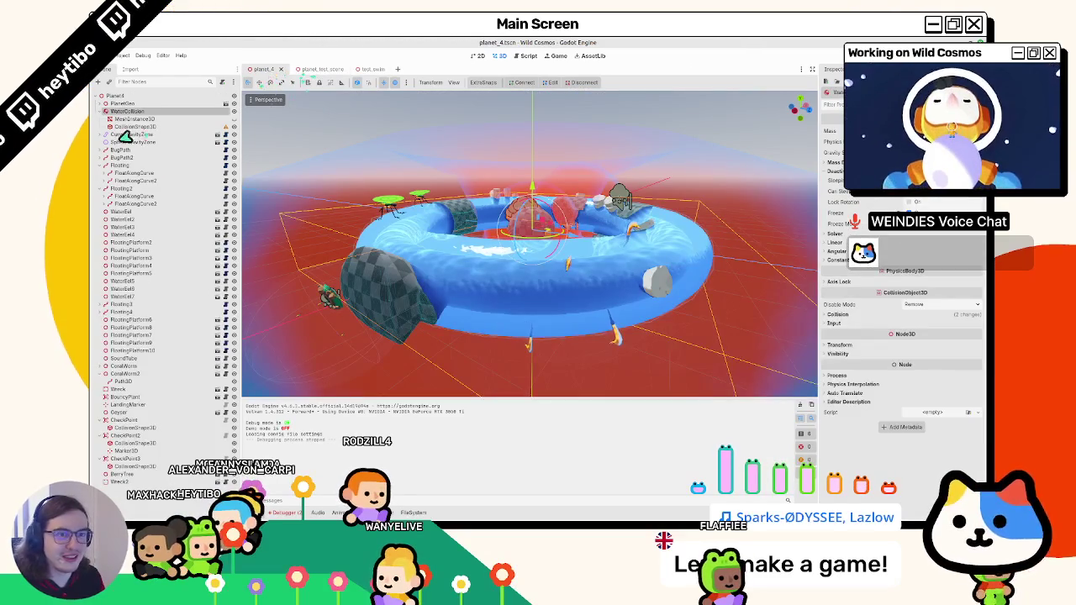
Change WaterCollision's node type to StaticBody3D.
right_click(127, 115)
left_click(176, 192)
type("static")
key("Return")
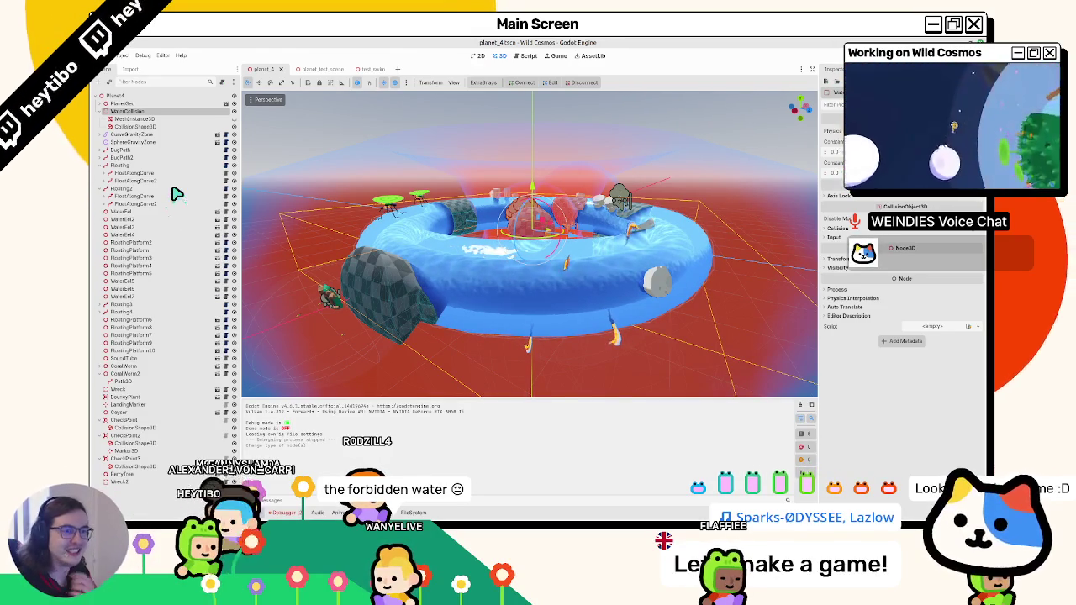
Raise the water CollisionShape3D to position Y 27.557 and run the planet test scene.
left_click(135, 126)
left_click(849, 187)
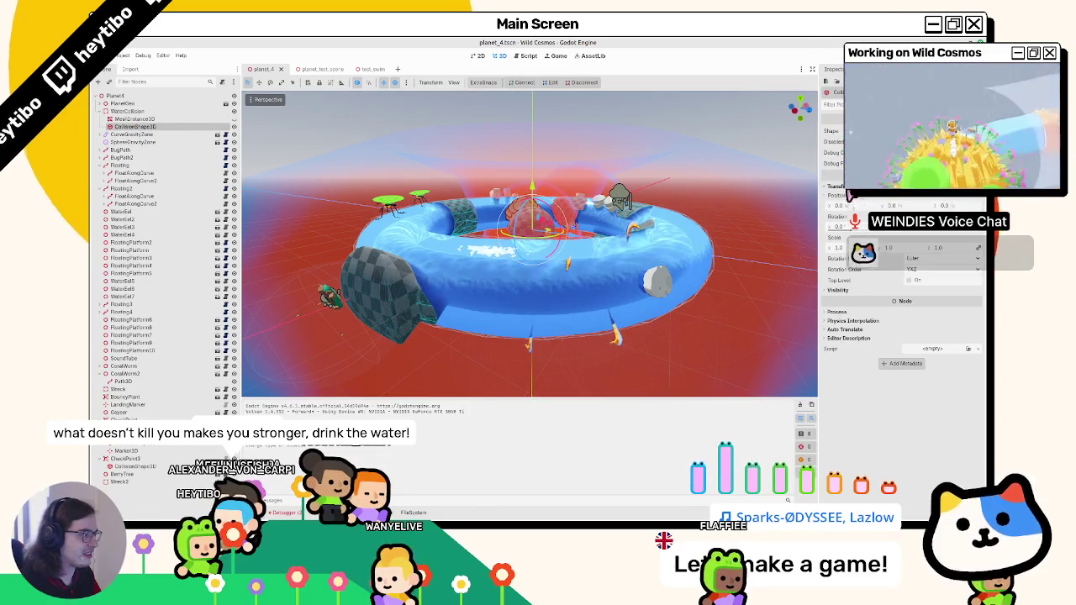
mouse_move(532, 189)
left_mouse_down()
mouse_move(526, 173)
mouse_move(487, 269)
mouse_move(548, 207)
mouse_move(541, 257)
left_mouse_up()
key("F5")
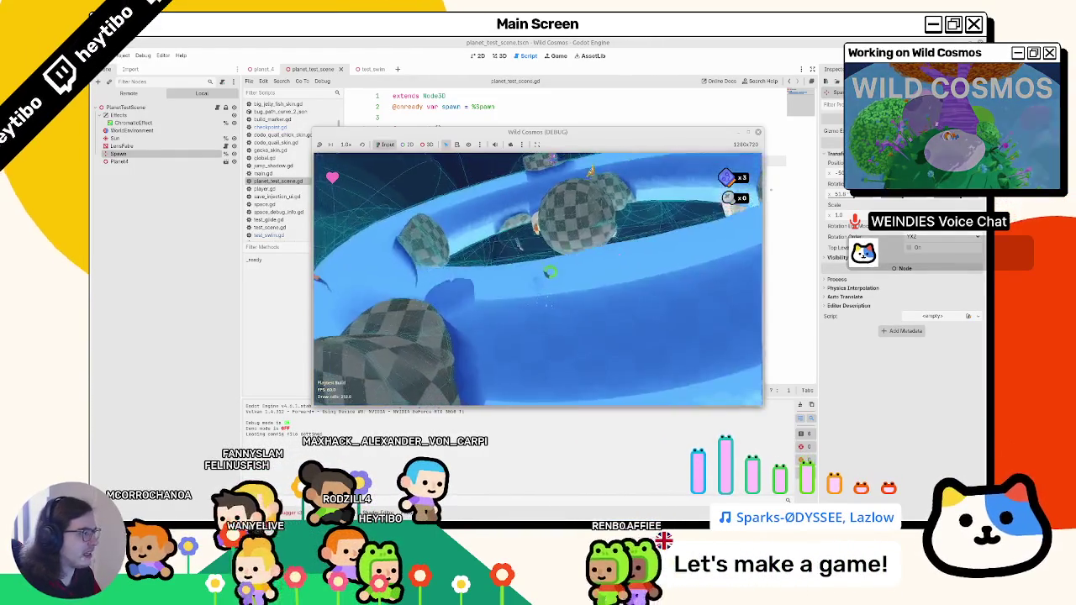
Stop the game and inspect WaterCollision, its MeshInstance3D and CollisionShape3D in planet_4.
key("F8")
left_click(261, 69)
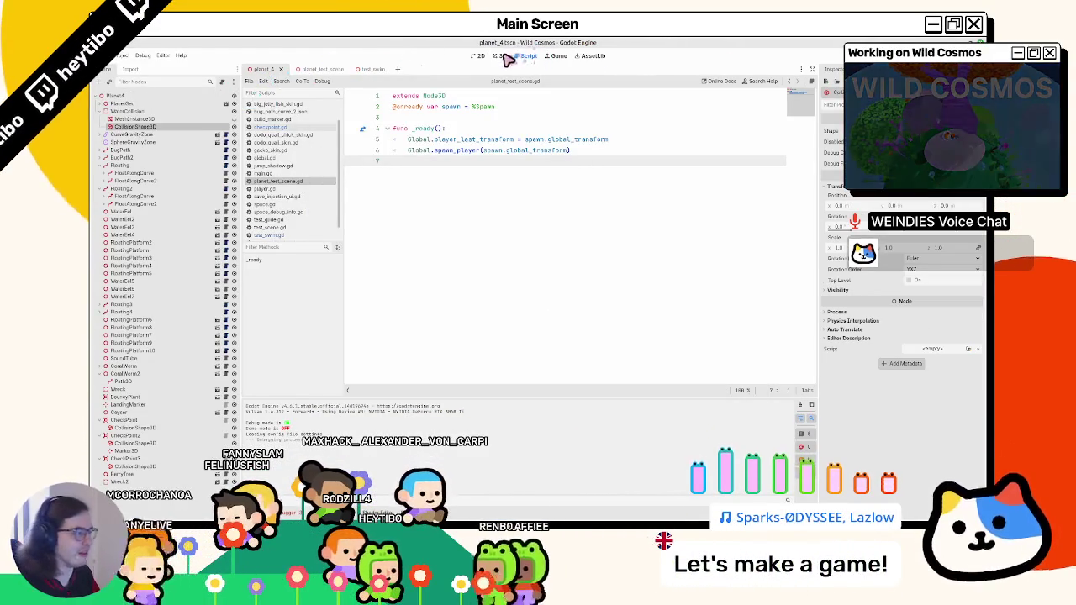
left_click(504, 56)
left_click(143, 111)
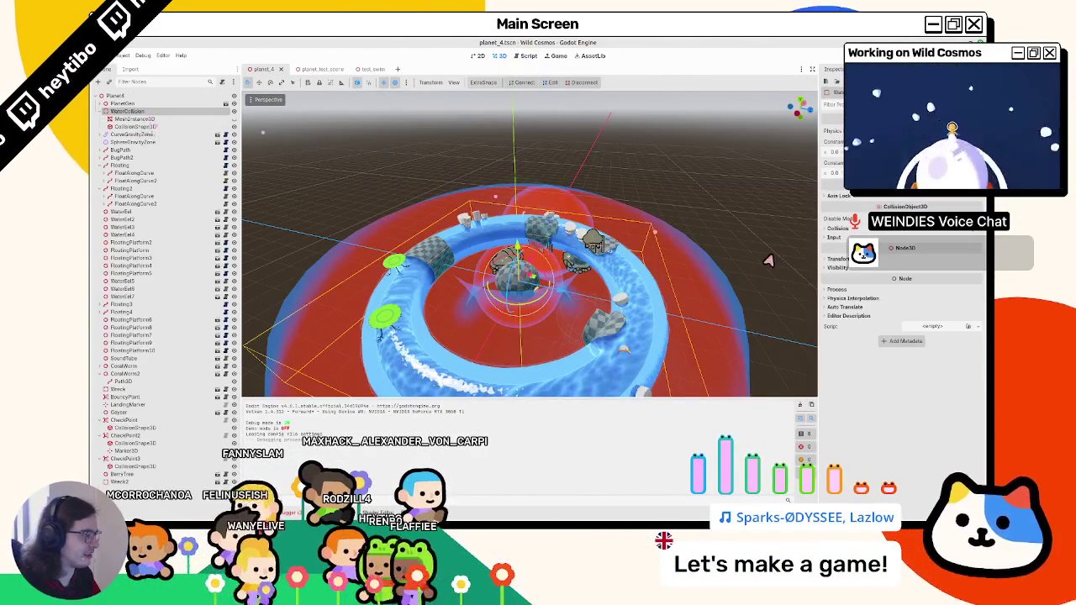
left_click(855, 260)
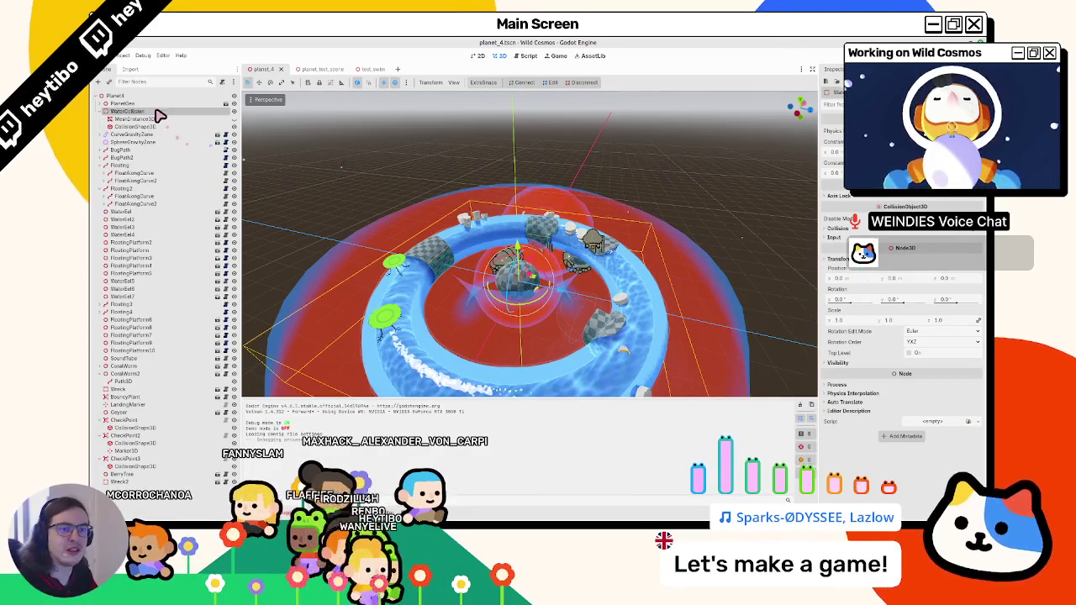
left_click(135, 96)
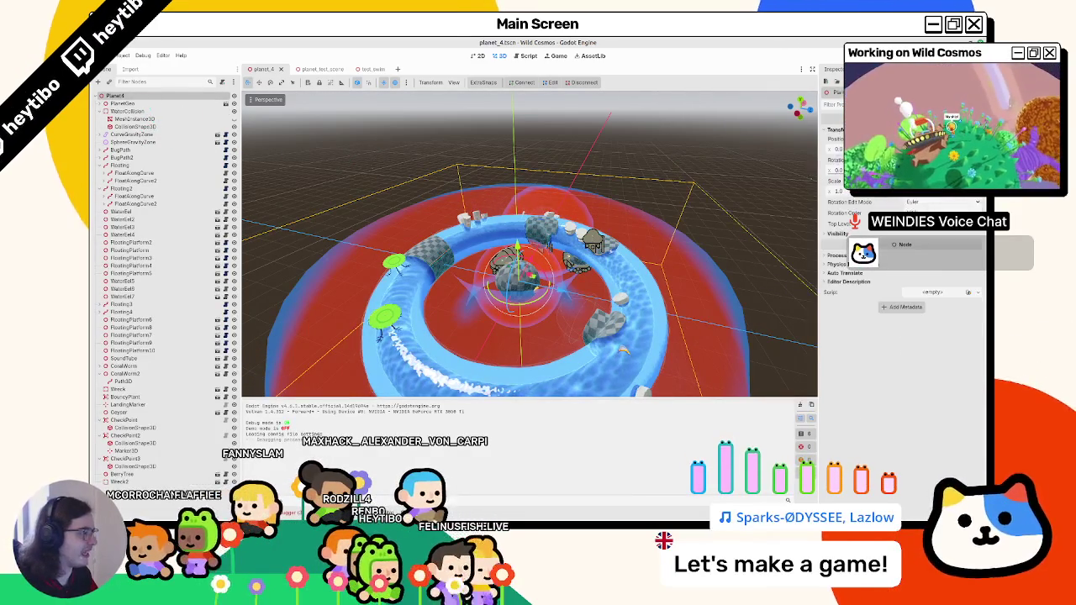
left_click(130, 119)
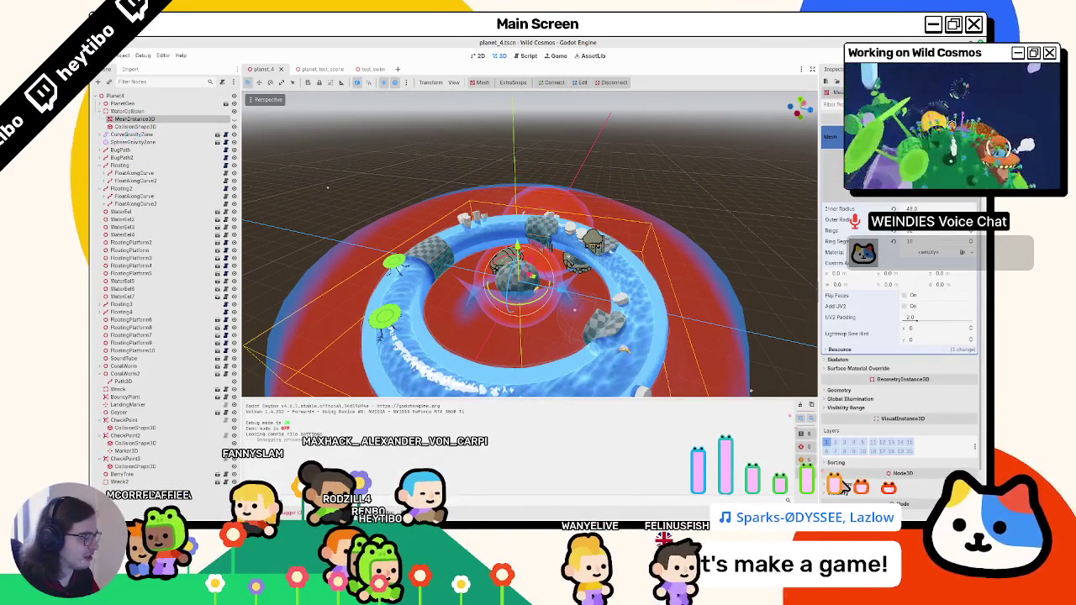
scroll(900, 336, "down", 5)
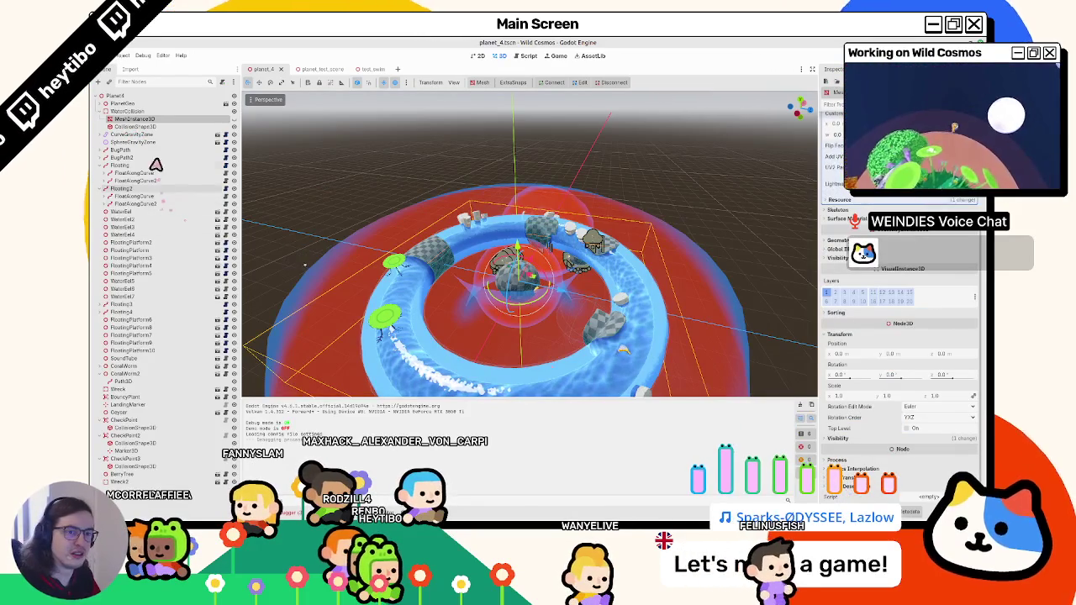
left_click(147, 127)
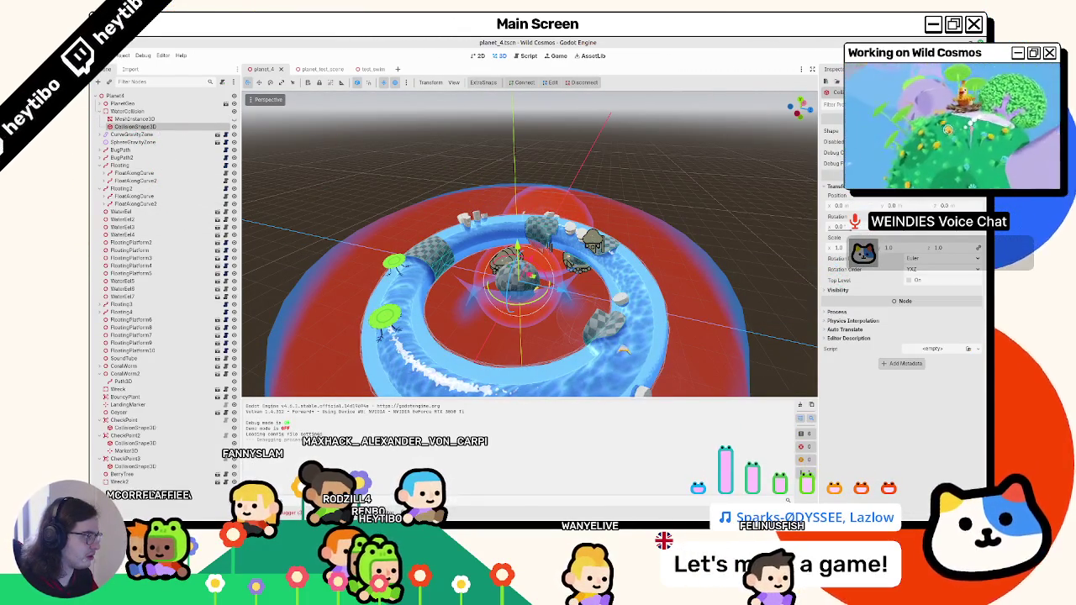
left_click(831, 132)
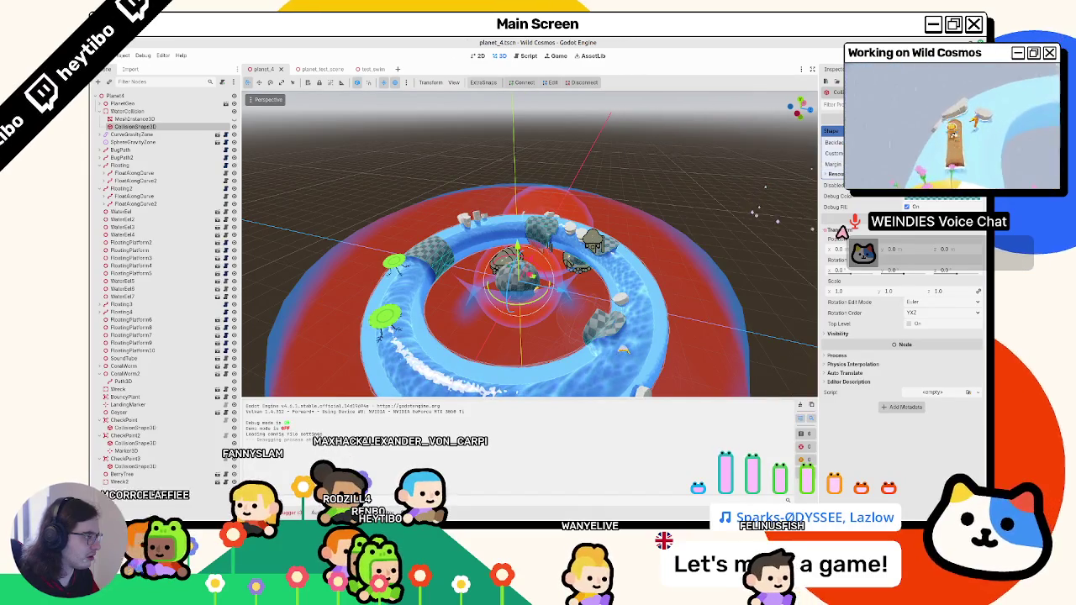
left_click(831, 131)
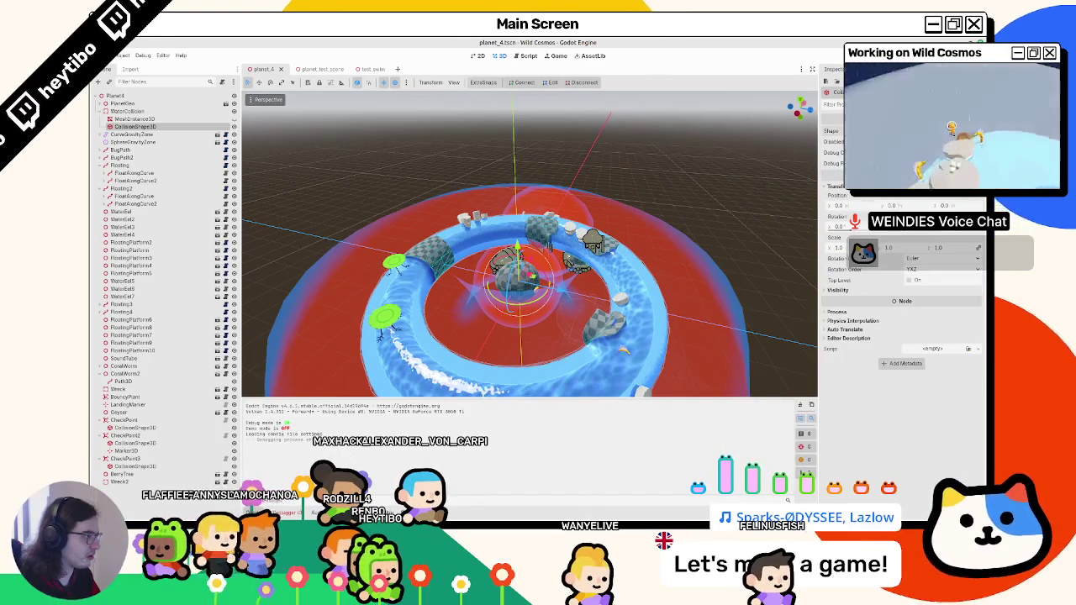
Toggle the water mesh's visibility to compare, then run planet_test_scene with F6.
left_click(130, 118)
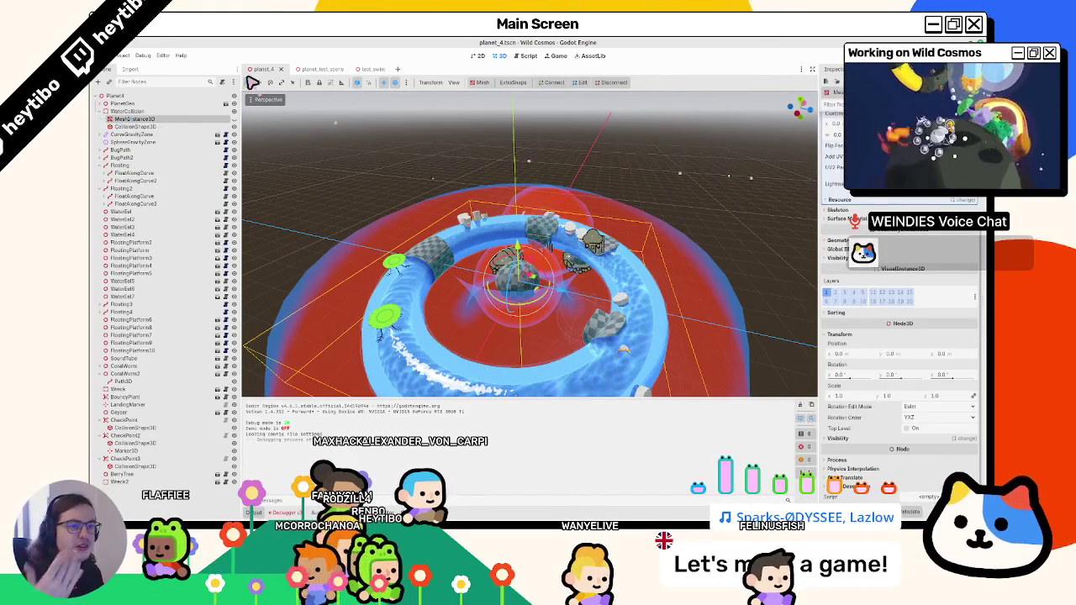
left_click(235, 119)
left_click(234, 118)
left_click(235, 118)
left_click(235, 119)
left_click(235, 118)
left_click(234, 119)
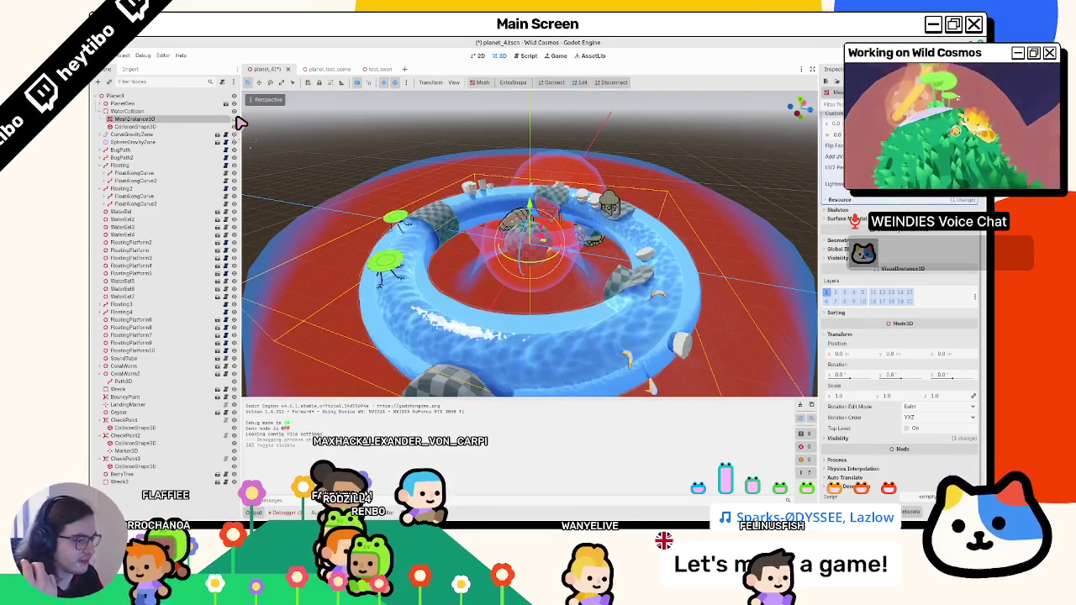
left_click(337, 71)
key("F6")
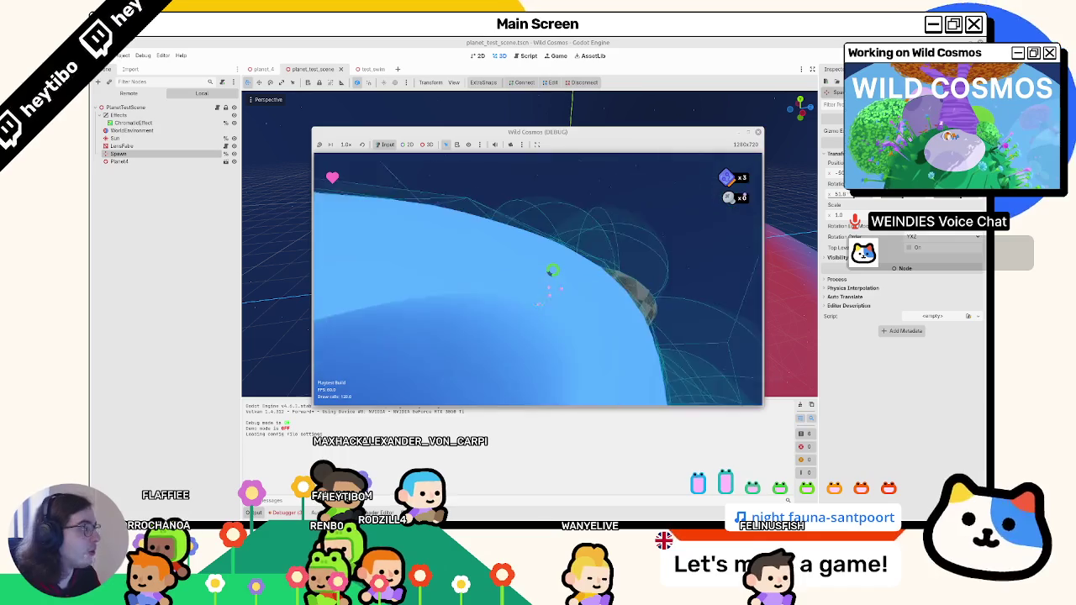
Stop the test run and go via planet_4 to the test_swim scene.
key("F8")
left_click(266, 71)
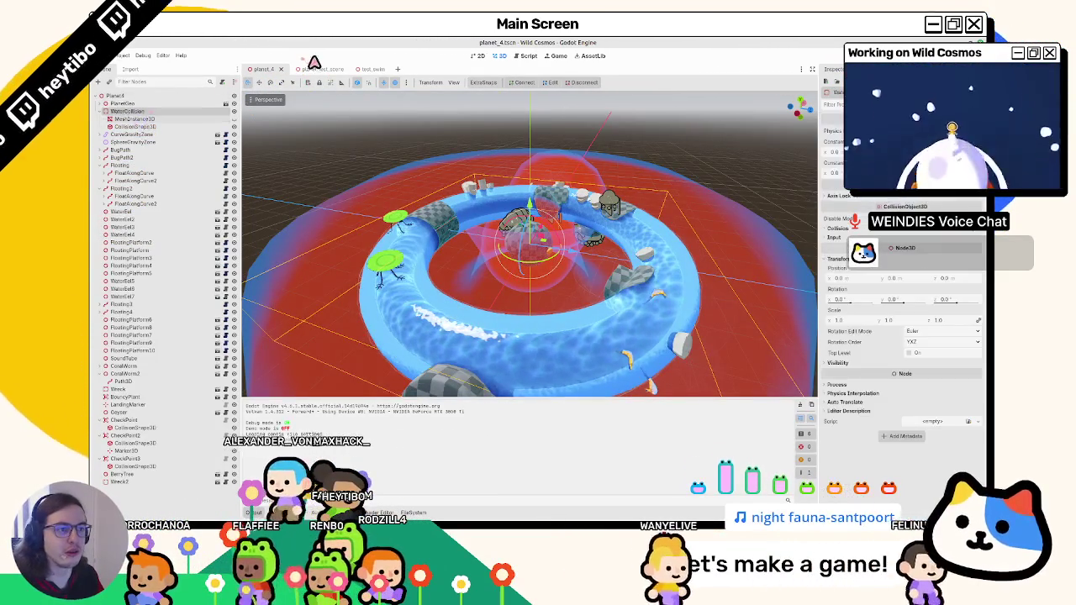
left_click(362, 69)
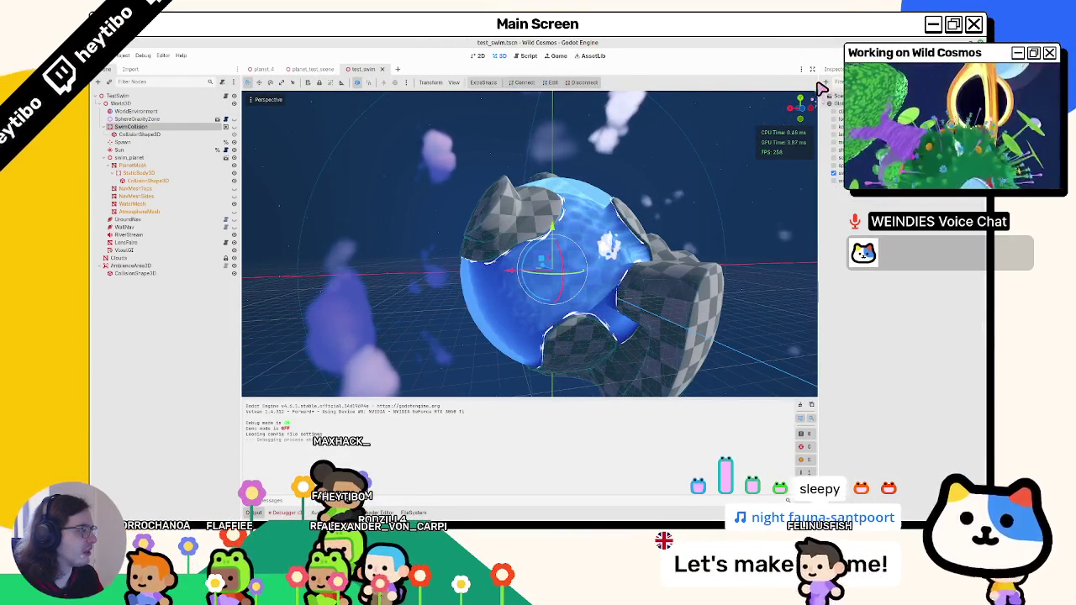
Widen the side dock and check the 'swim' global group for planet_4's WaterCollision.
left_click_drag(820, 88, 780, 126)
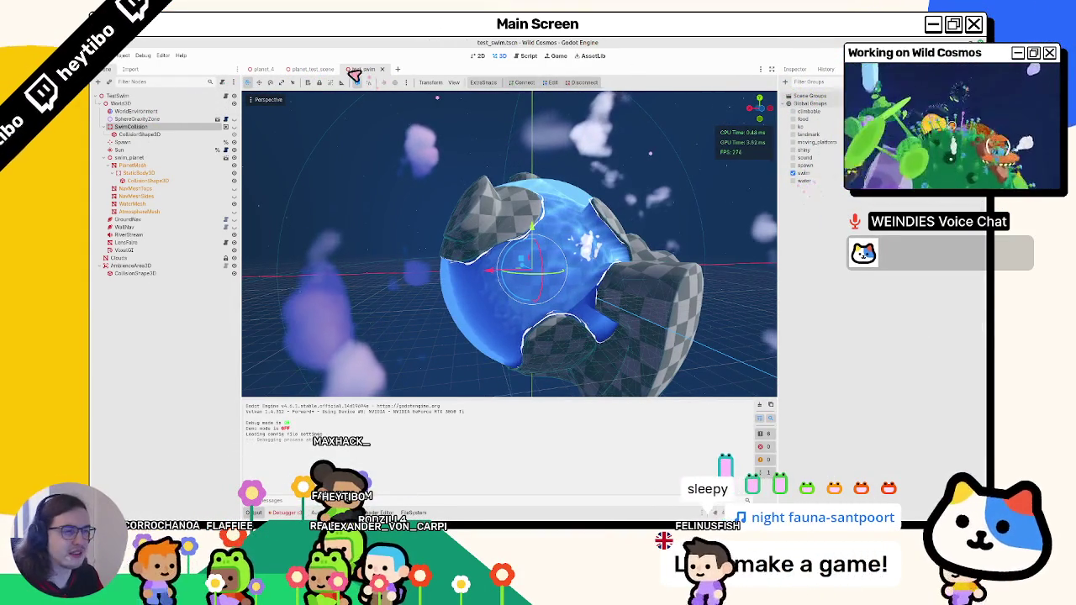
left_click(303, 70)
left_click(254, 71)
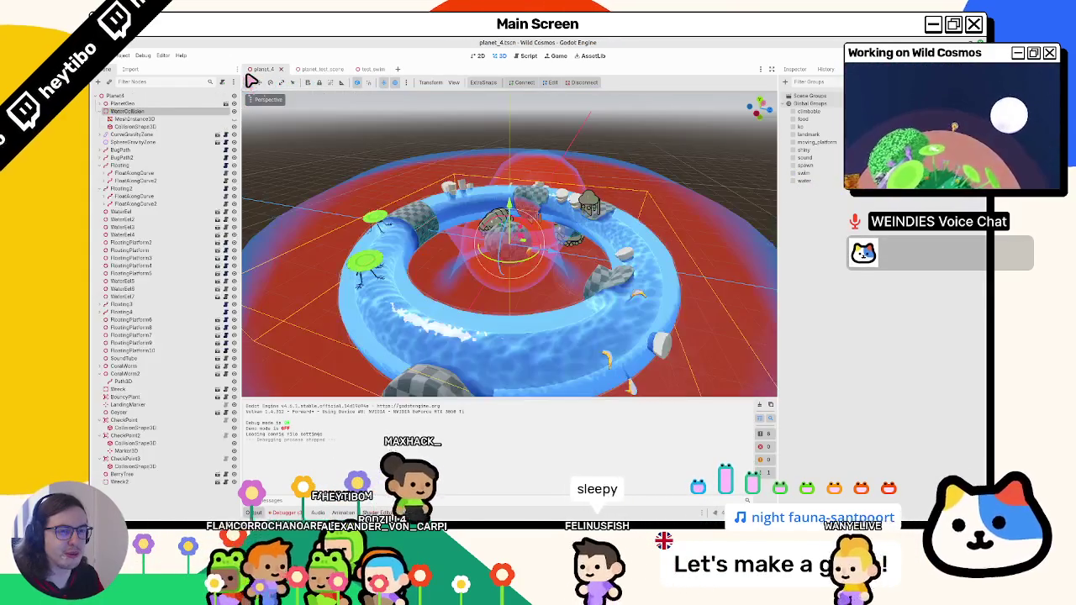
left_click(795, 172)
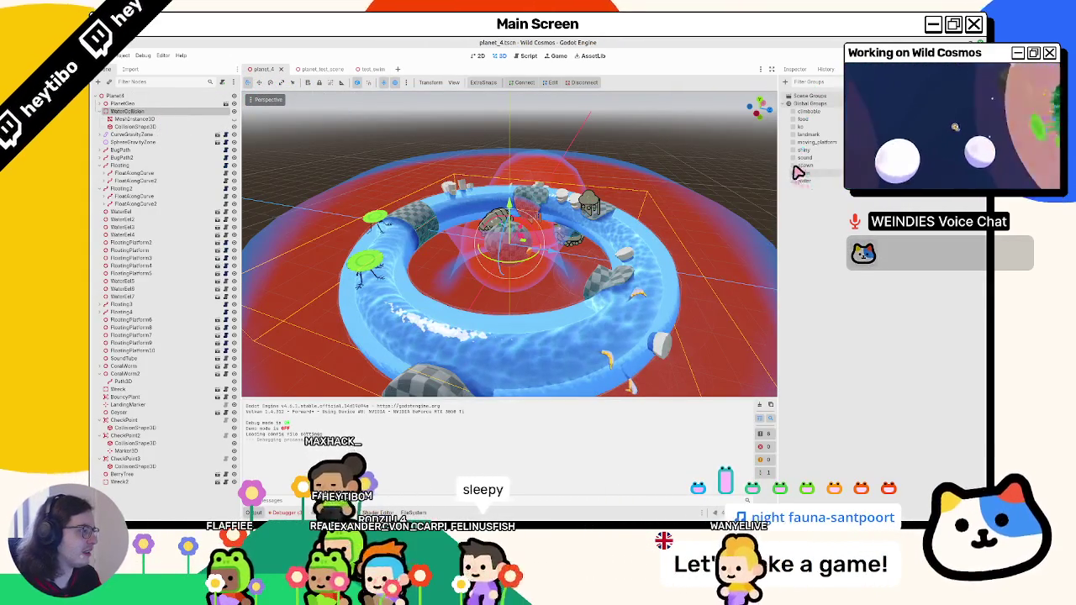
Play-test planet_test_scene with F6, then stop the run.
key("F6")
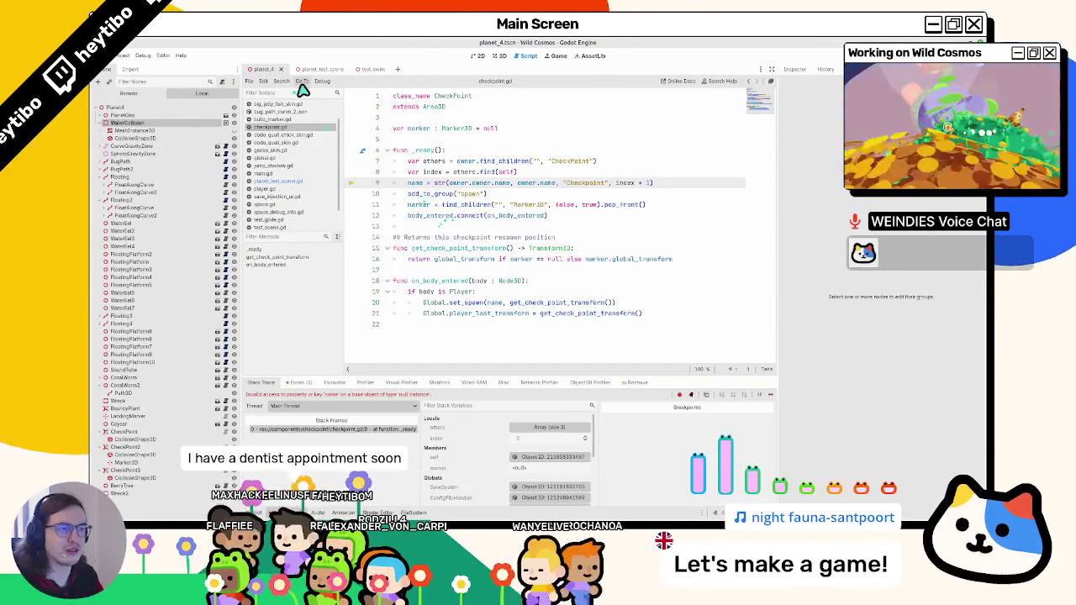
left_click(316, 70)
key("F6")
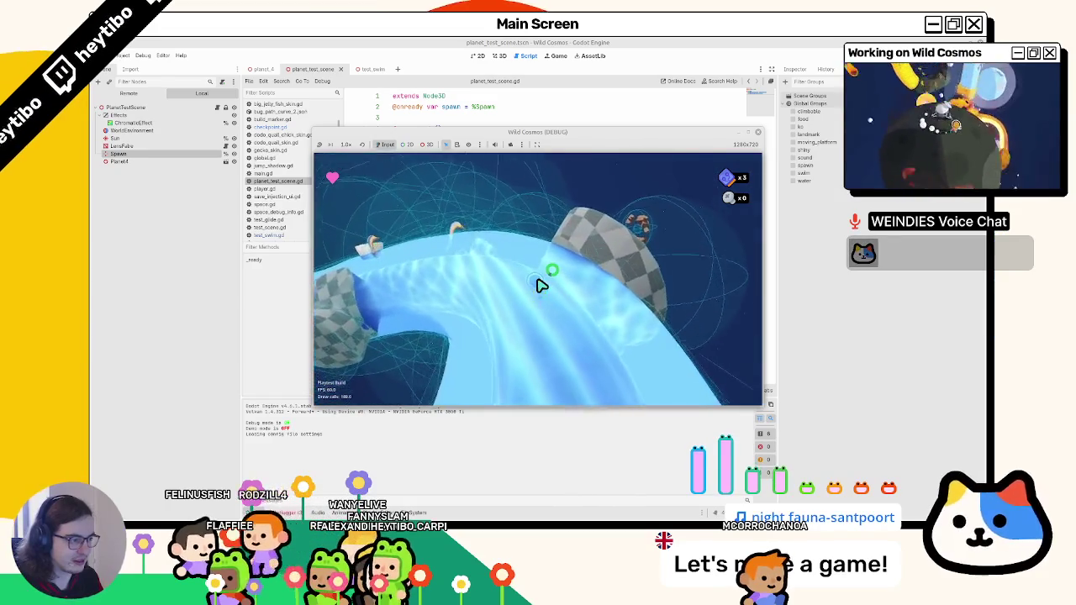
key("F8")
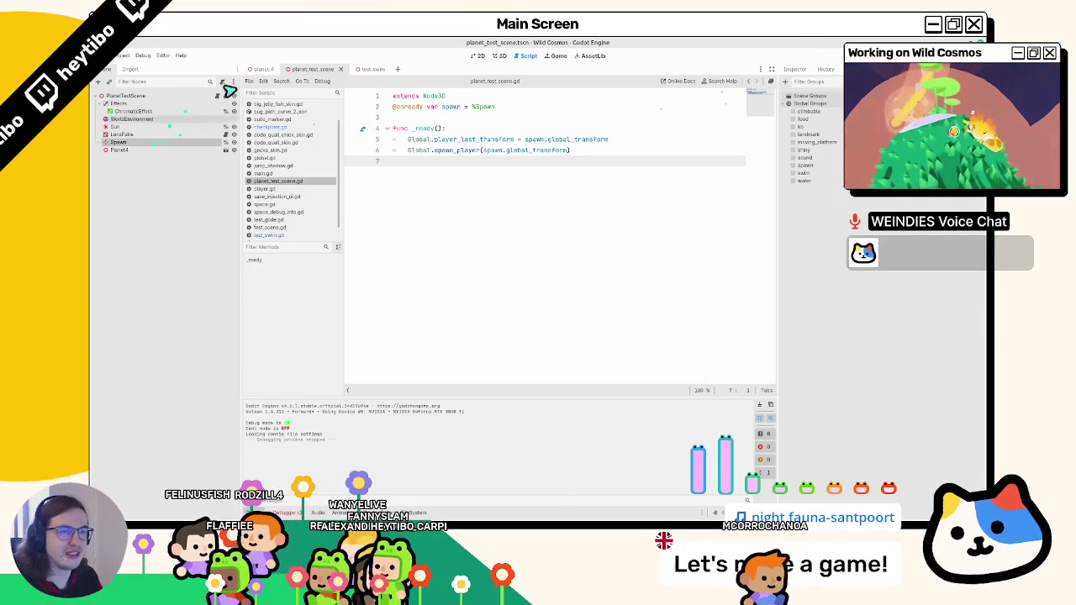
Review the test_swim scene in 3D and frame its swim collision.
left_click(262, 71)
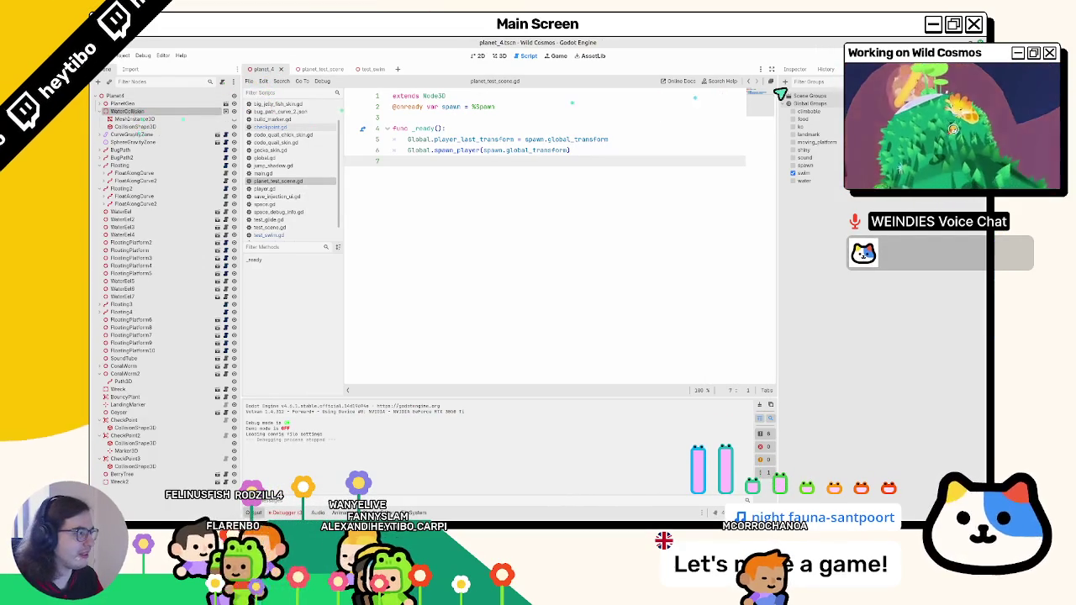
left_click(376, 71)
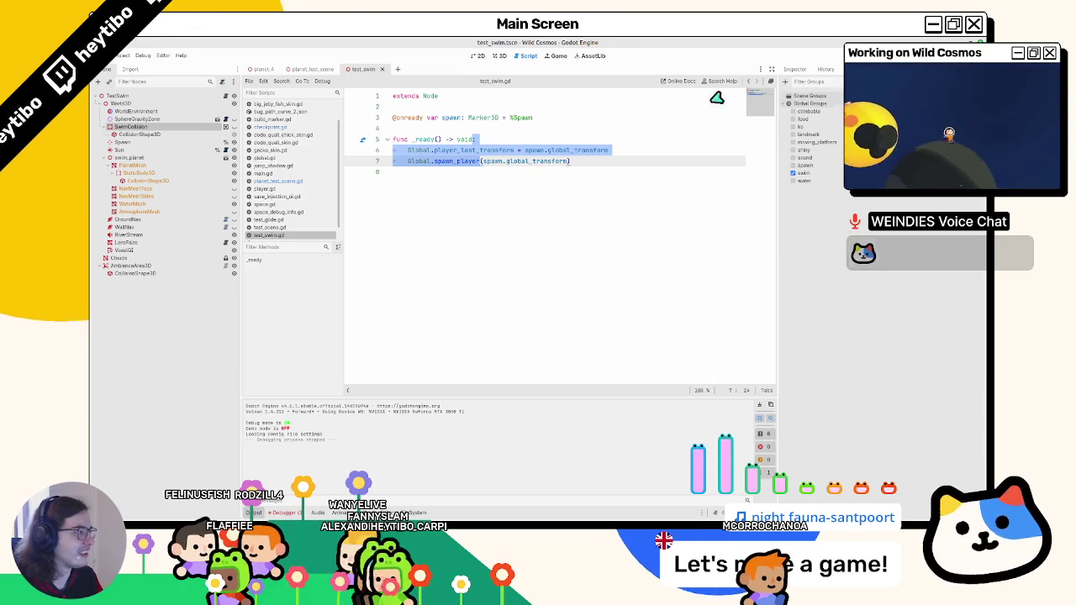
mouse_move(123, 110)
left_mouse_down()
mouse_move(123, 131)
mouse_move(192, 140)
left_mouse_up()
left_click(500, 56)
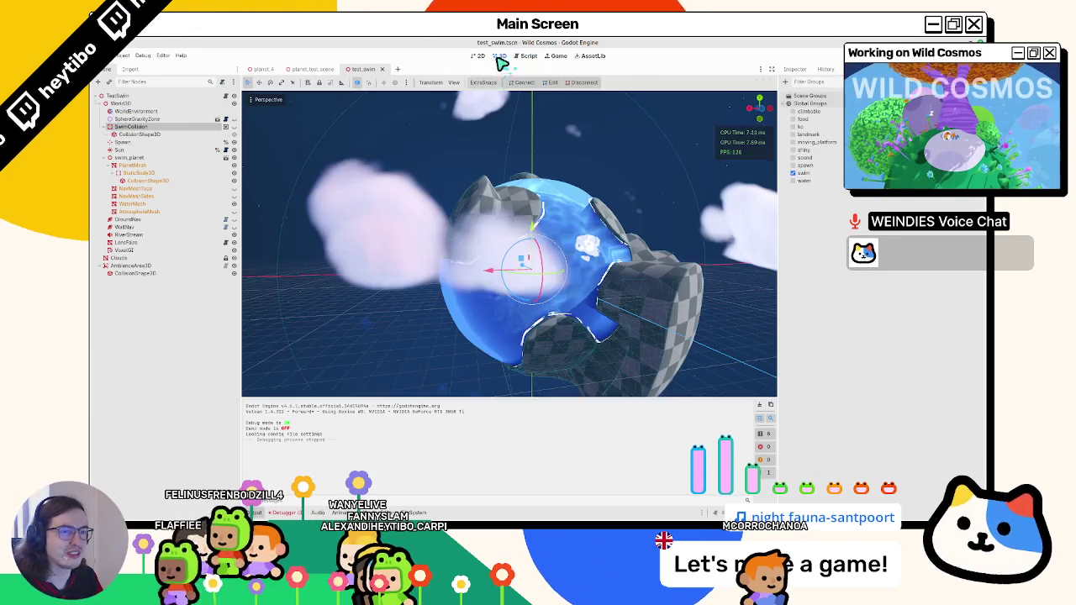
key("f")
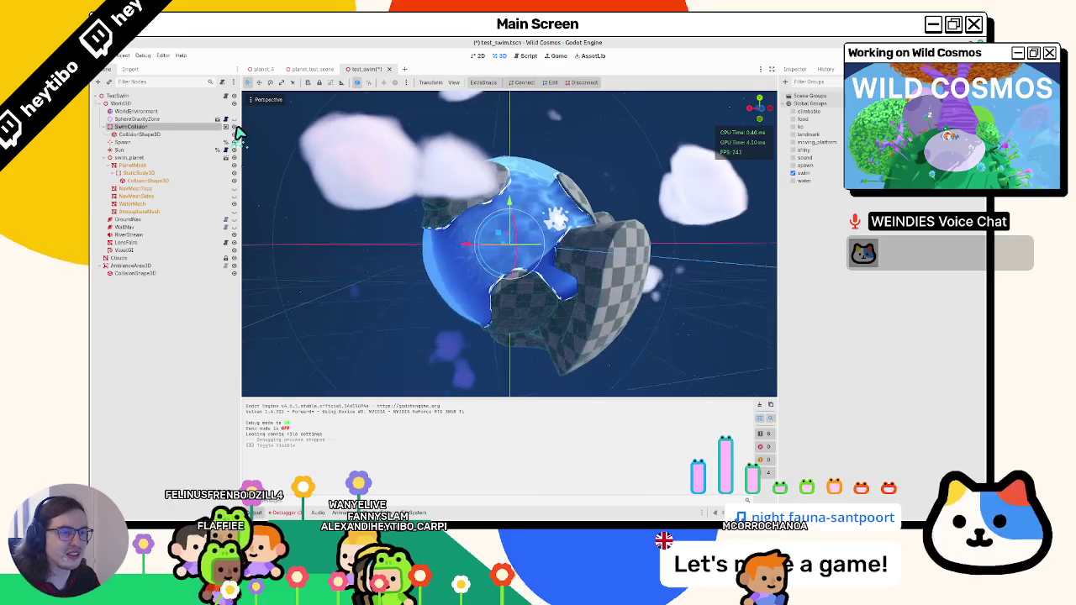
Delete WaterCollision's old CollisionShape3D in the planet_4 scene.
left_click(259, 72)
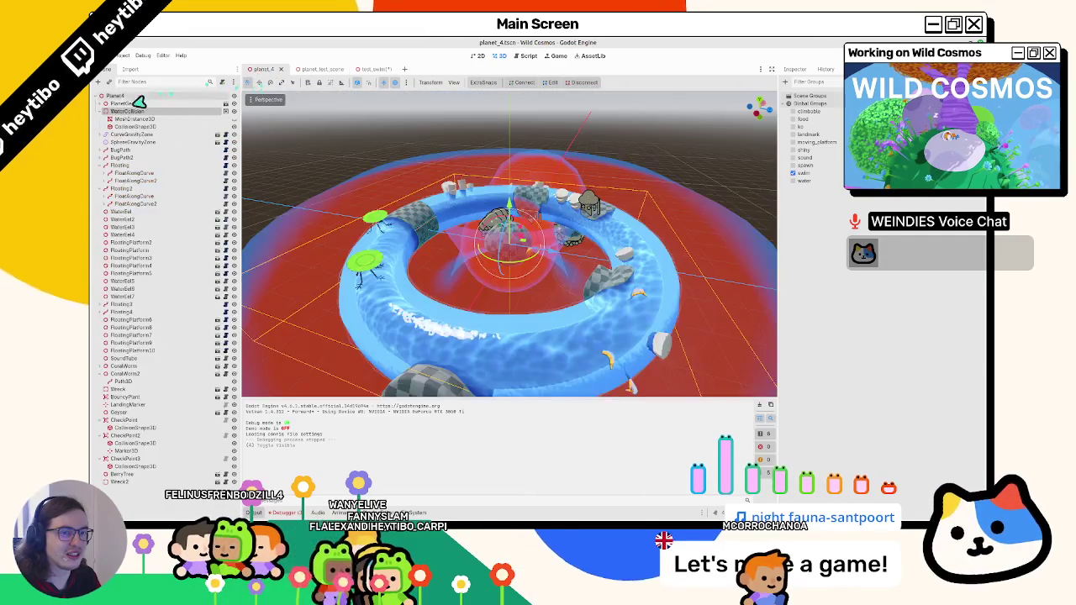
left_click_drag(118, 124, 210, 128)
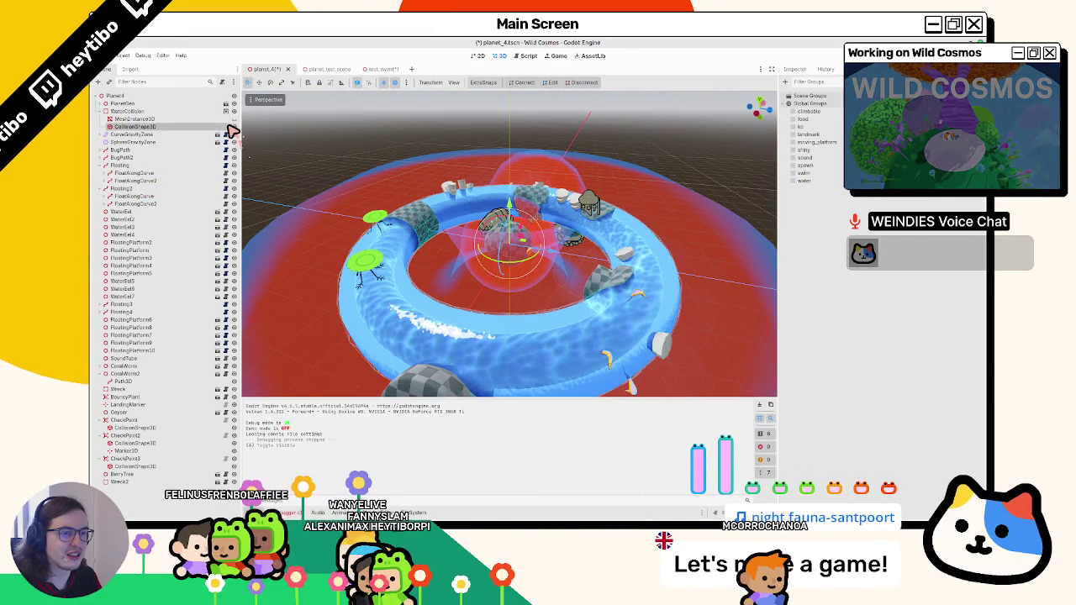
key("Delete")
key("Return")
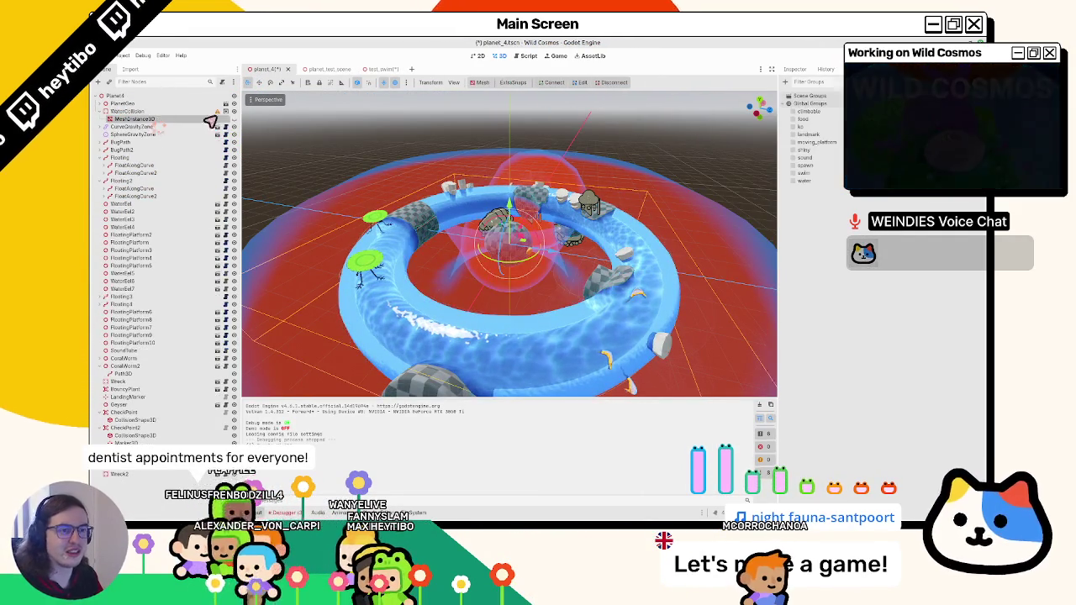
left_click(480, 82)
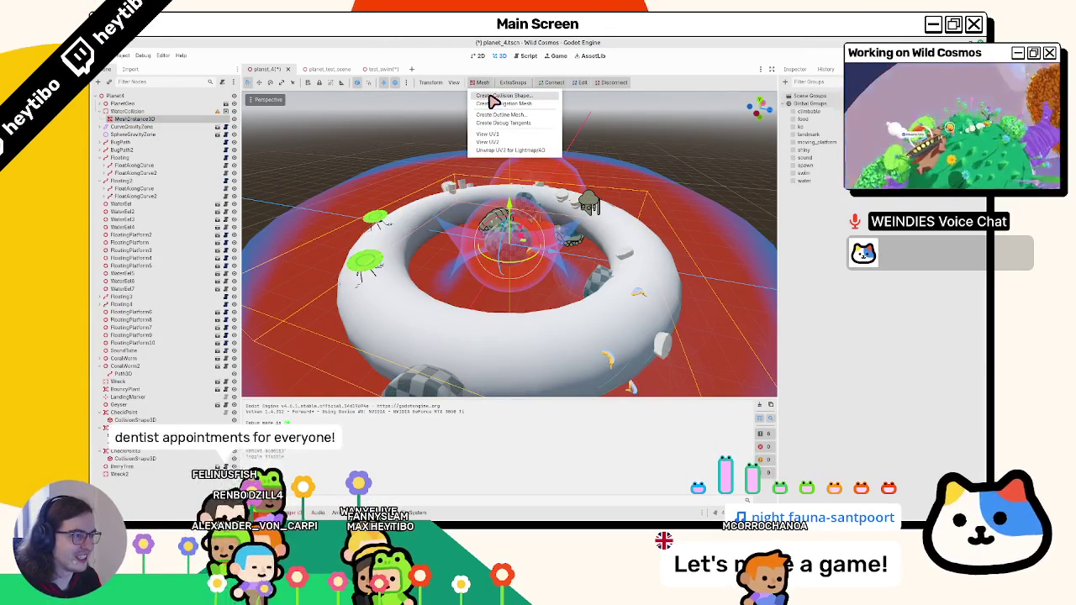
Create a navigation mesh from the water torus mesh and confirm with Create.
left_click(495, 97)
key("Escape")
left_click(484, 82)
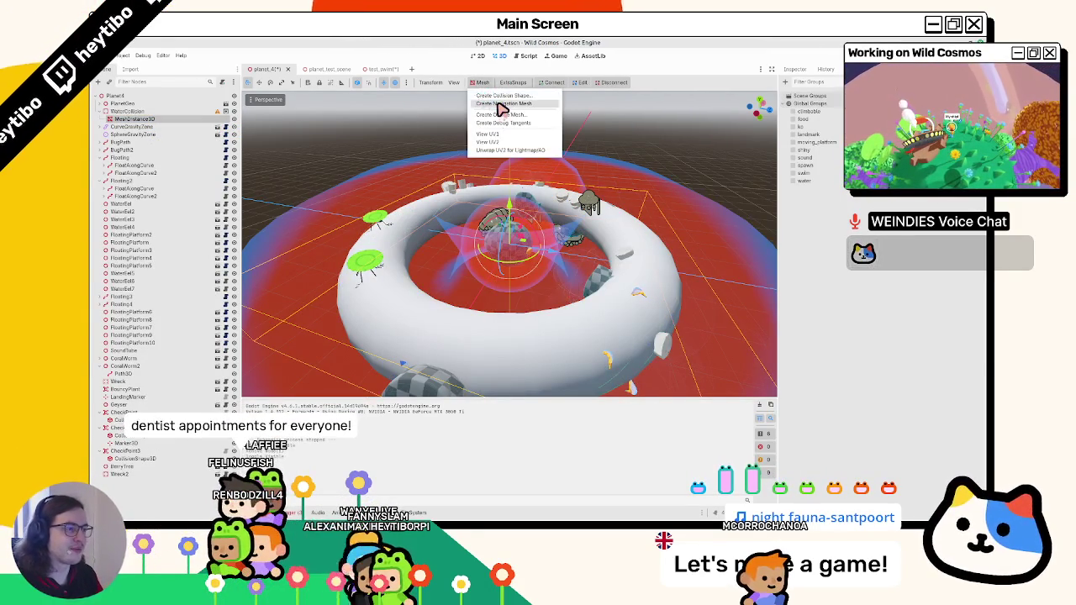
left_click(500, 104)
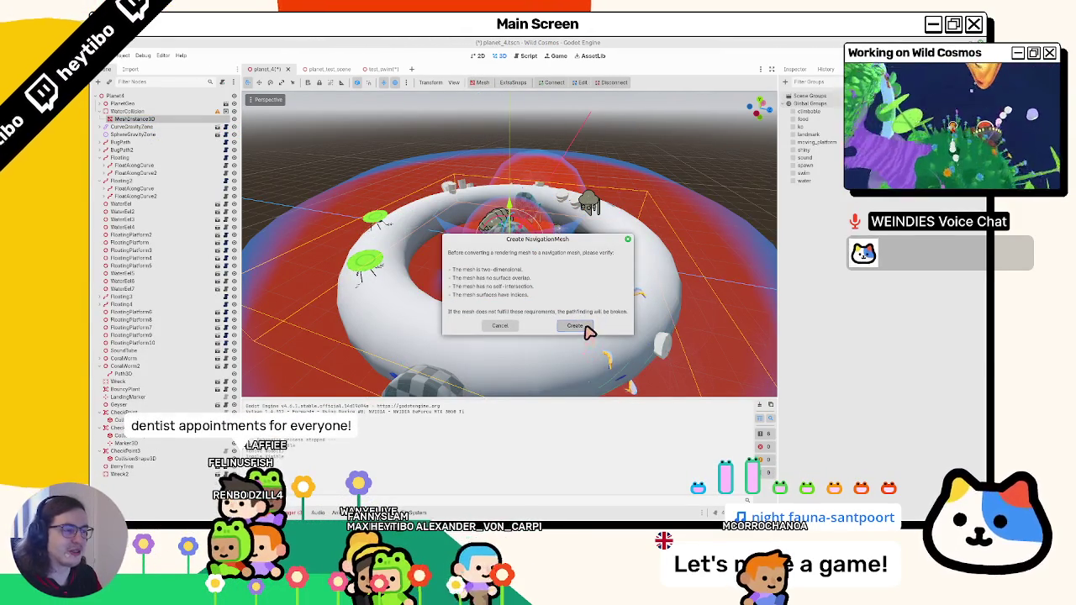
left_click(584, 327)
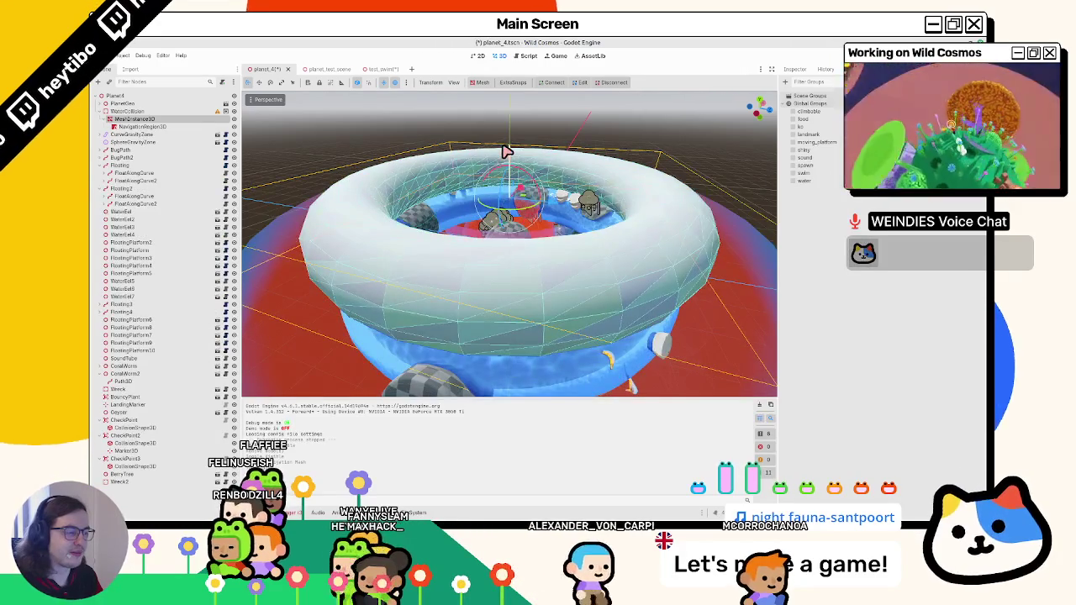
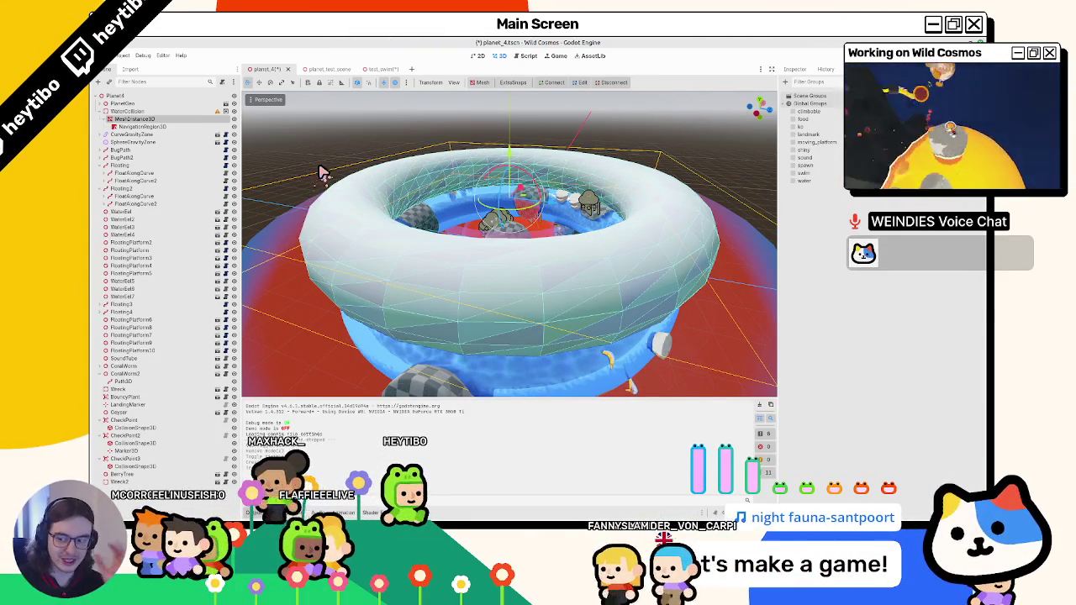
Remove the NavigationRegion3D from the water ring mesh and save planet_4.
key("super")
key("Escape")
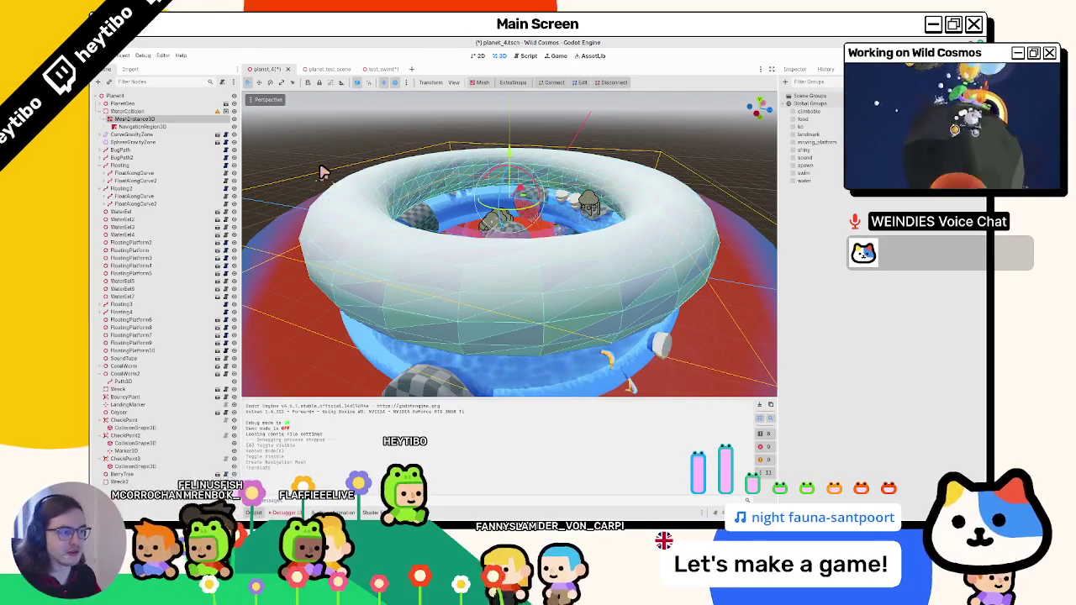
key("ctrl+z")
key("ctrl+s")
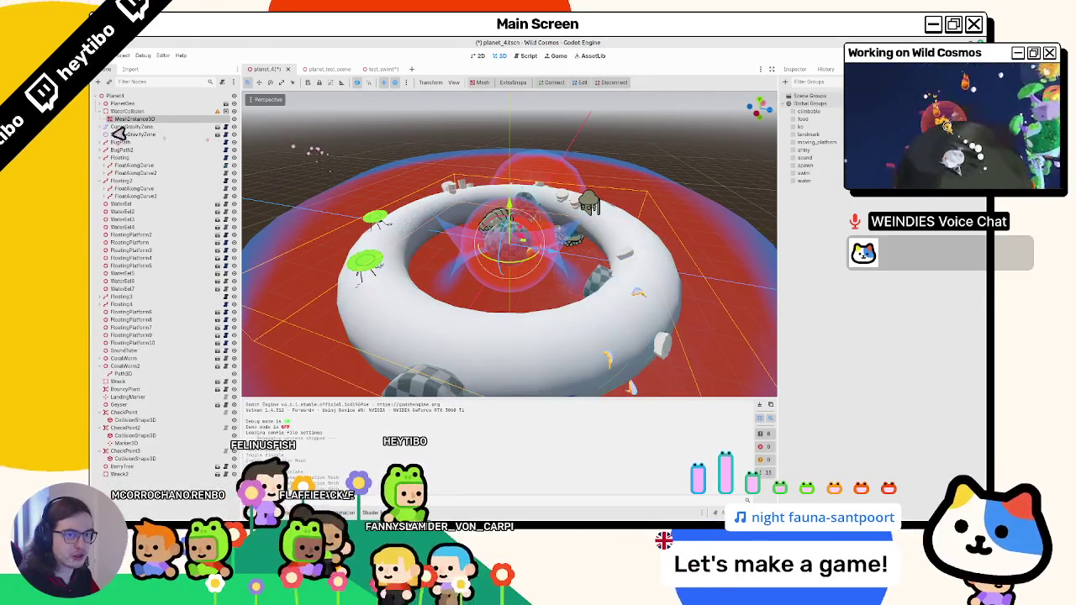
Toggle the visibility of the water ring's MeshInstance3D.
left_click(143, 121)
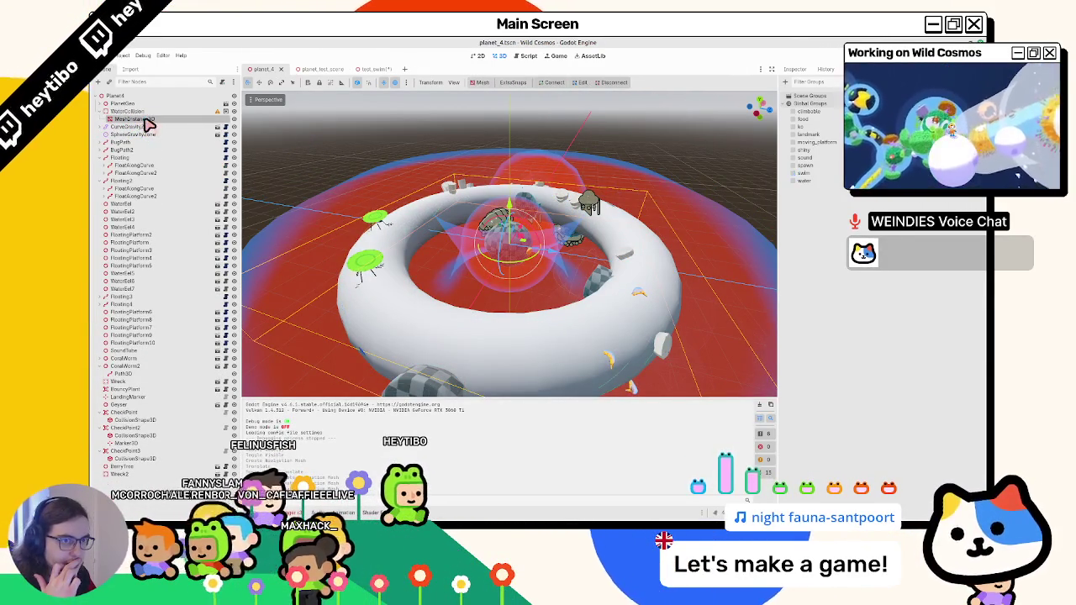
left_click(234, 120)
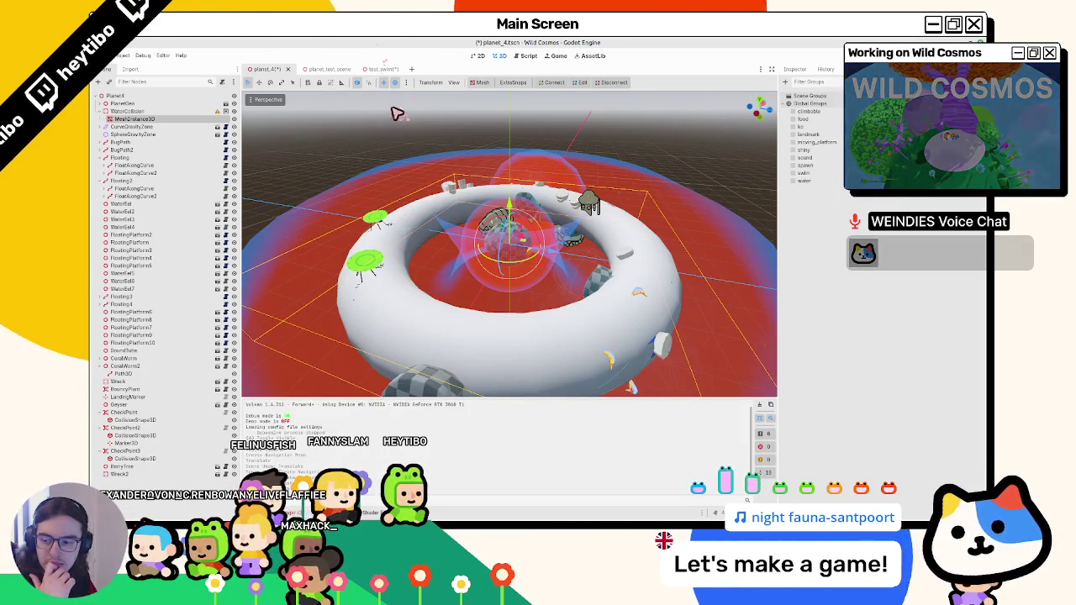
scroll(471, 177, "down", 2)
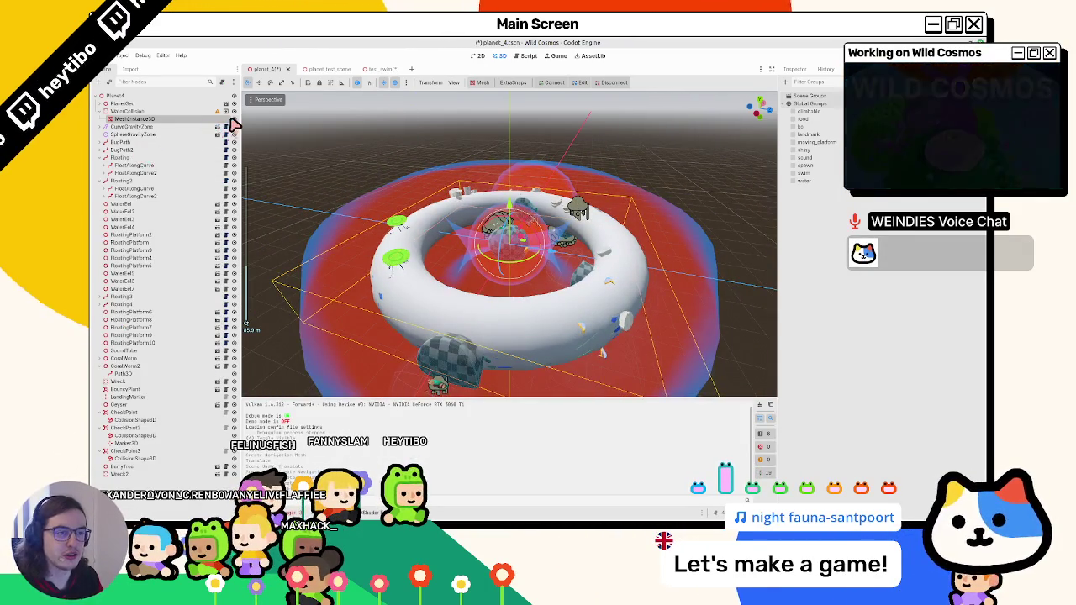
Create Multiple Convex collision shapes from the ring mesh as siblings.
left_click(481, 82)
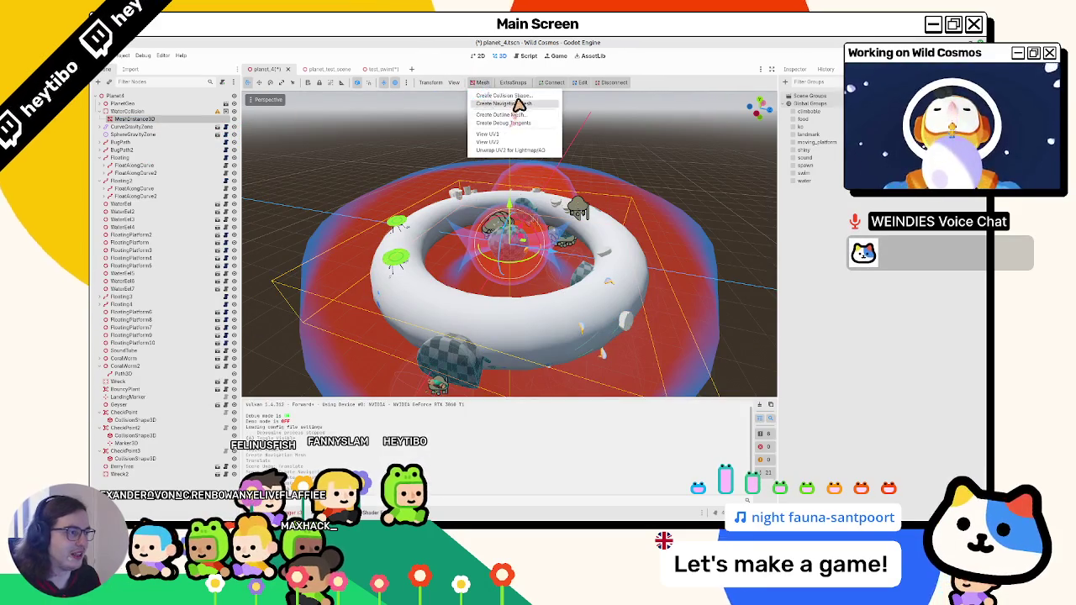
left_click(504, 96)
left_click(538, 263)
left_click(522, 271)
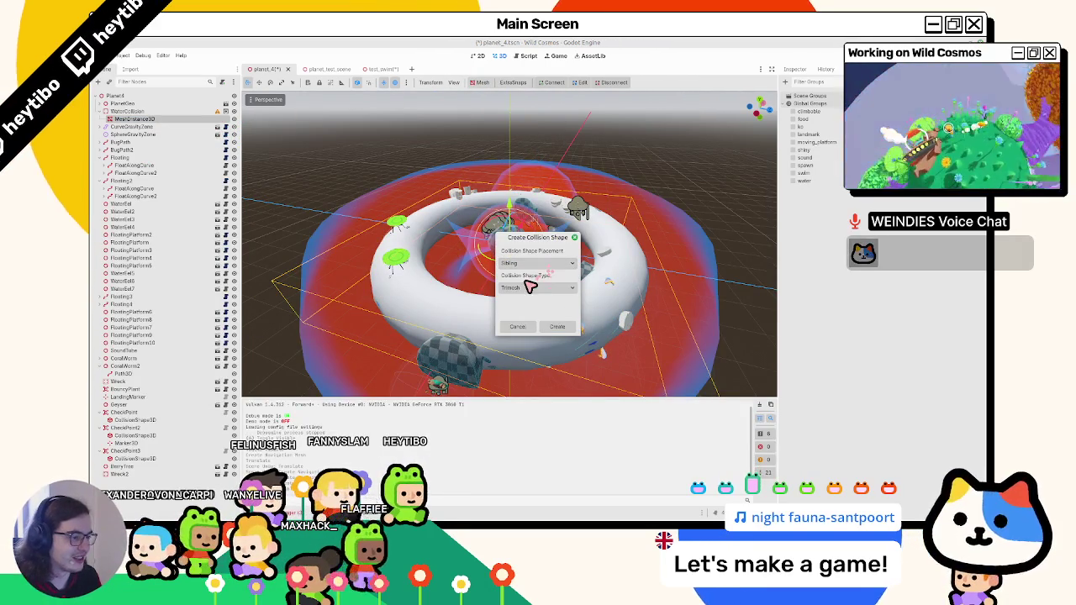
left_click(538, 288)
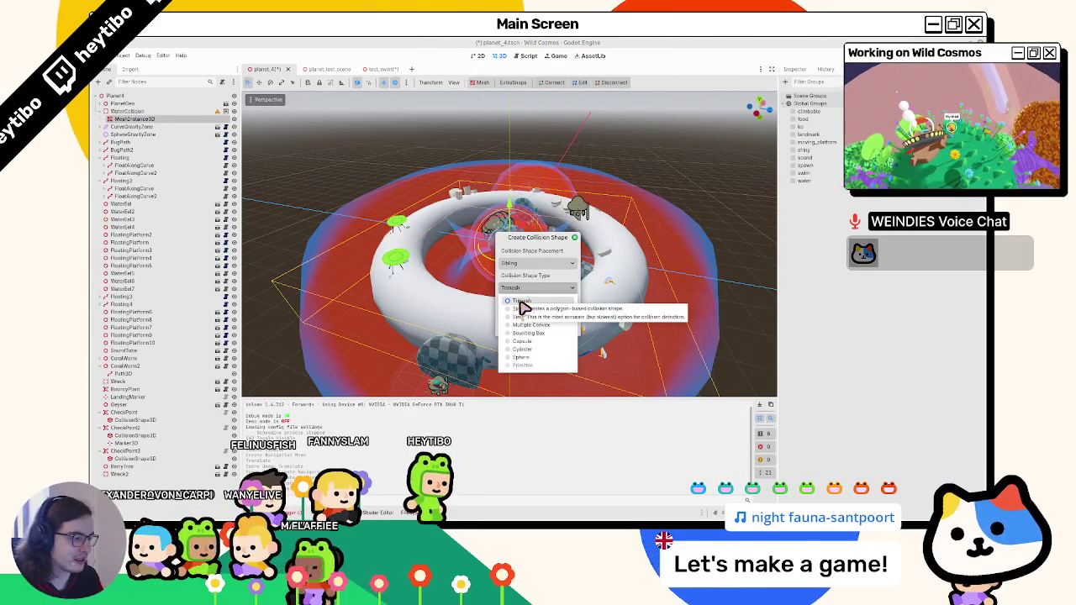
left_click(551, 325)
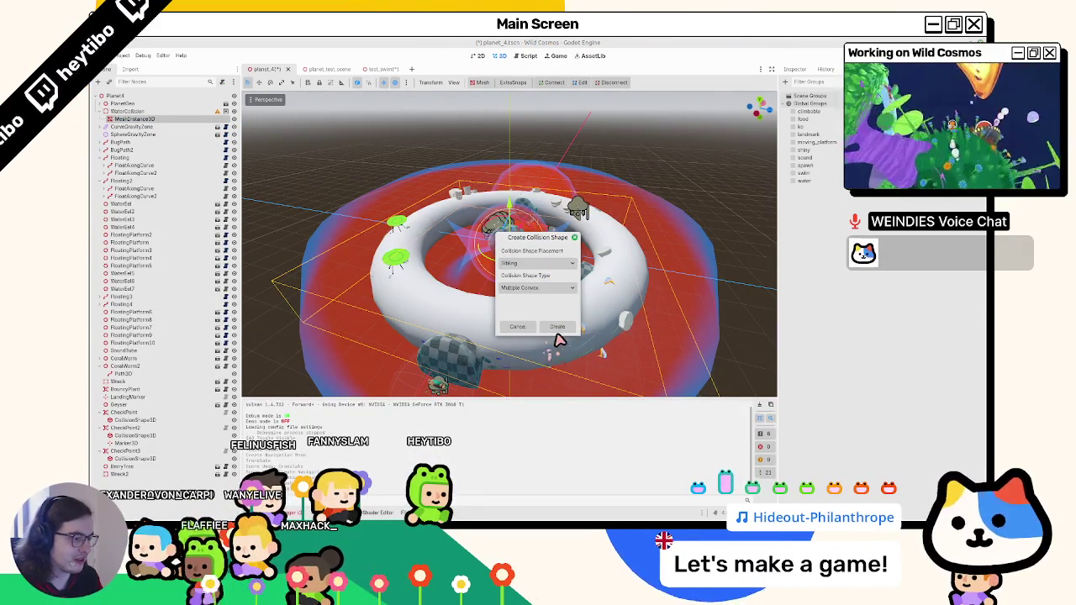
left_click(557, 327)
Delete the new convex collision shapes, then generate multiple convex shapes beside the mesh again.
left_click(135, 126)
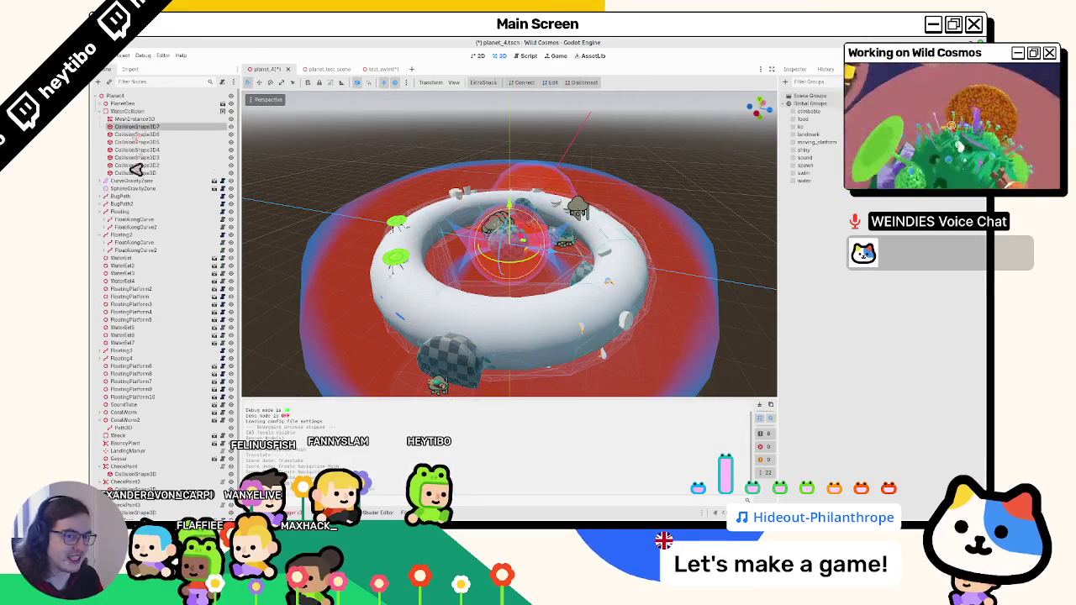
left_click(130, 174, "shift")
left_click_drag(507, 185, 557, 237)
key("Delete")
left_click(151, 120)
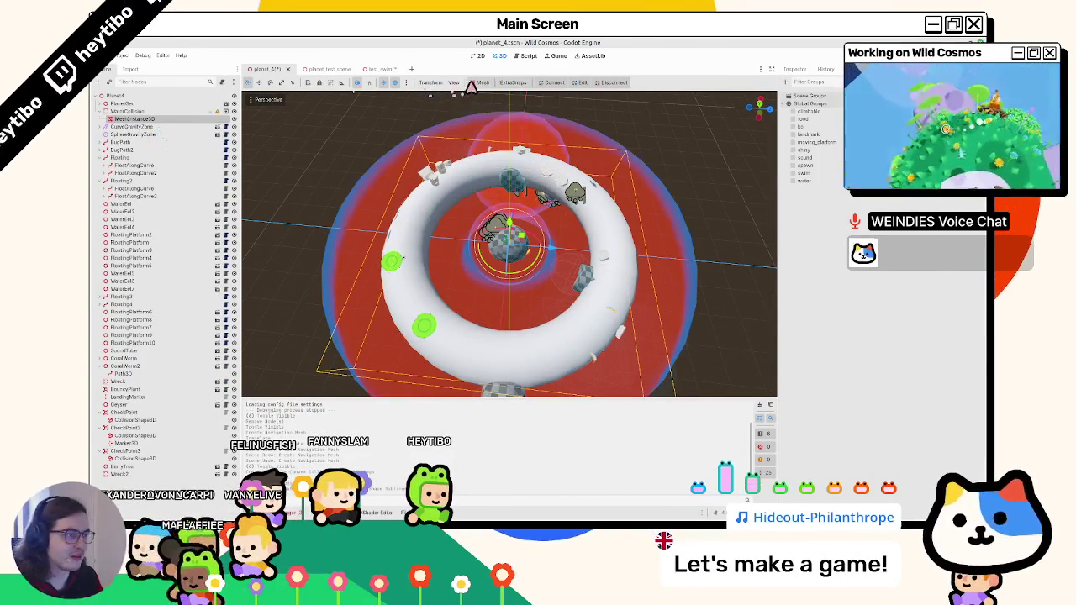
left_click(478, 82)
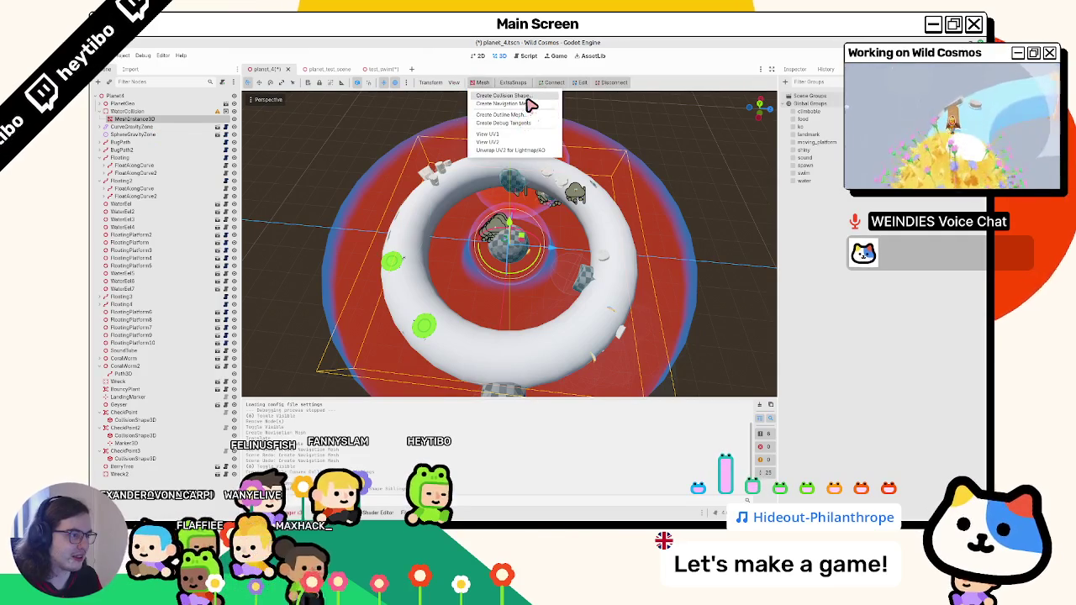
left_click(529, 98)
left_click(558, 328)
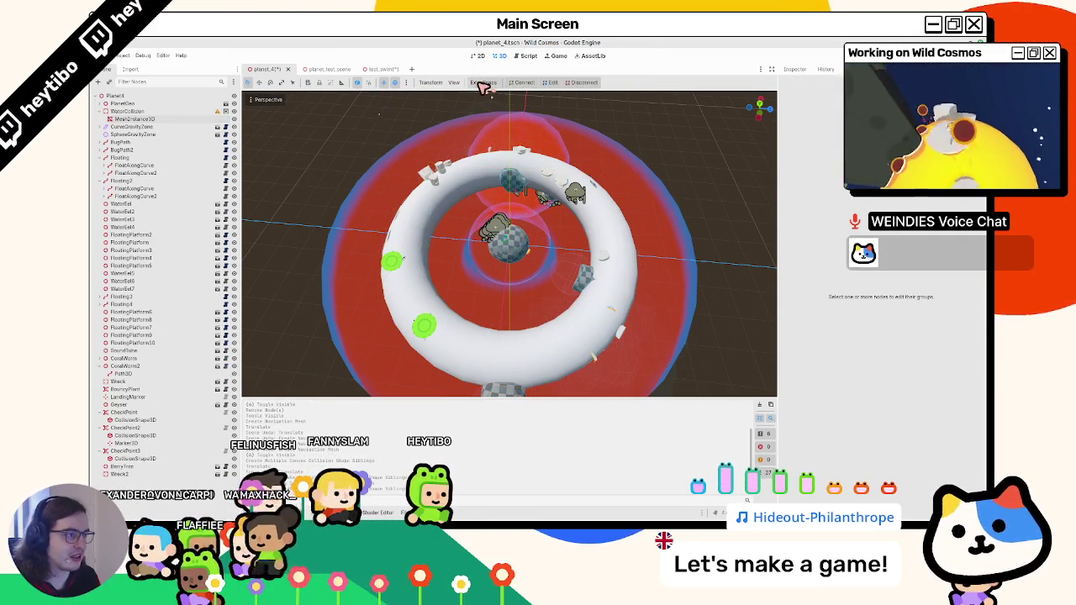
Create a single Trimesh collision shape from the mesh, save planet_4, and run planet_test_scene.
left_click(172, 113)
left_click(486, 83)
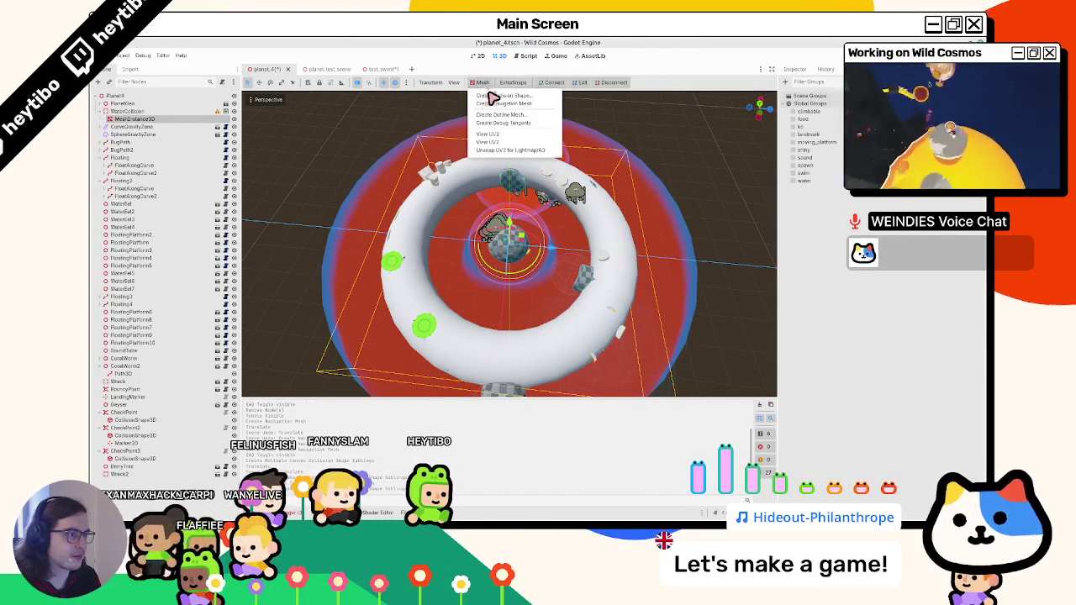
left_click(492, 99)
left_click(528, 288)
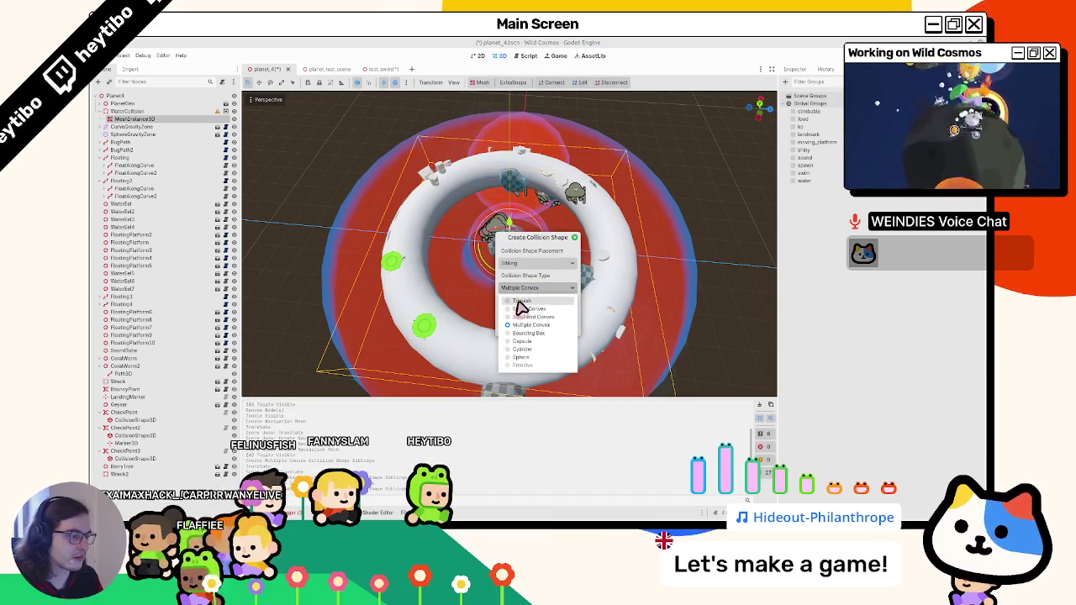
left_click(522, 310)
left_click(560, 331)
left_click(175, 127)
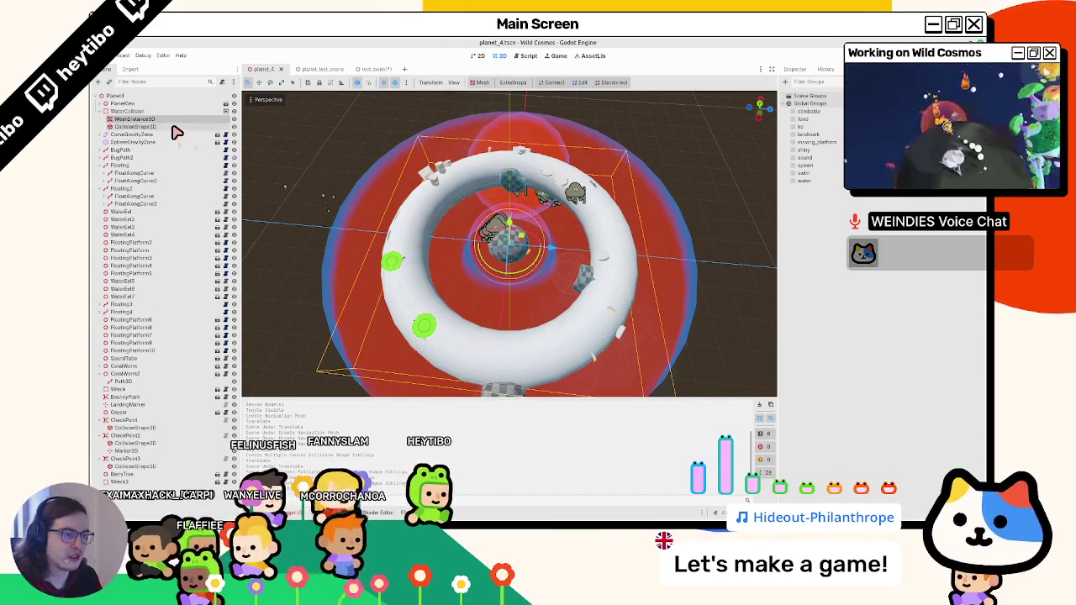
key("ctrl+s")
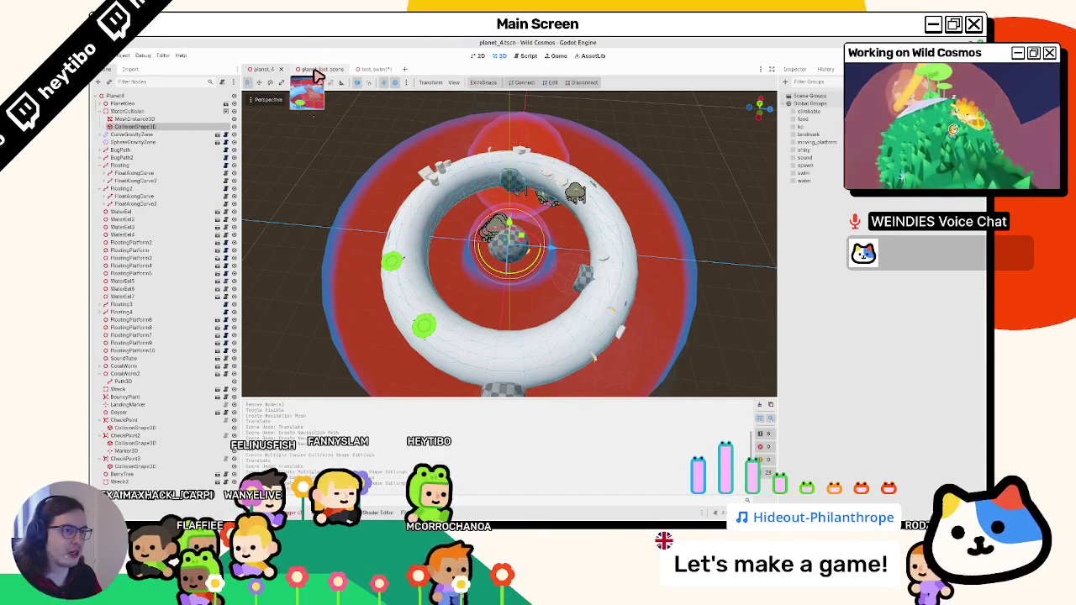
left_click(315, 69)
key("F6")
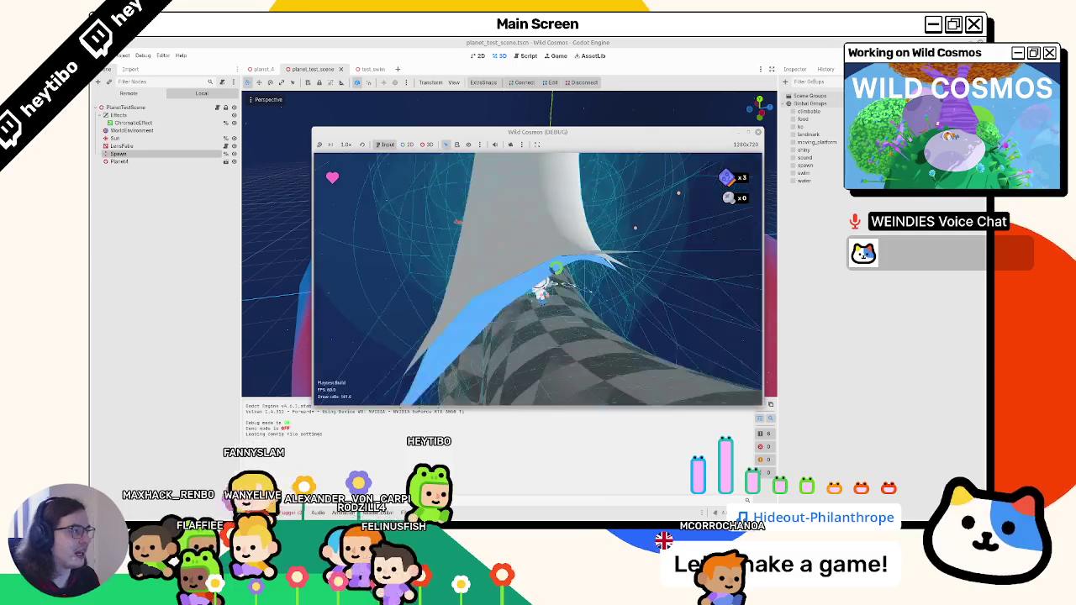
Stop the running game with F8 after testing the water collision.
key("F8")
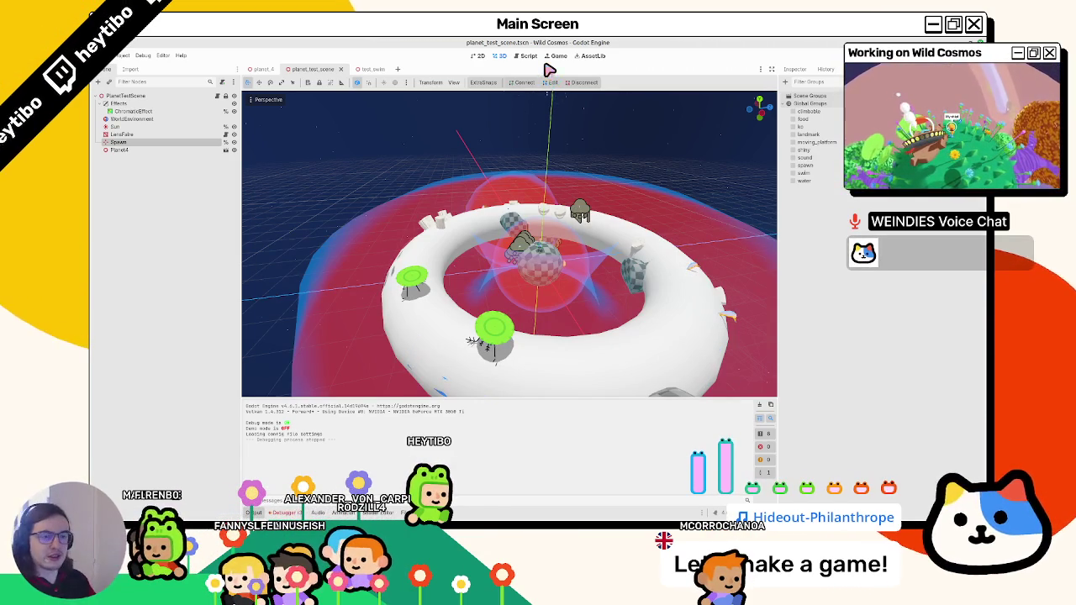
Return to planet_4 and delete the water ring's collision shape.
left_click(366, 68)
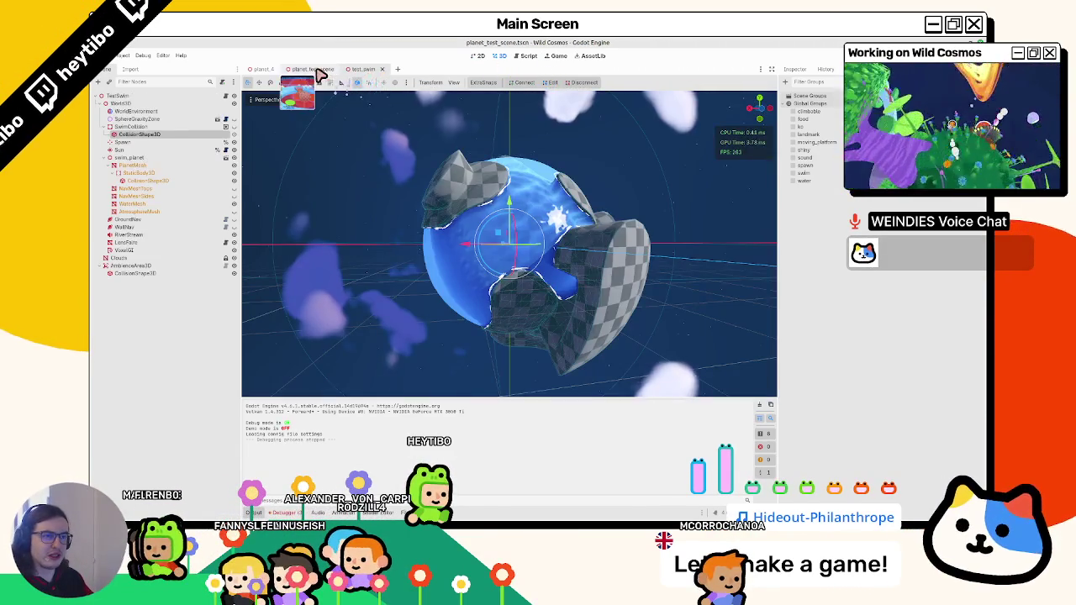
left_click(317, 74)
left_click(134, 126)
key("Delete")
key("Return")
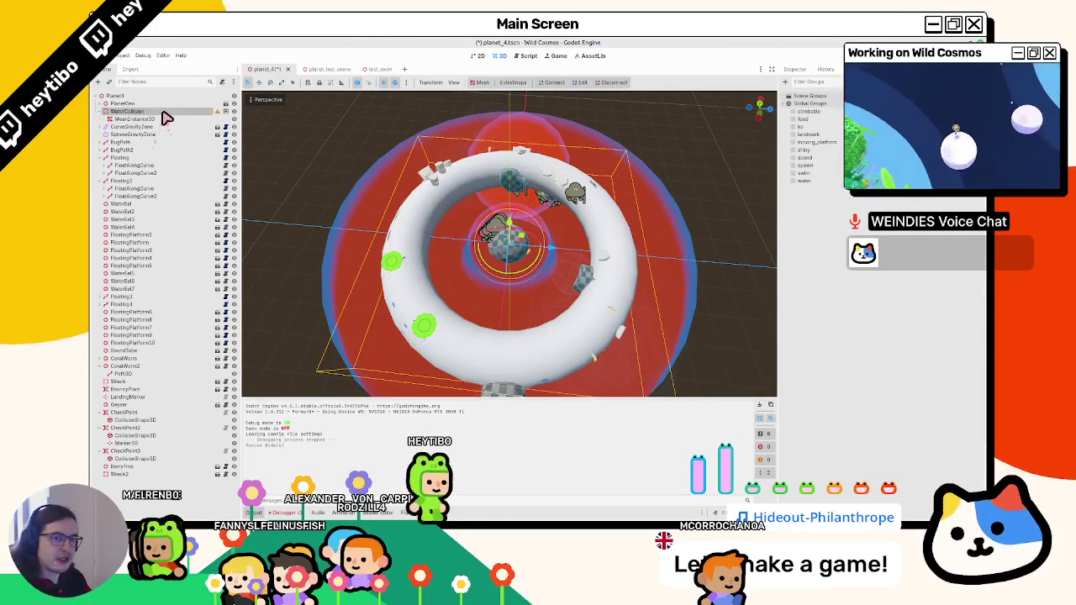
Undo to restore CollisionShape3D, show its properties in the Inspector, then run the game with F5.
left_click(164, 120)
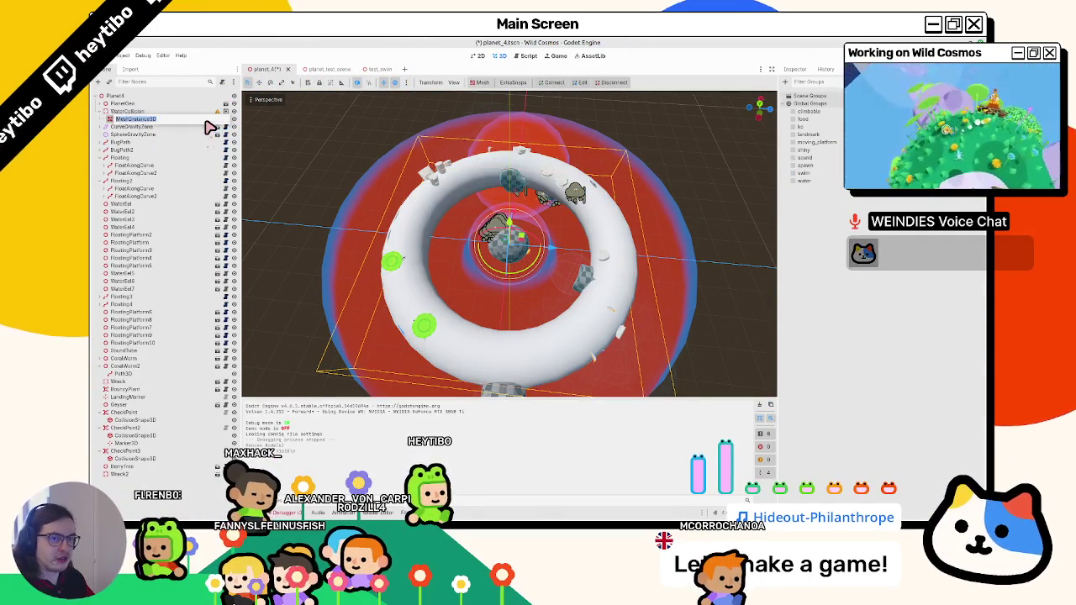
double_click(204, 120)
key("Escape")
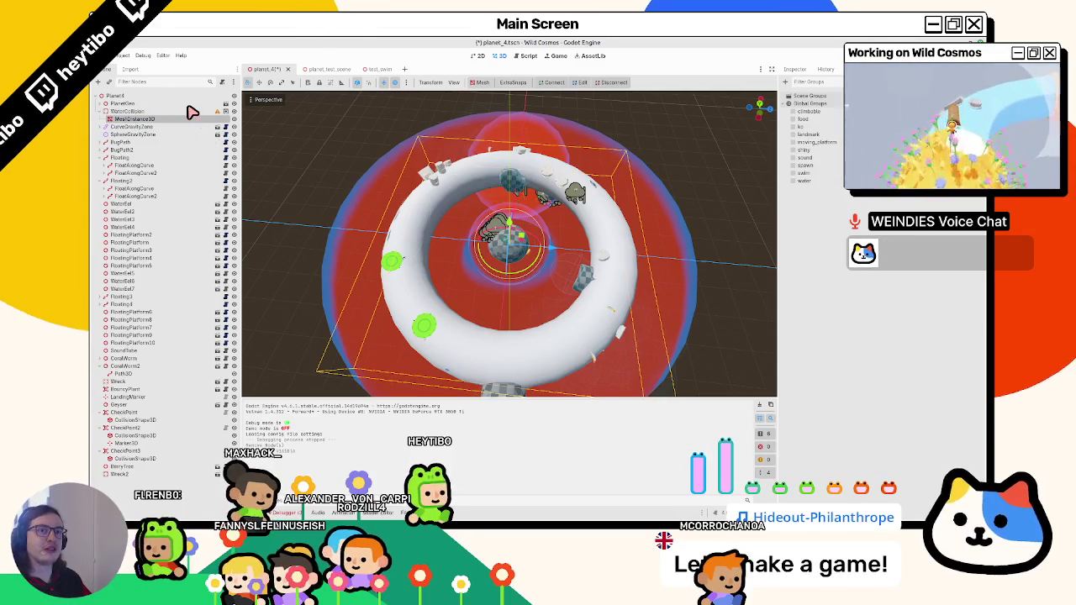
key("ctrl+z")
key("ctrl+z")
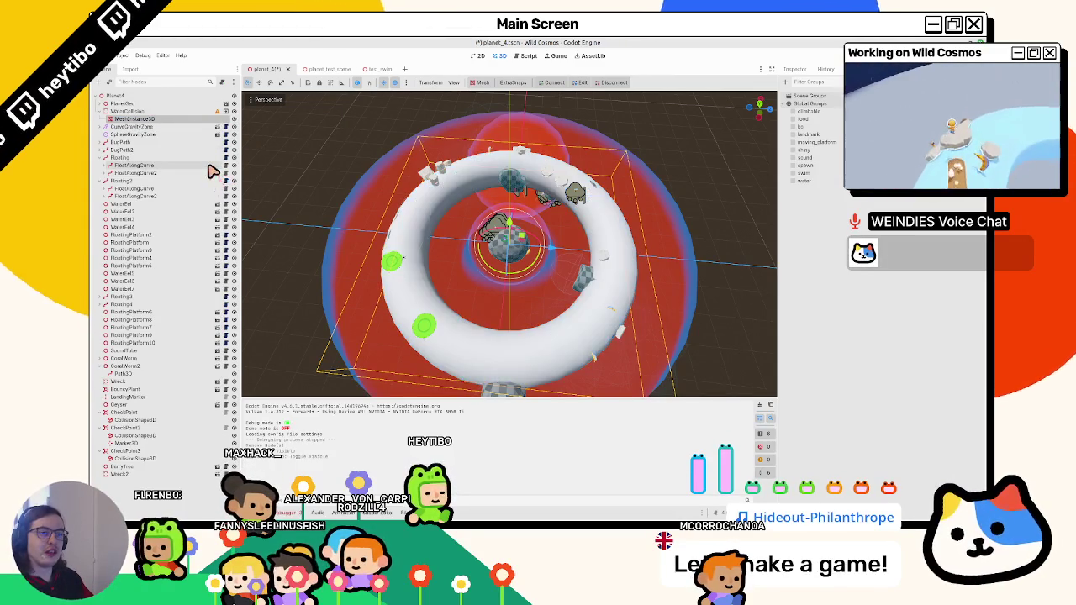
left_click(175, 126)
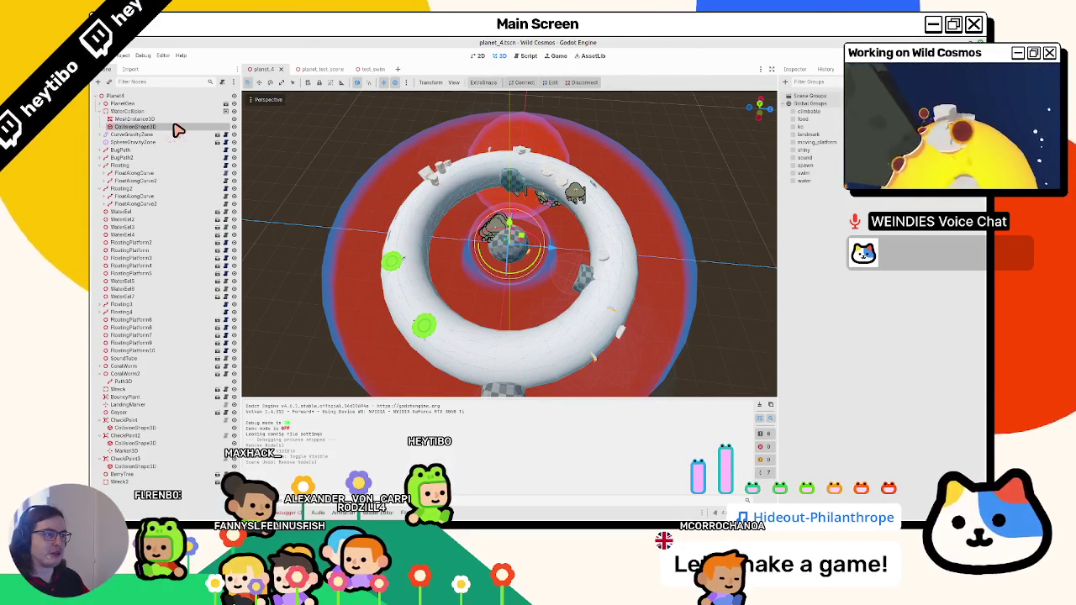
left_click(797, 70)
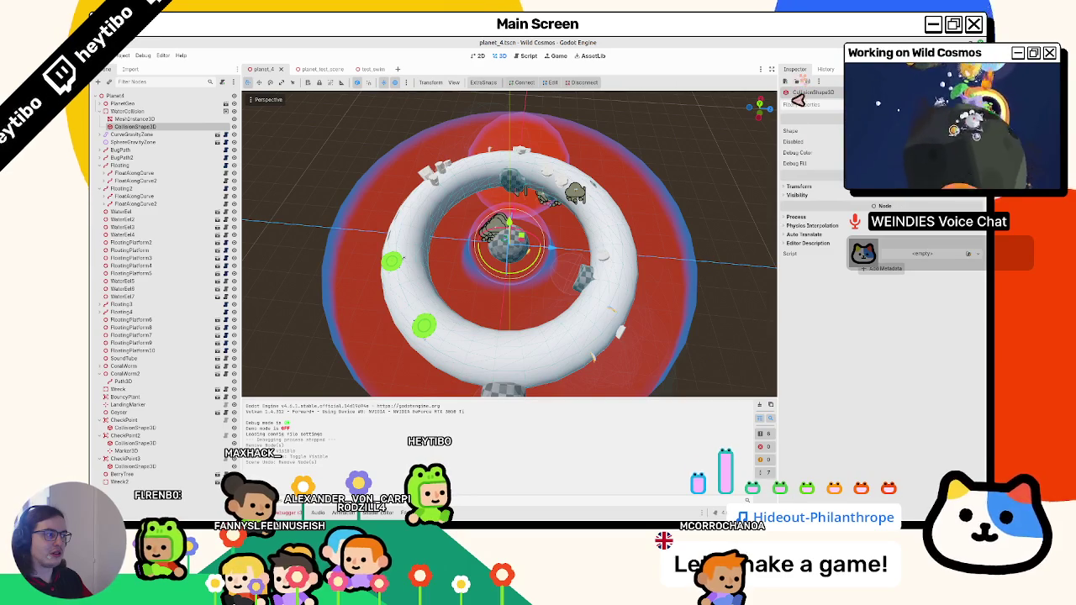
key("F5")
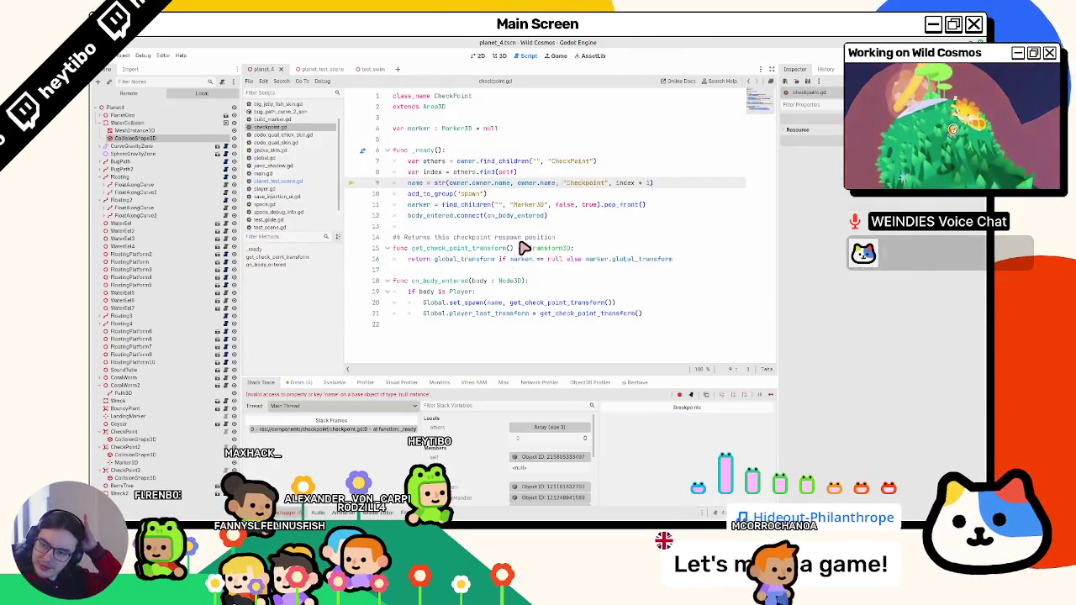
Run planet_test_scene with F6 and walk the character forward around the planet toward the torus.
left_click(313, 70)
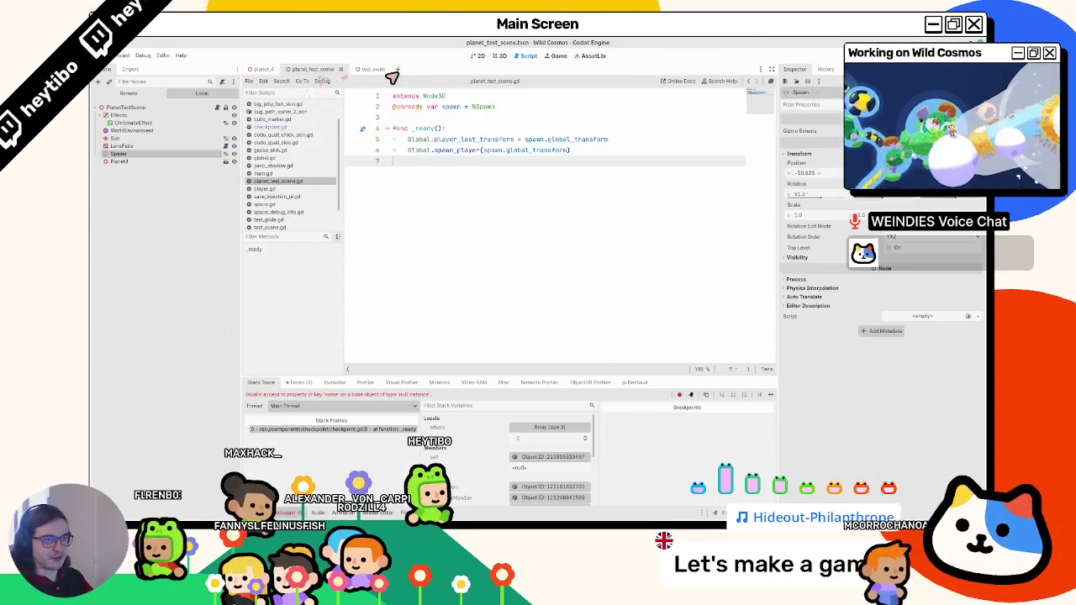
key("F6")
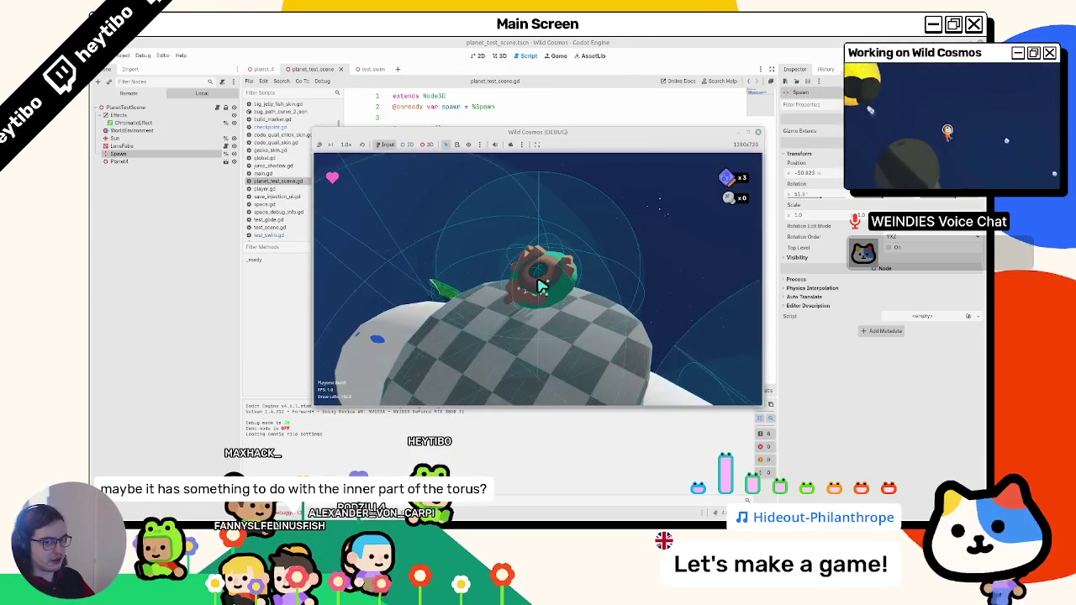
key("w")
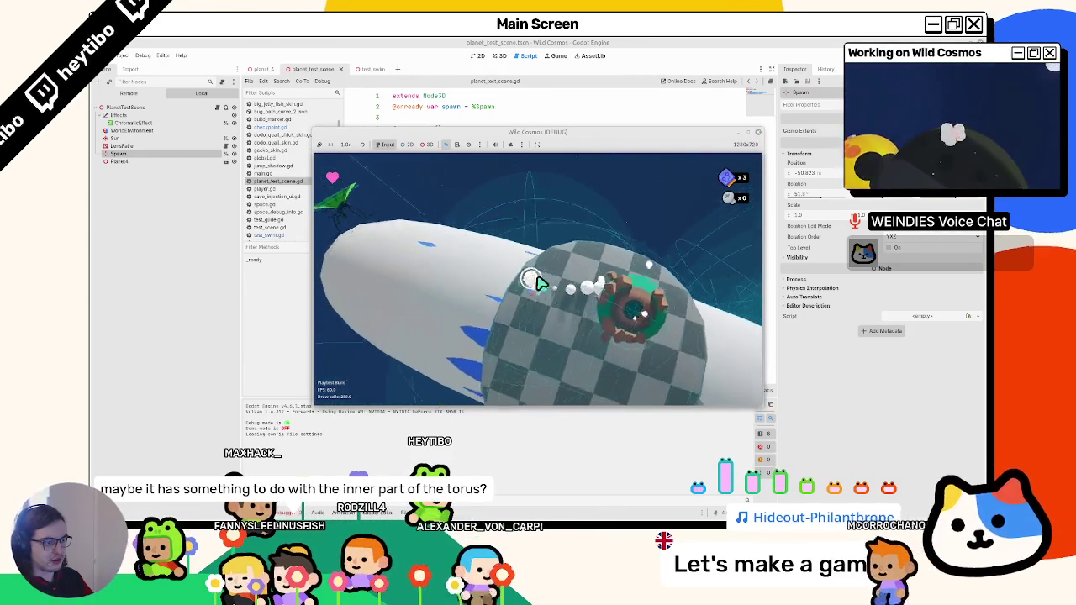
key("w")
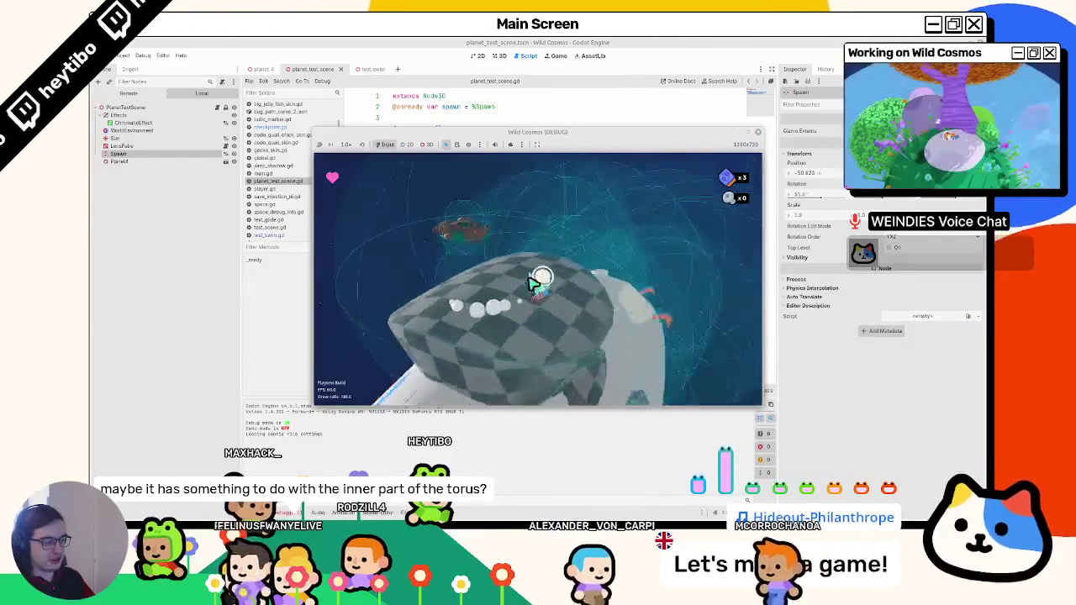
key("w")
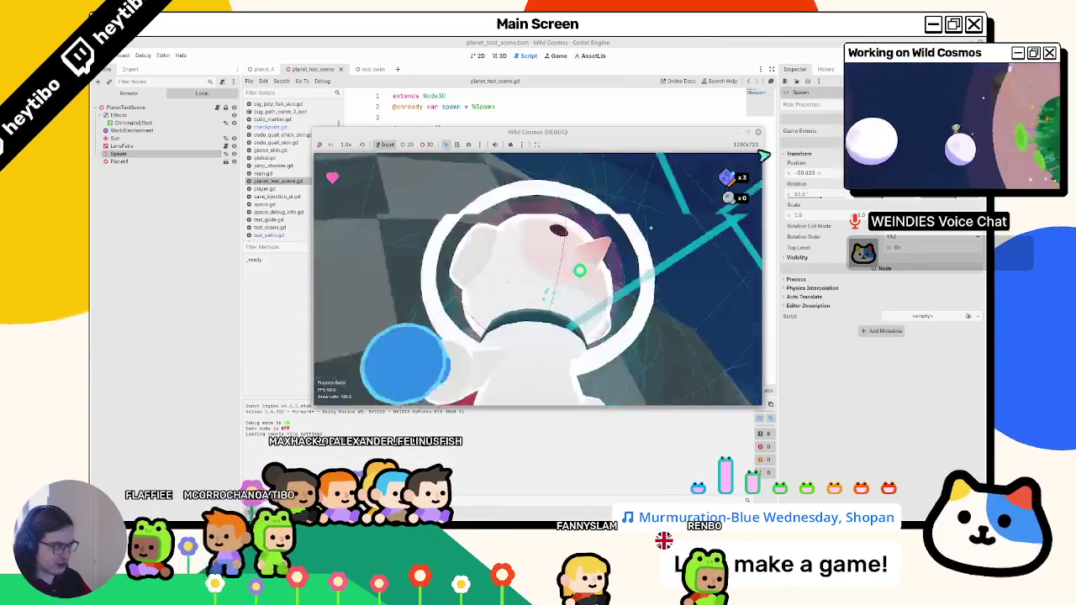
Stop the game after the extended play-test.
key("F8")
Open planet_4 in the 3D view, try moving the torus mesh off the origin, and undo each move.
key("ctrl+F2")
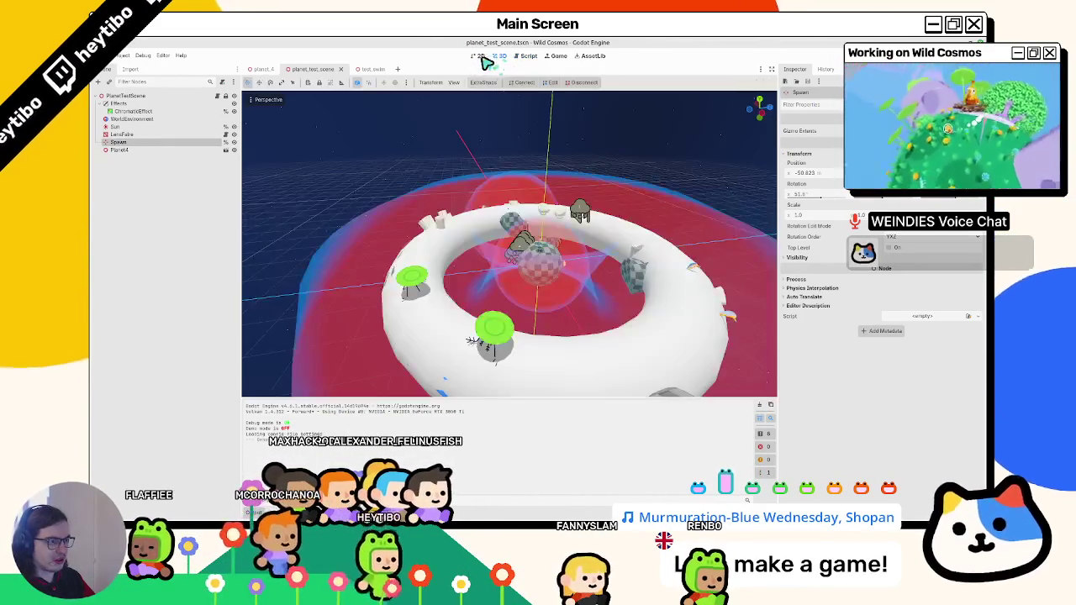
key("ctrl+shift+Tab")
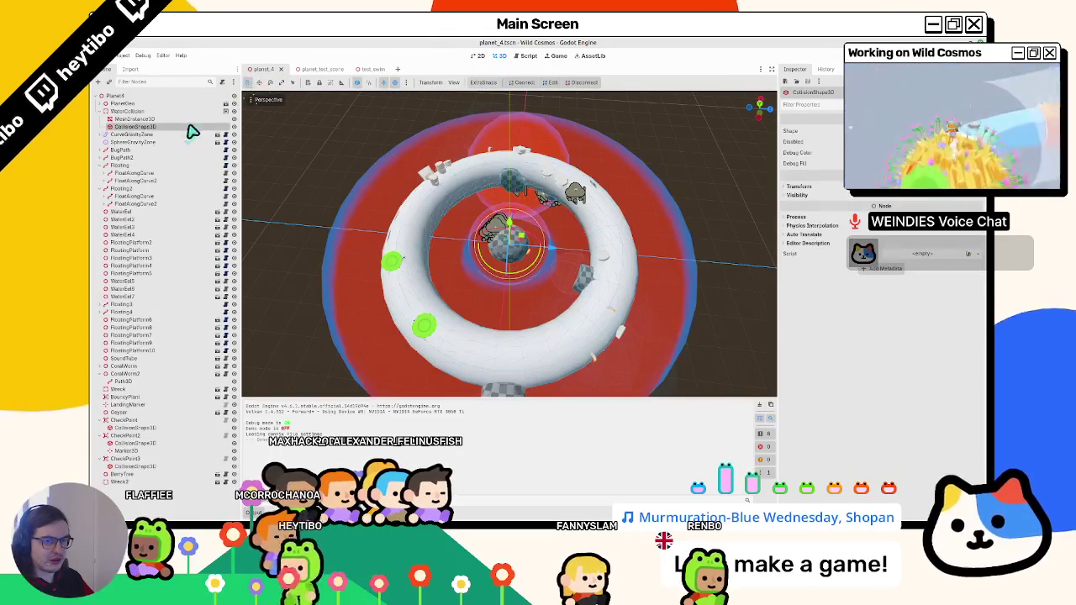
left_click(165, 112)
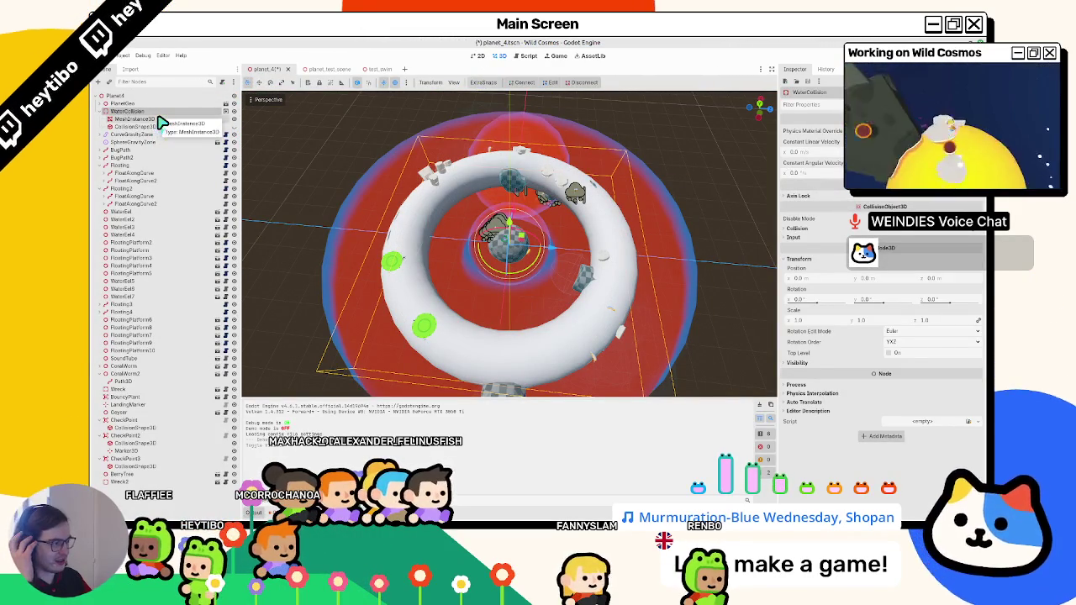
left_click(164, 120)
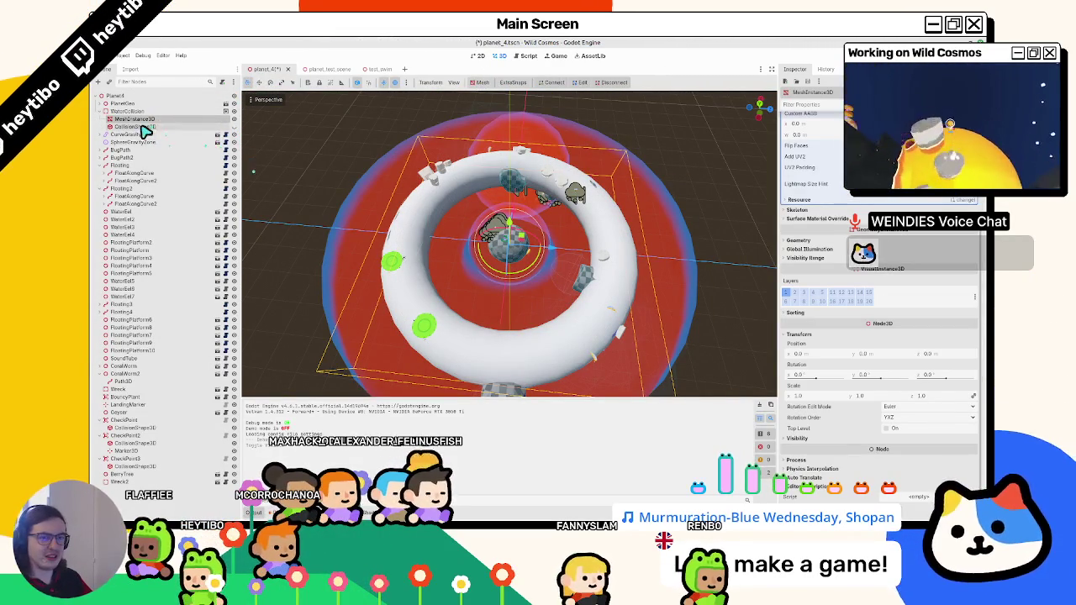
mouse_move(508, 242)
left_mouse_down()
mouse_move(370, 253)
mouse_move(395, 210)
mouse_move(479, 178)
left_mouse_up()
key("ctrl+z")
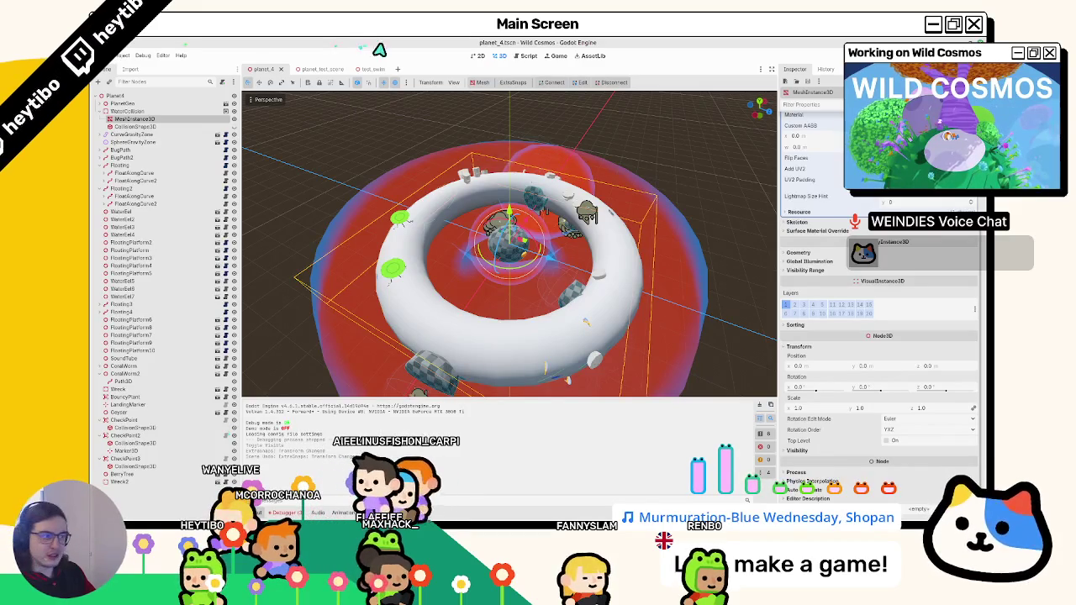
mouse_move(146, 133)
left_mouse_down()
mouse_move(240, 105)
mouse_move(299, 178)
left_mouse_up()
mouse_move(414, 253)
left_mouse_down()
mouse_move(413, 243)
mouse_move(429, 283)
mouse_move(576, 356)
mouse_move(533, 331)
mouse_move(607, 326)
mouse_move(648, 300)
mouse_move(589, 257)
mouse_move(628, 256)
left_mouse_up()
key("ctrl+z")
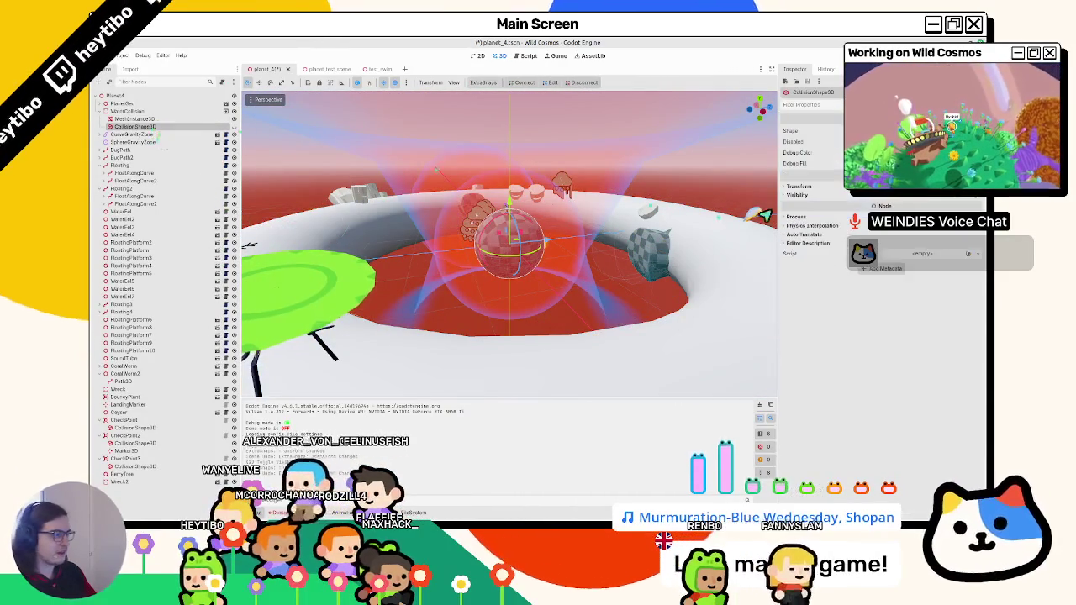
Inspect WaterCollision's collision layer and mask settings, then open the test_swim scene.
left_click(156, 112)
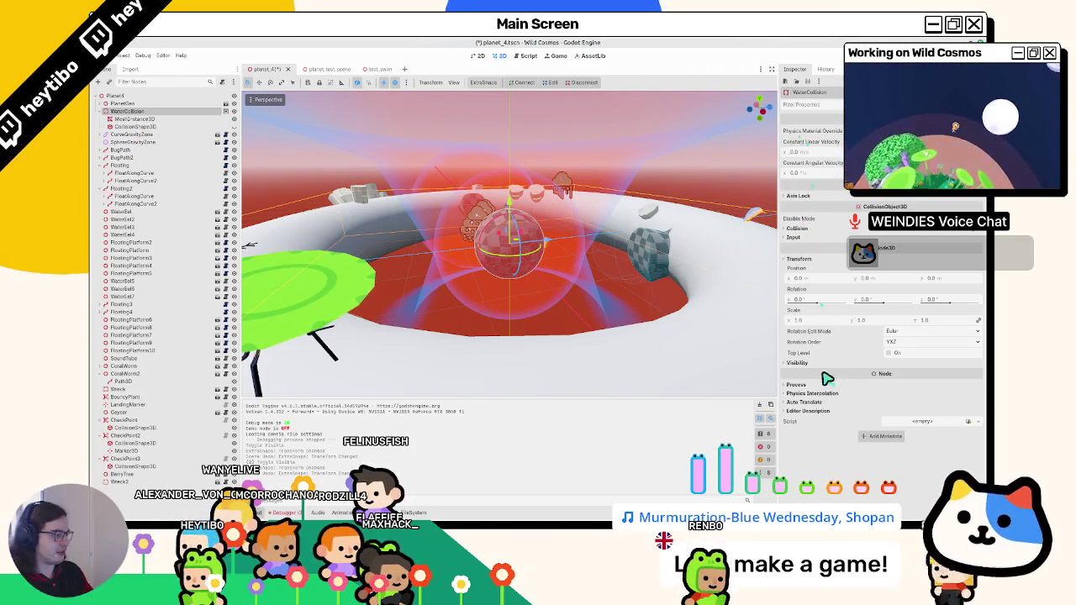
left_click(790, 229)
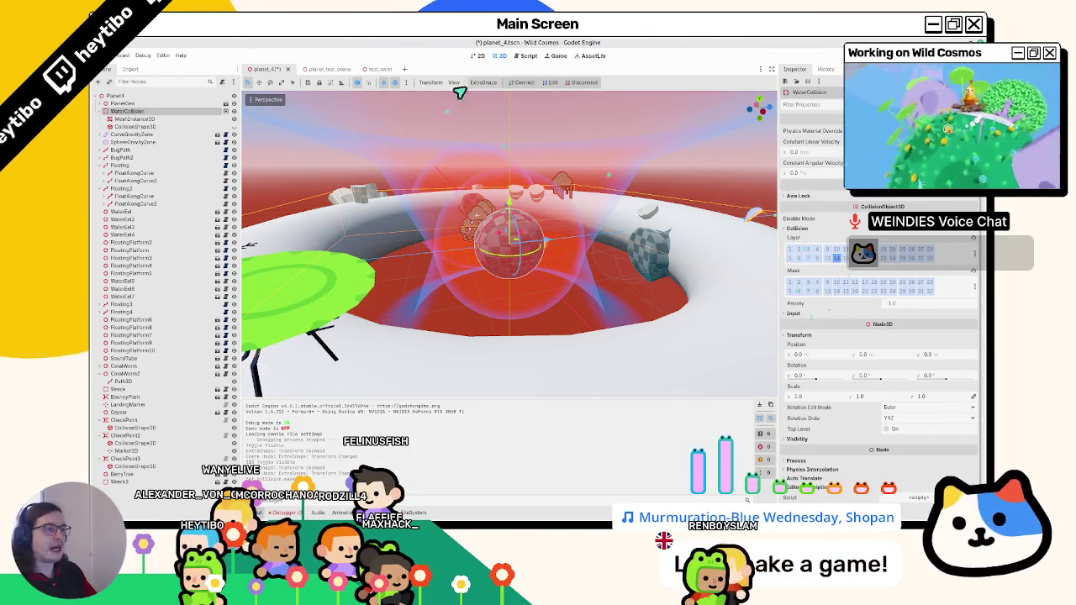
left_click(324, 69)
left_click(360, 70)
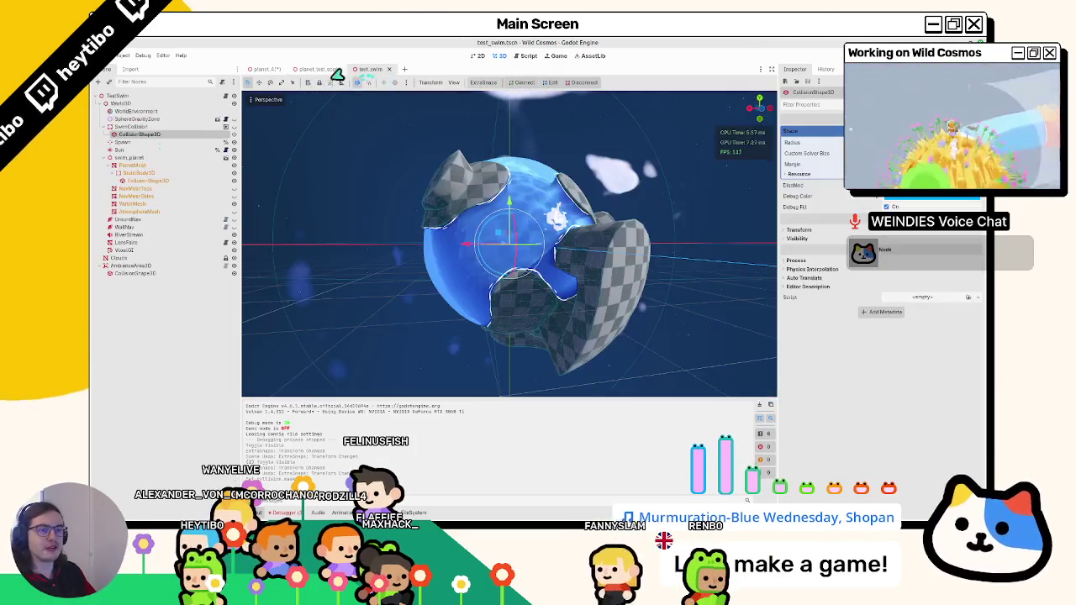
Check SwimCollision's collision layers in test_swim, then go back to planet_4.
left_click(131, 126)
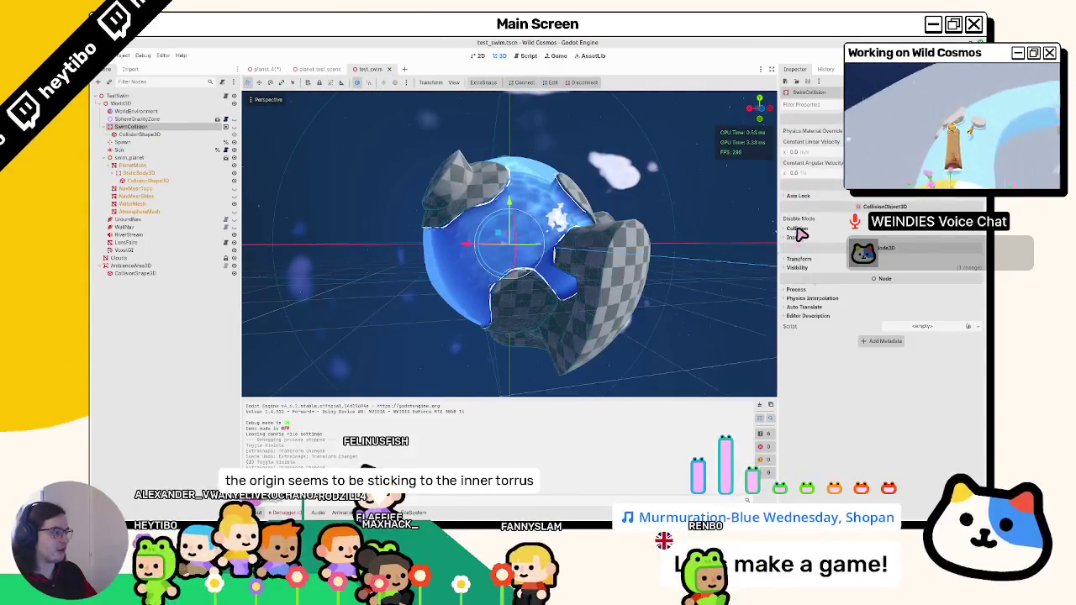
left_click(798, 230)
left_click(263, 70)
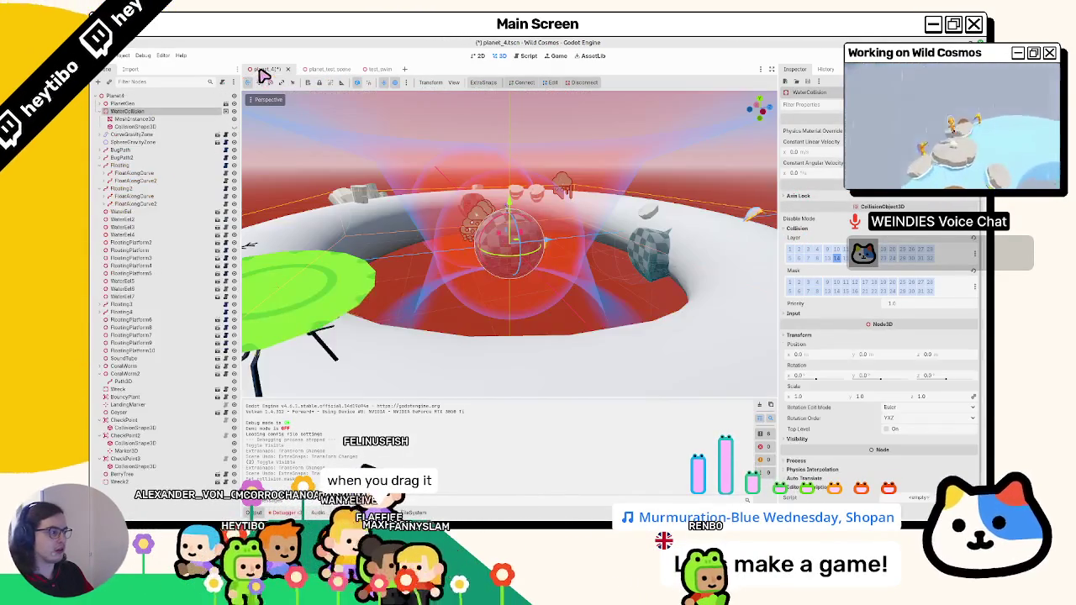
Launch the game from planet_4 and planet_test_scene, then stop it.
key("F5")
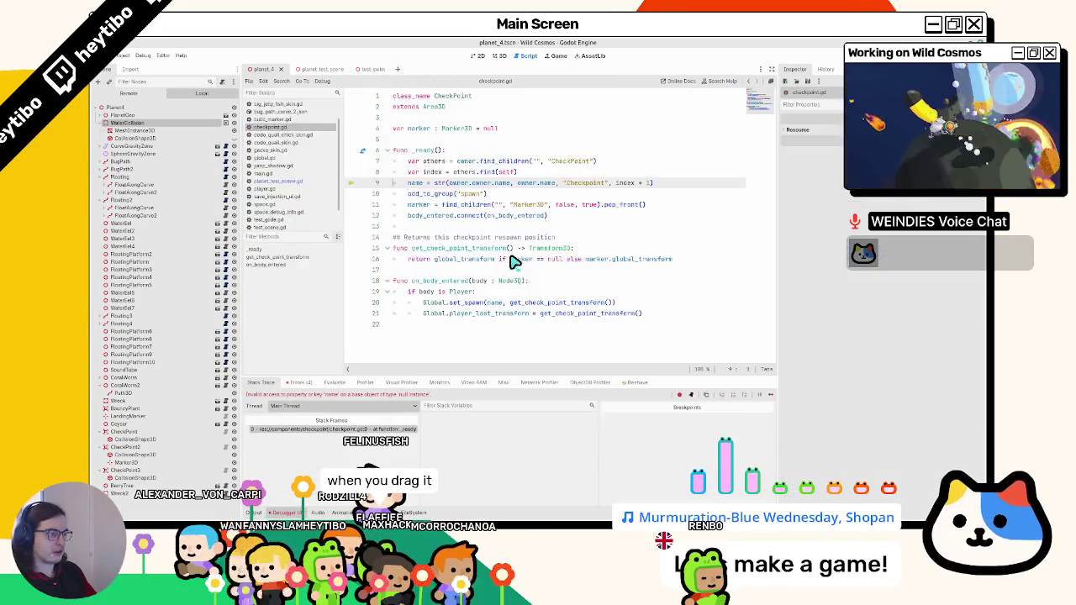
left_click(312, 71)
key("F5")
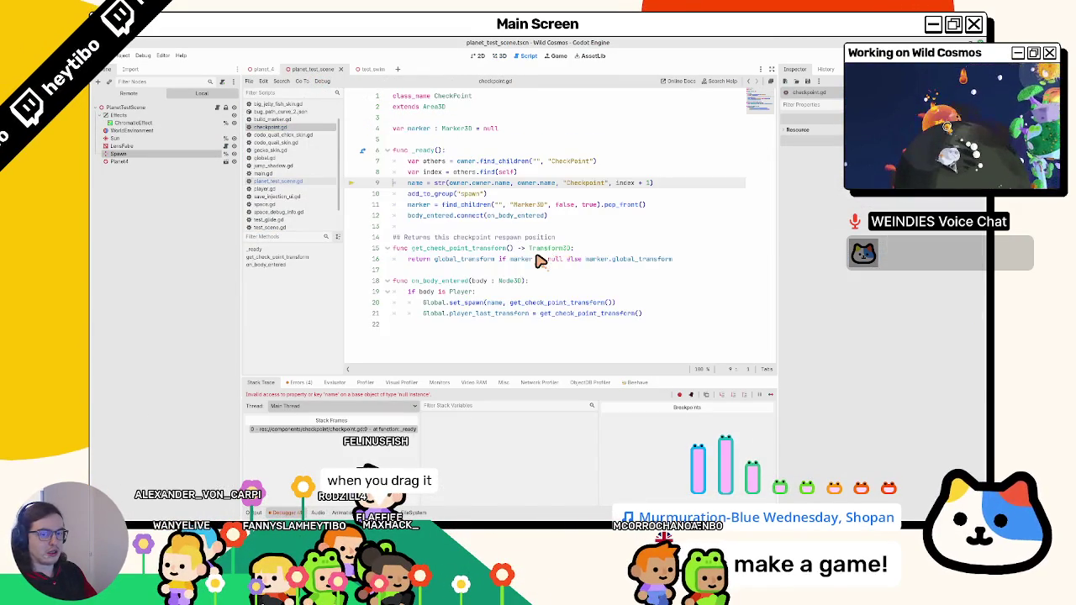
key("F5")
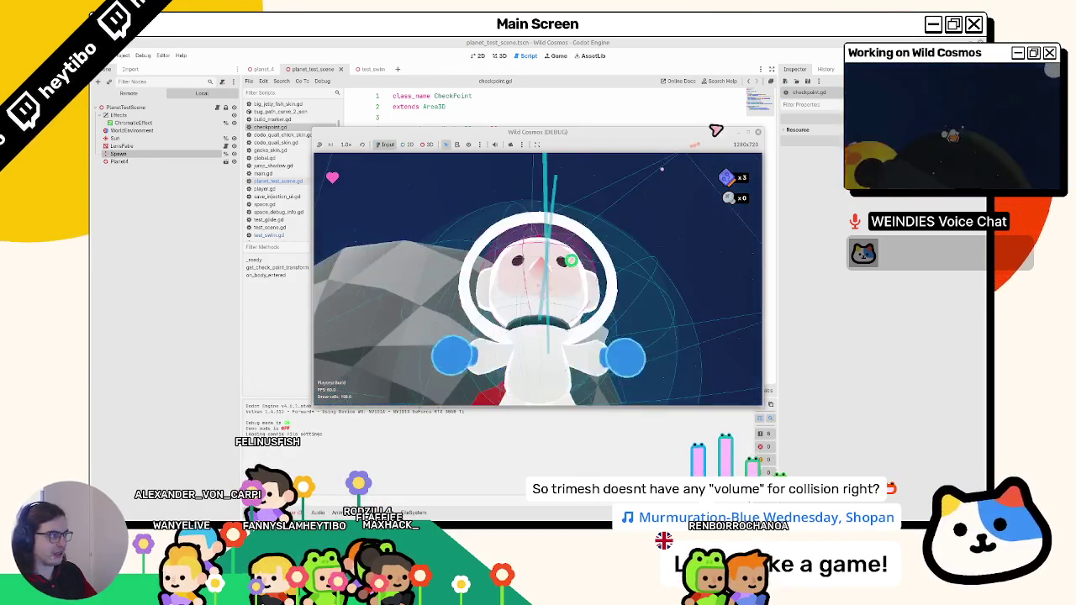
key("F8")
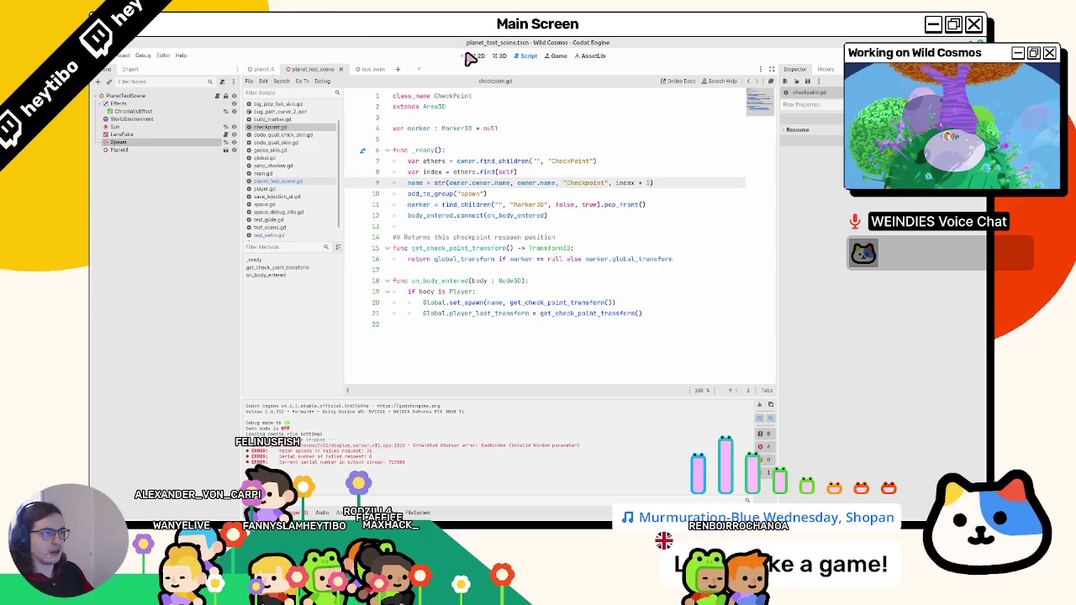
Show planet_4 in 3D and toggle the water ring nodes' visibility.
left_click(499, 55)
left_click(262, 69)
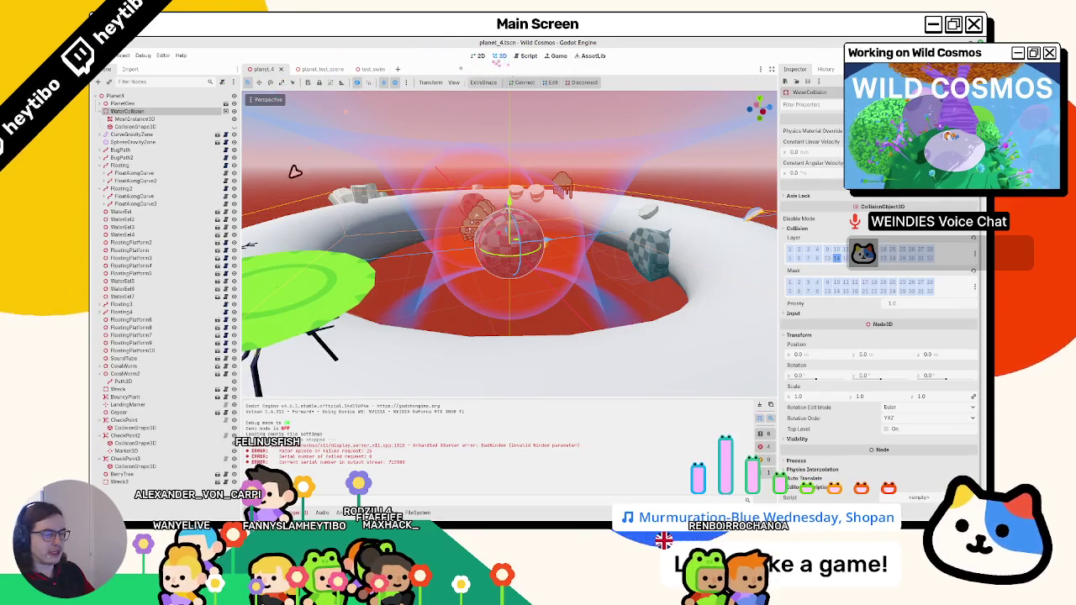
left_click(234, 125)
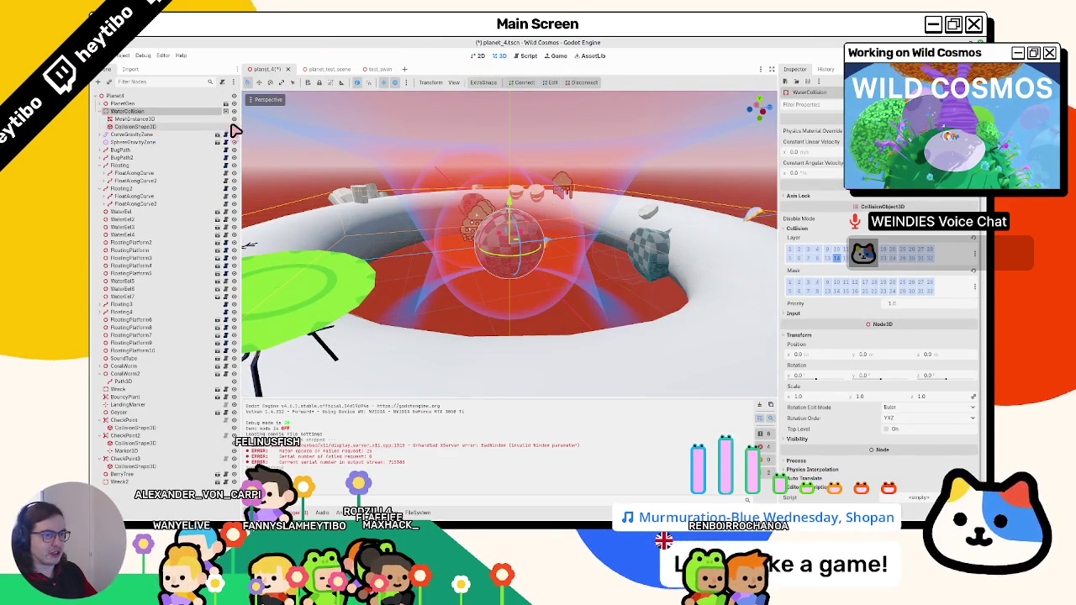
left_click(235, 119)
left_click(235, 126)
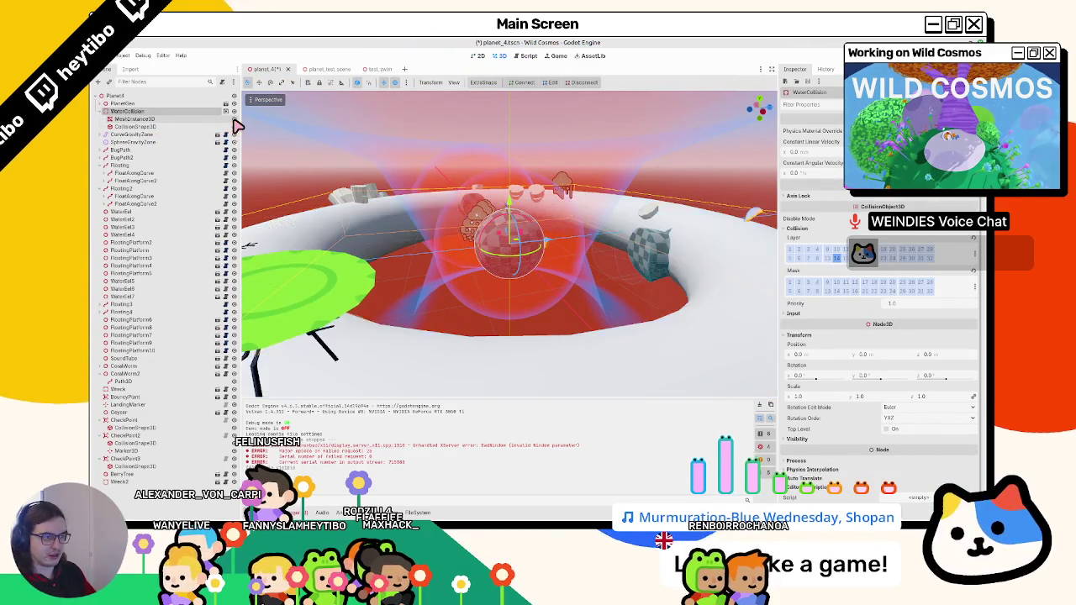
left_click(234, 127)
scroll(246, 324, "down", 5)
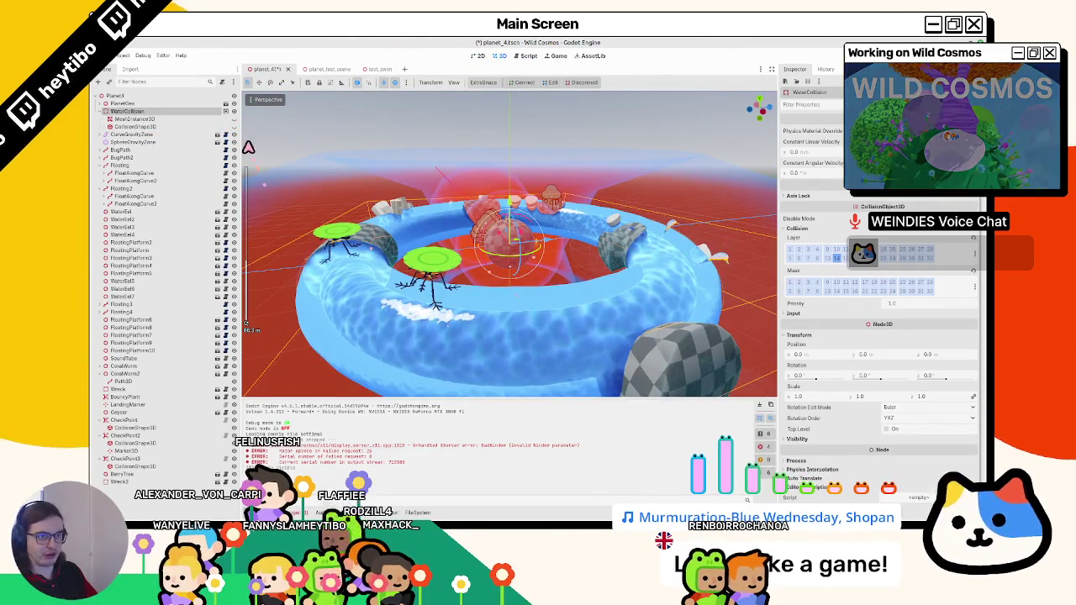
left_click(235, 119)
left_click(161, 119)
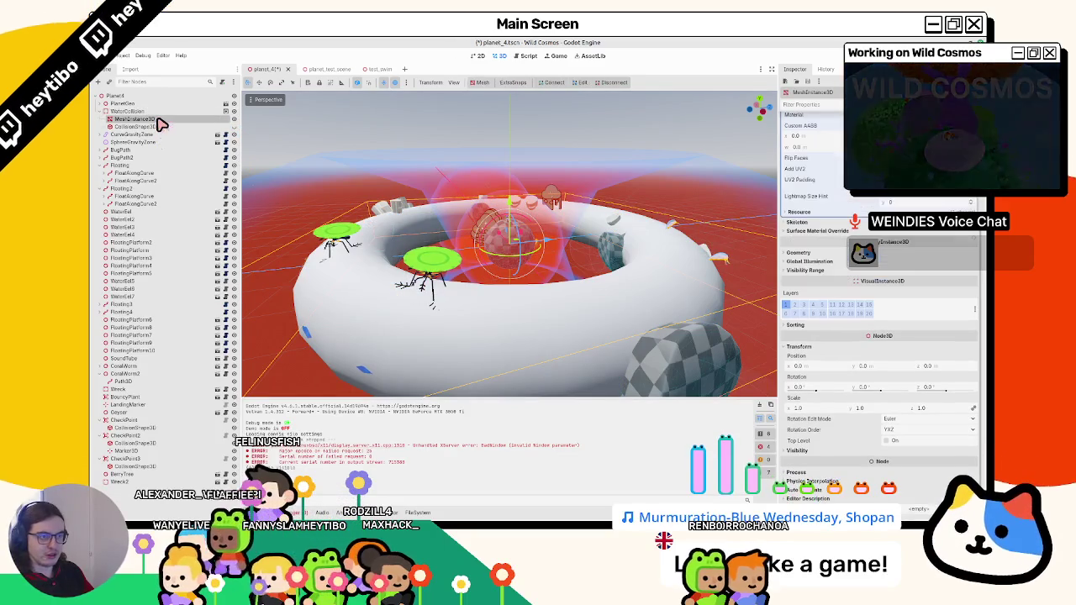
Move WaterCollision off collision layer 14 onto layer 1, adjust mask bits, and run the scene.
left_click(149, 126)
left_click(168, 112)
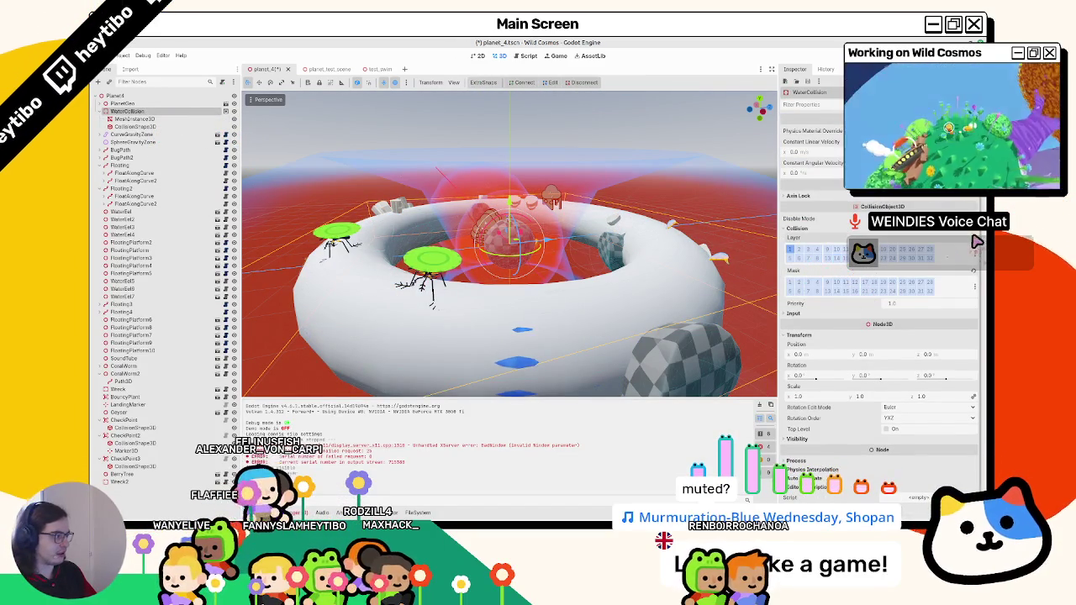
left_click(836, 258)
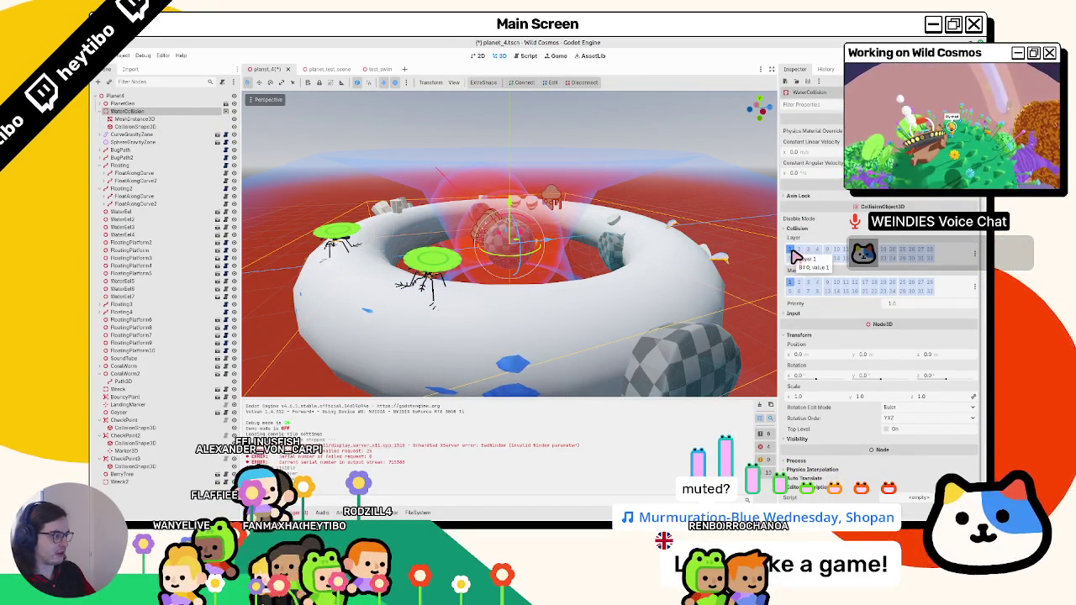
left_click(791, 250)
left_click(790, 281)
left_click(817, 249)
left_click(816, 282)
key("F6")
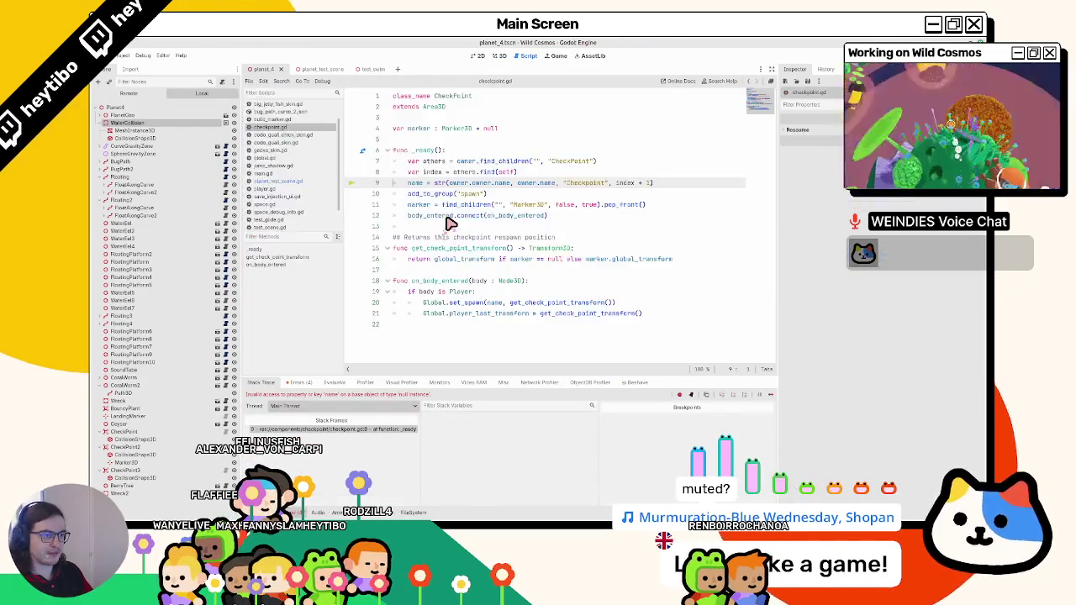
Relaunch planet_test_scene with F6 and focus the game window.
left_click(312, 69)
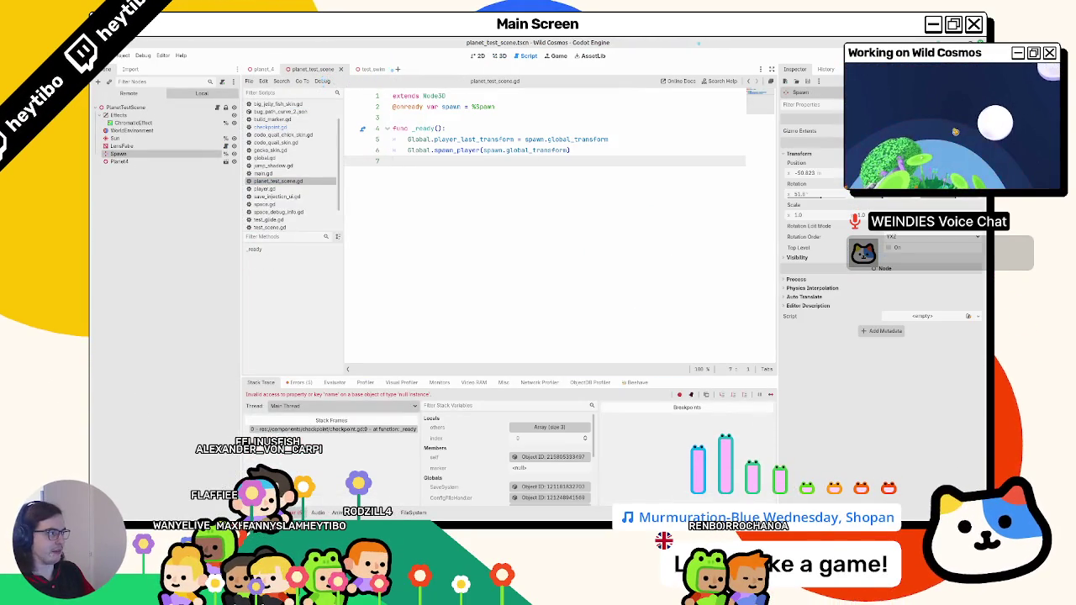
key("F6")
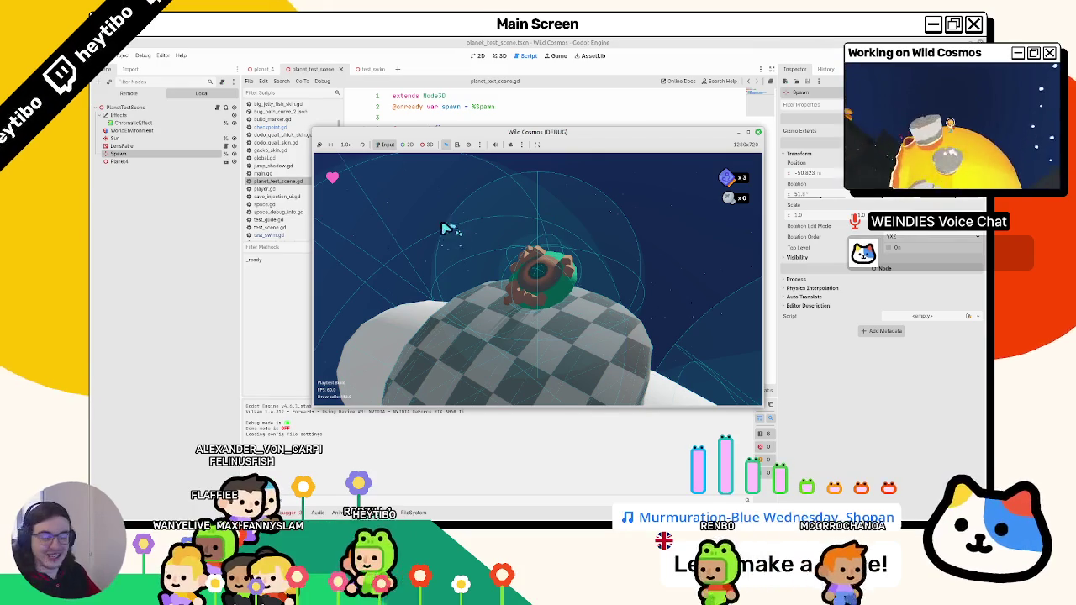
left_click(449, 227)
Run the character across the planet and along the white ring, then pause and stop the game.
key("w")
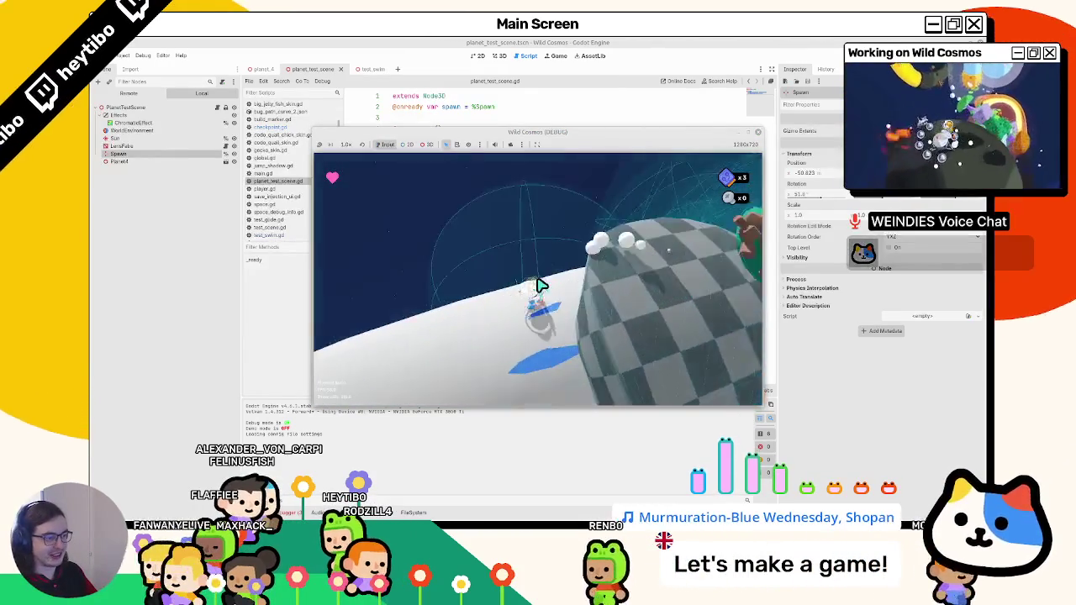
key("w")
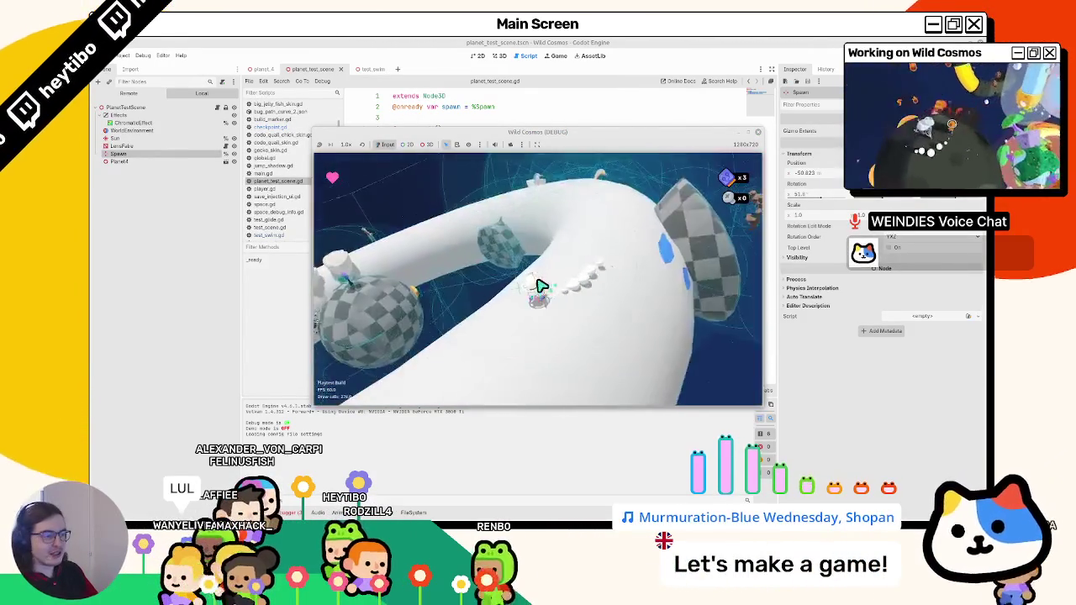
key("w")
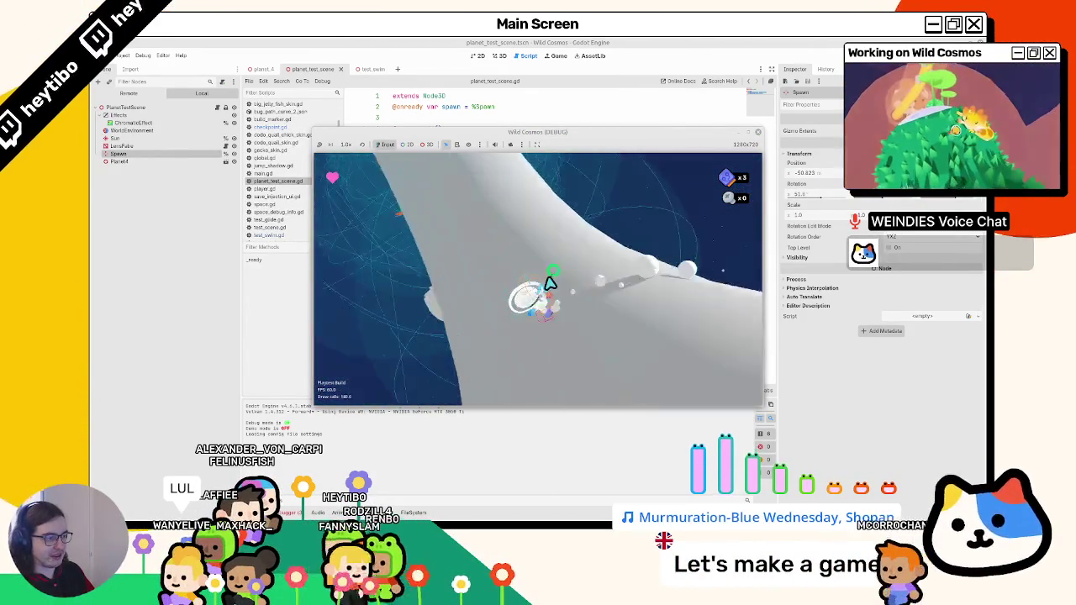
key("w")
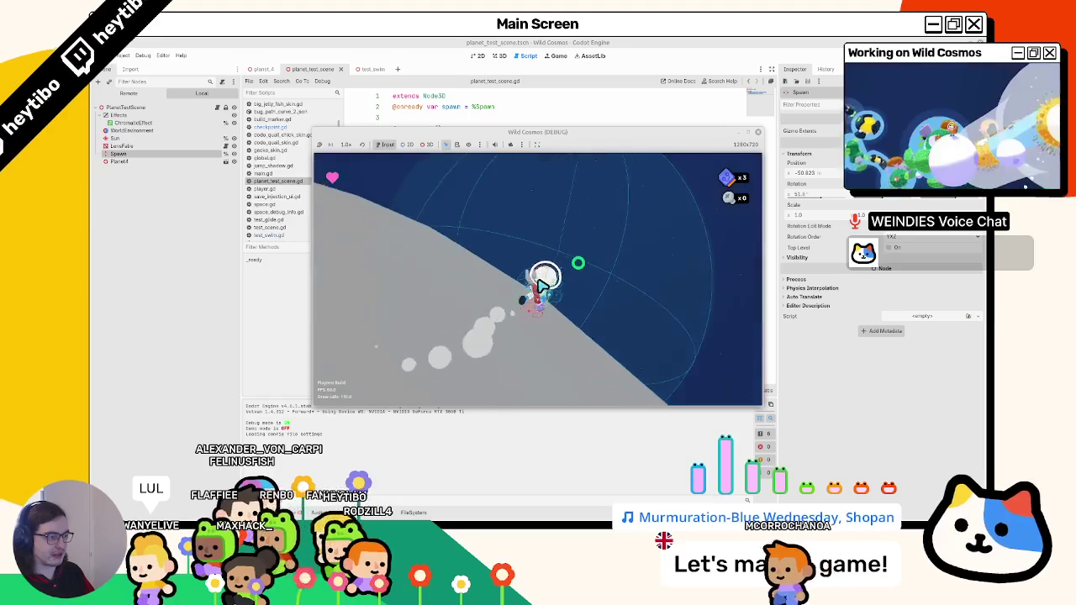
key("w")
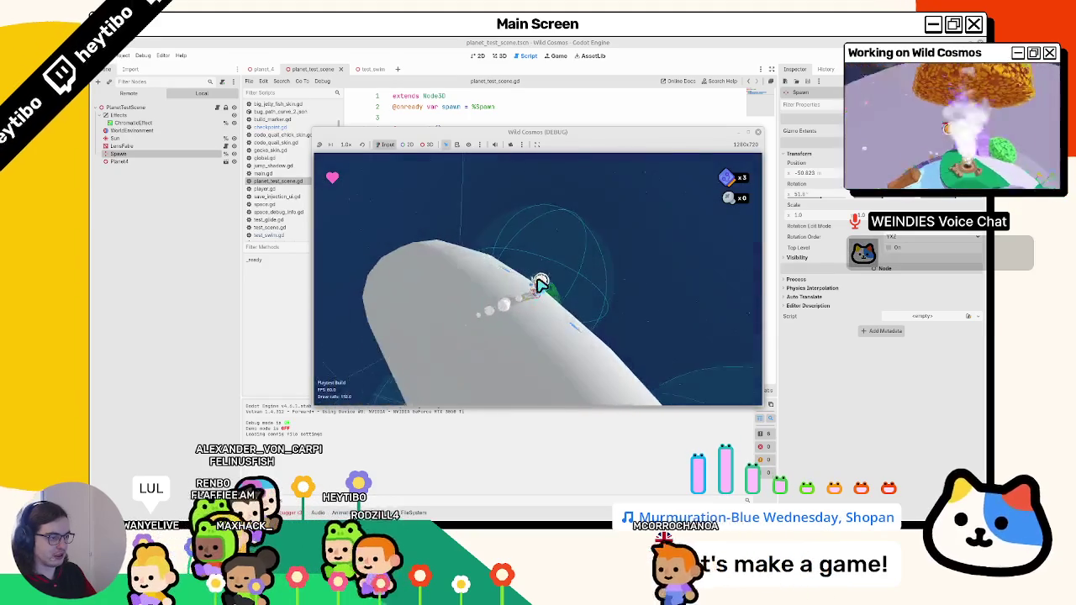
key("w")
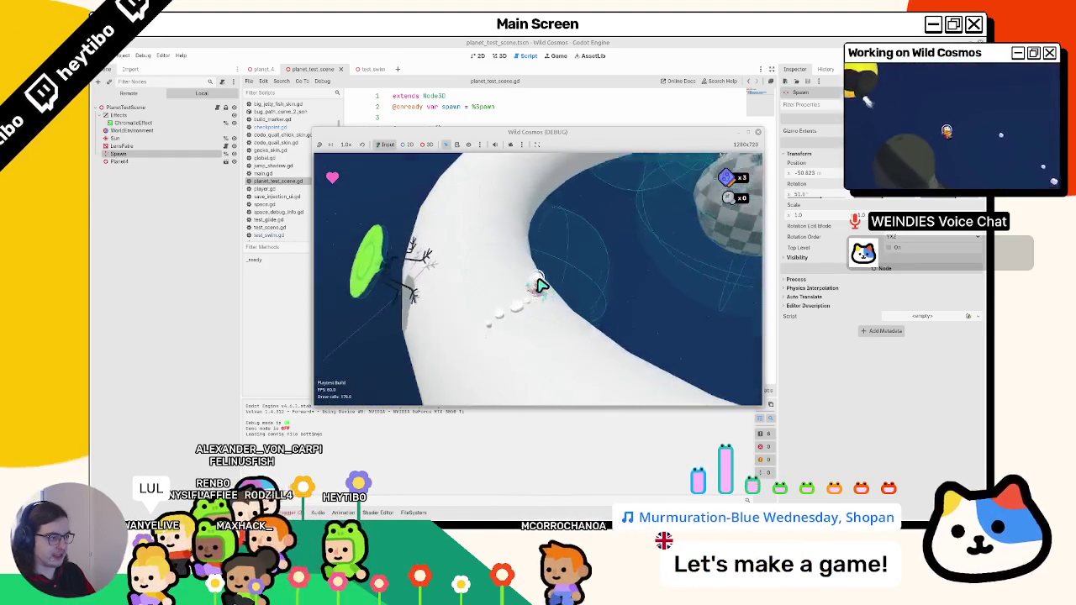
key("w")
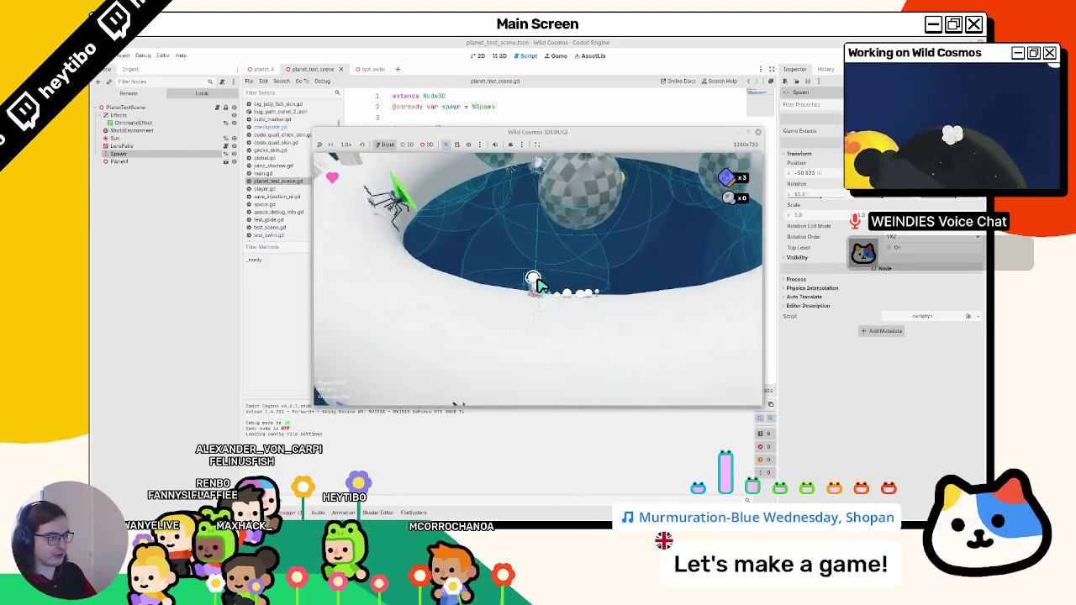
key("w")
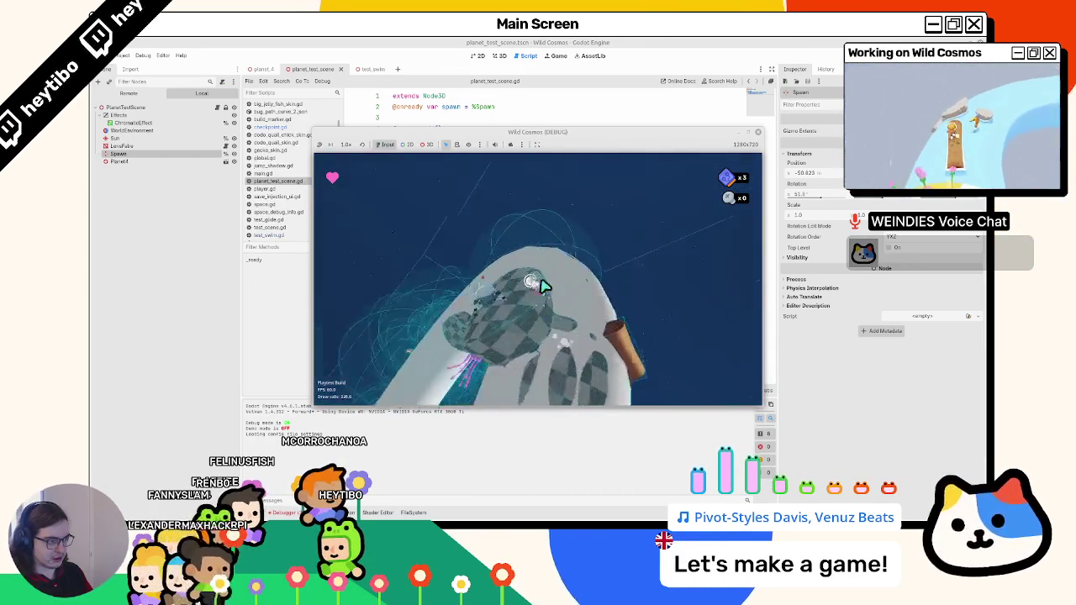
key("Escape")
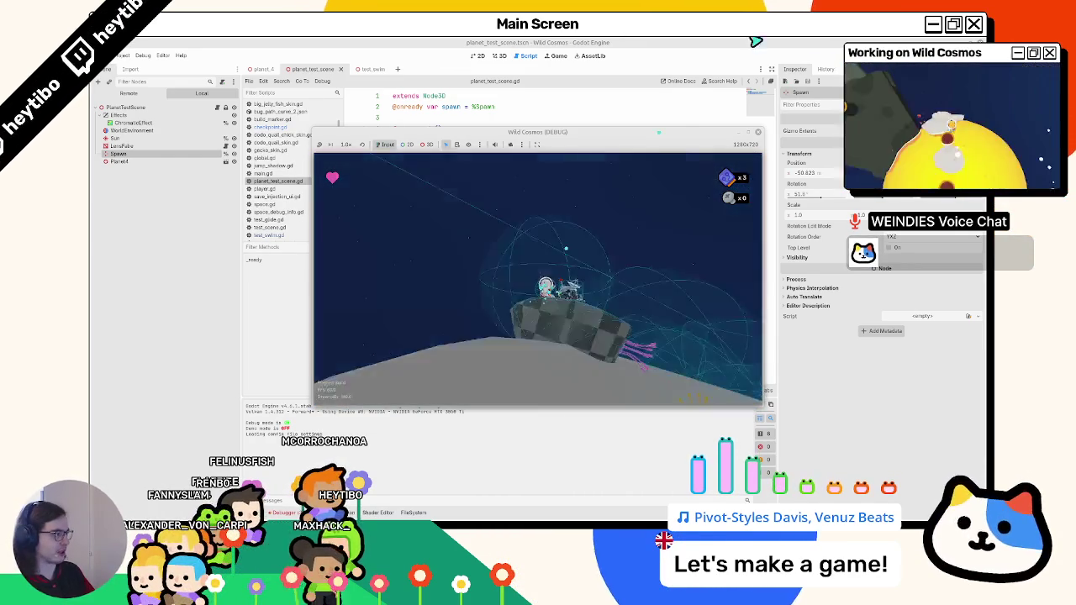
key("F8")
In planet_4's 3D view, show the torus's blue water surface, select WaterCollision, and save-and-run.
left_click(262, 70)
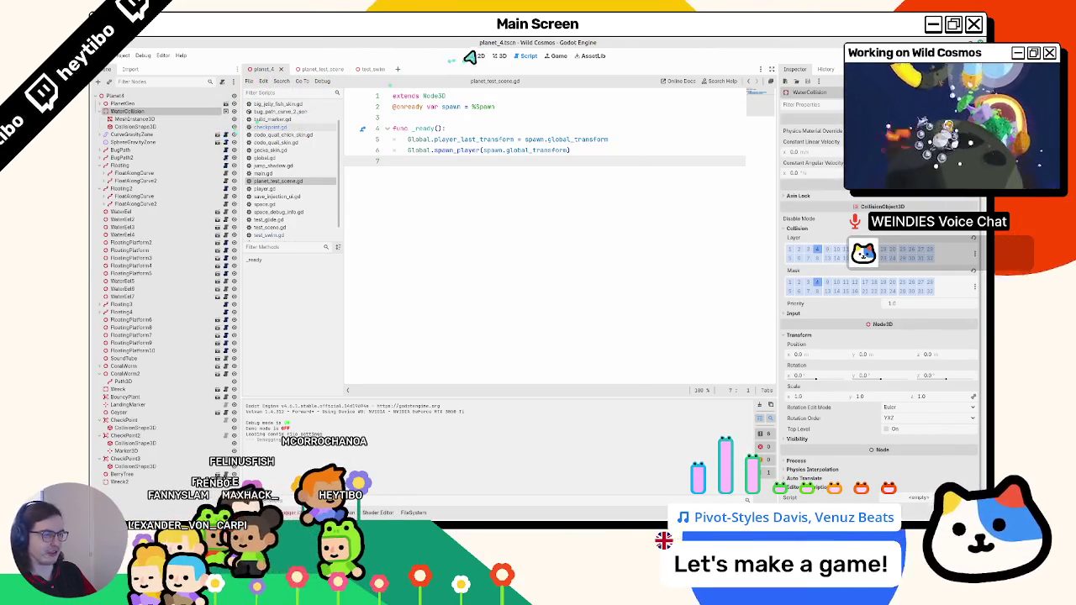
left_click(499, 56)
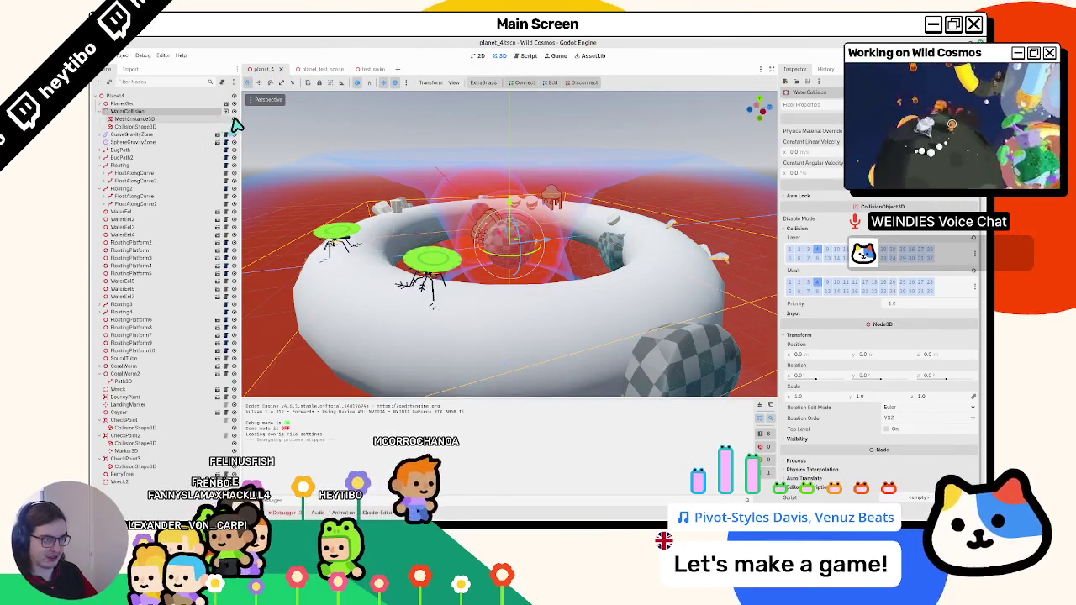
left_click(234, 118)
left_click(204, 127)
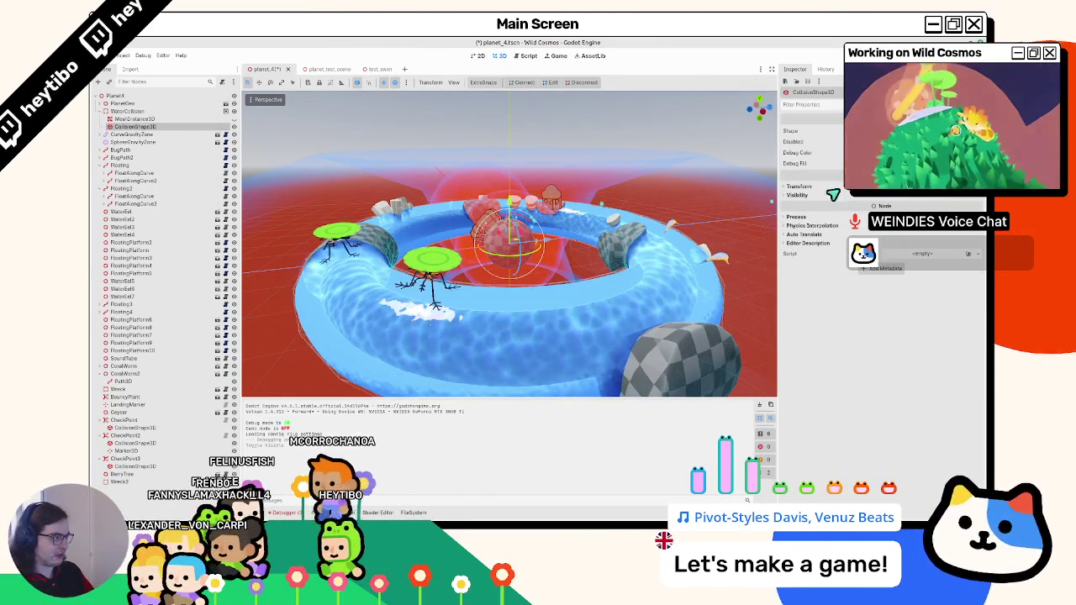
left_click(130, 111)
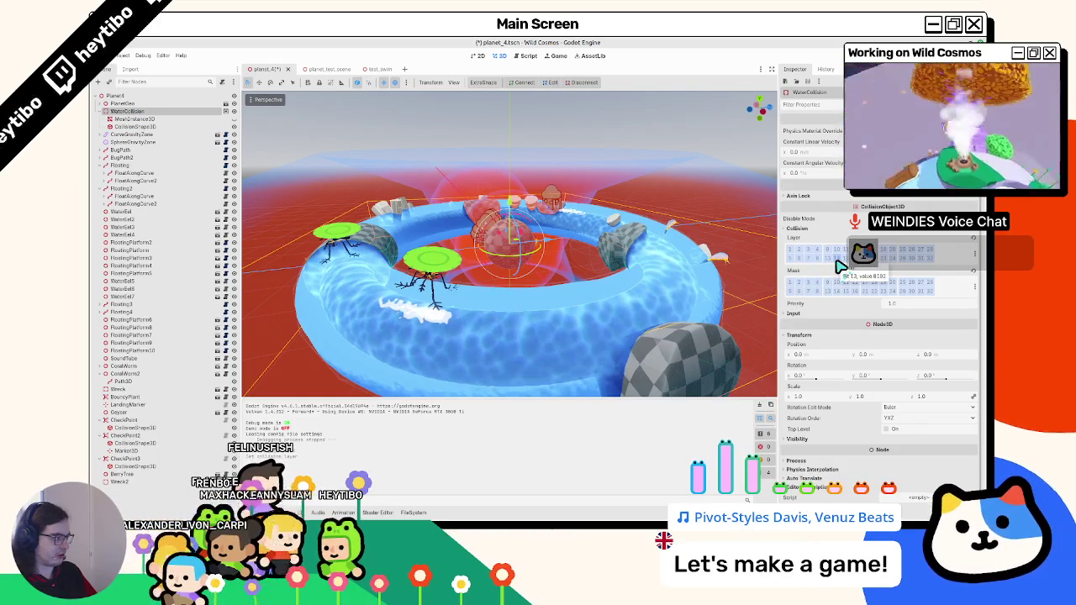
key("F5")
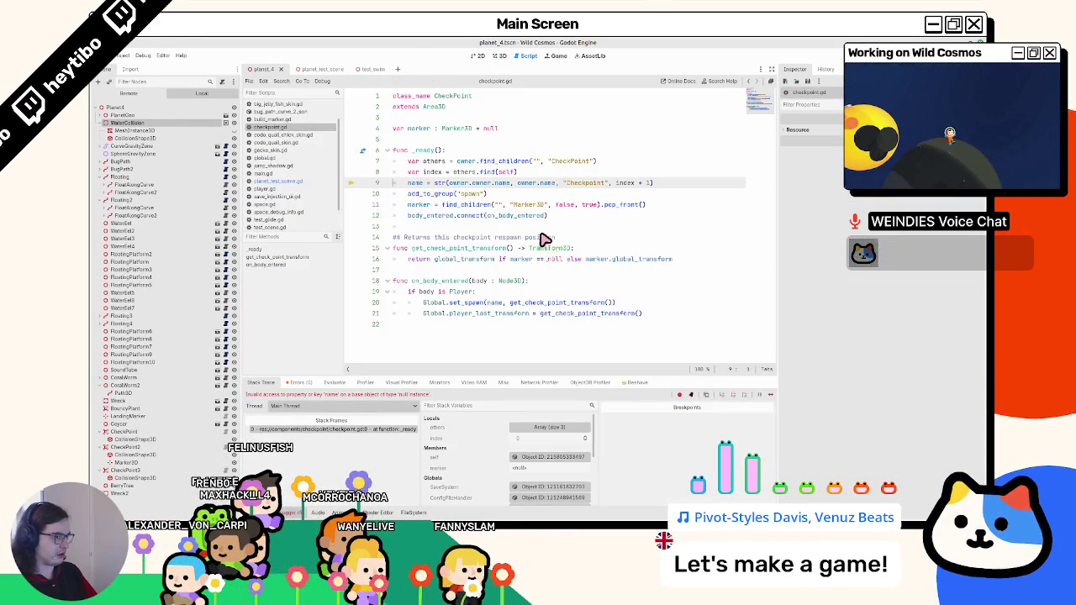
Run planet_test_scene, inspect the water ring's CollisionShape3D in planet_4, and resume the paused game.
left_click(316, 69)
key("F5")
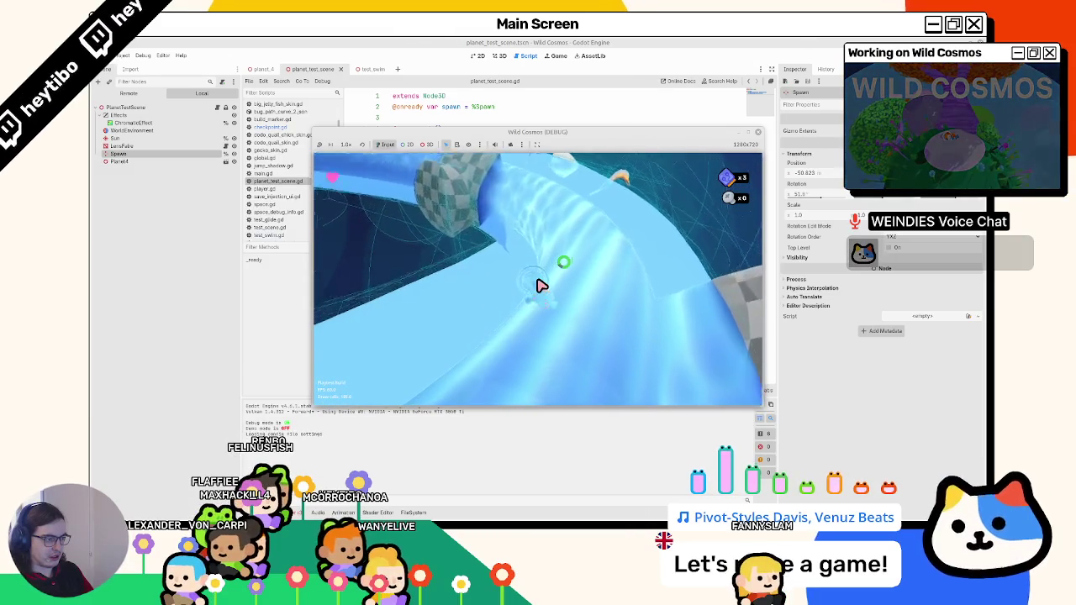
right_click(577, 134)
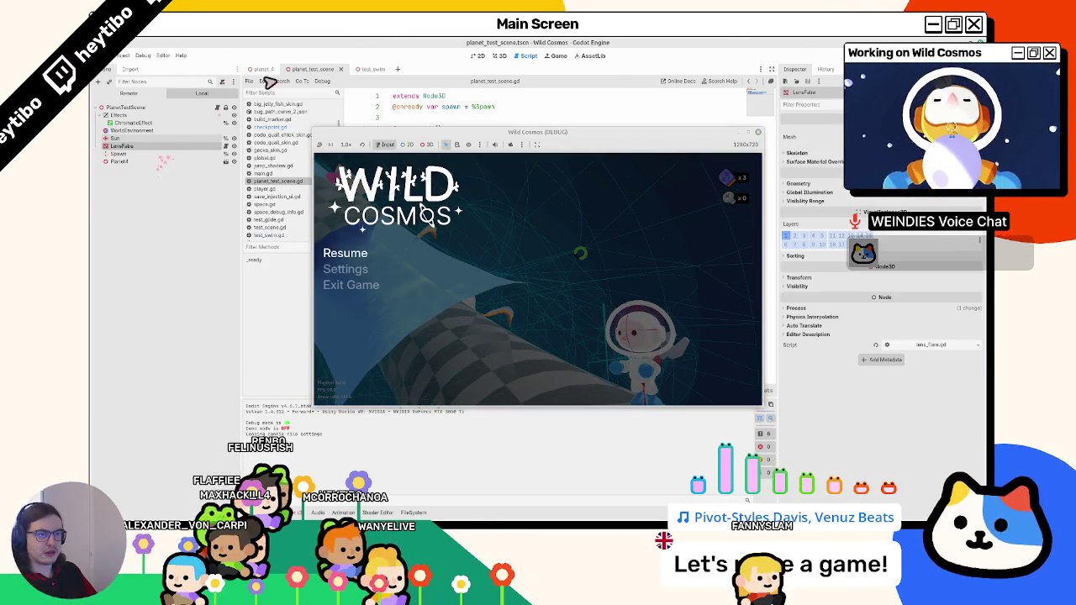
left_click(262, 70)
left_click(168, 136)
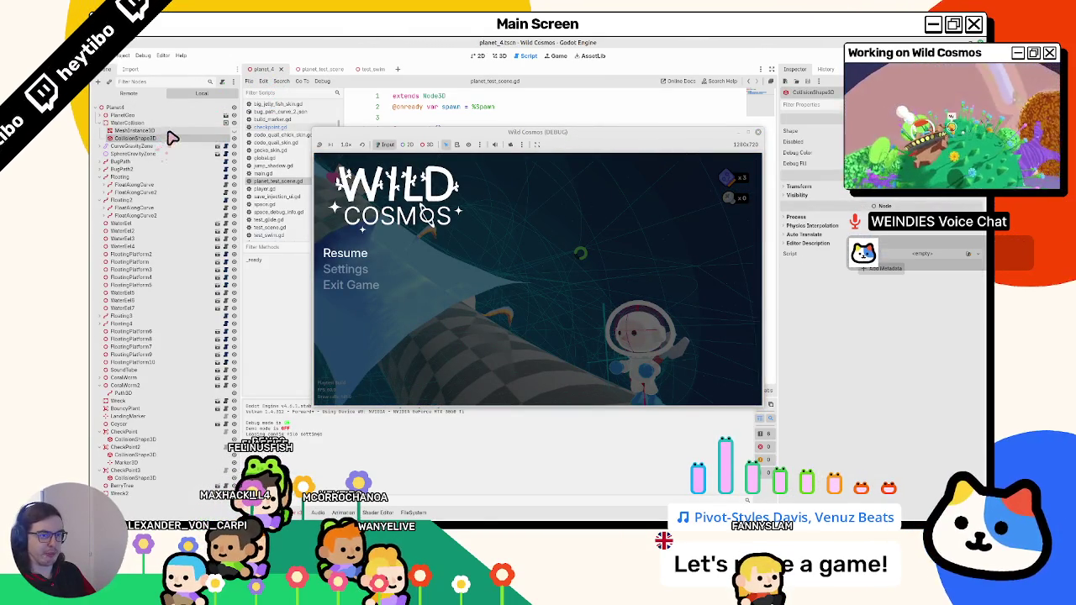
left_click(543, 286)
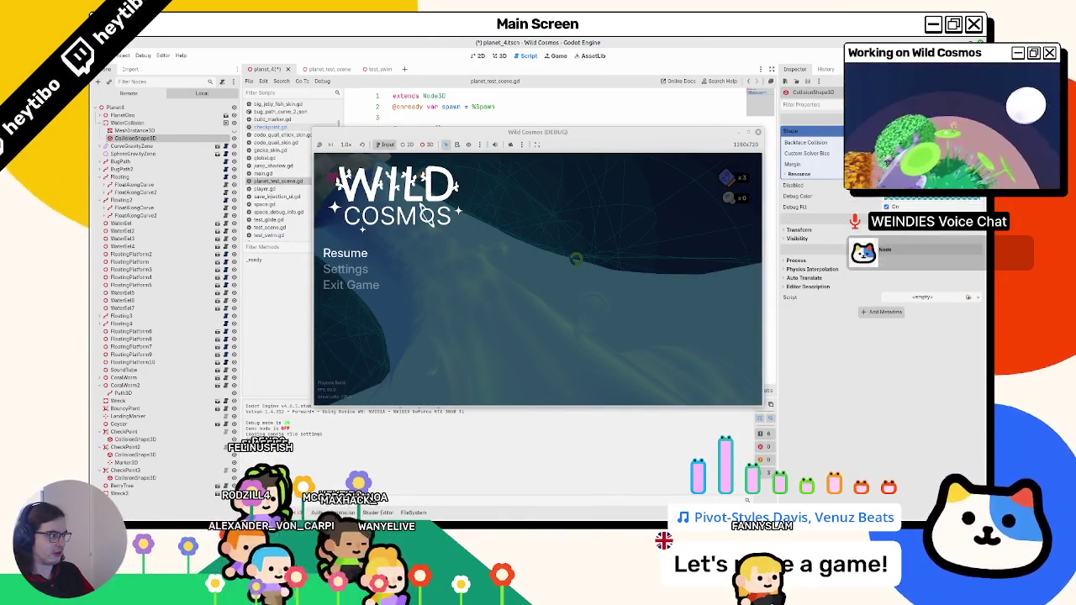
Return to the game, restart it with the saved changes, then stop it with F8.
key("Escape")
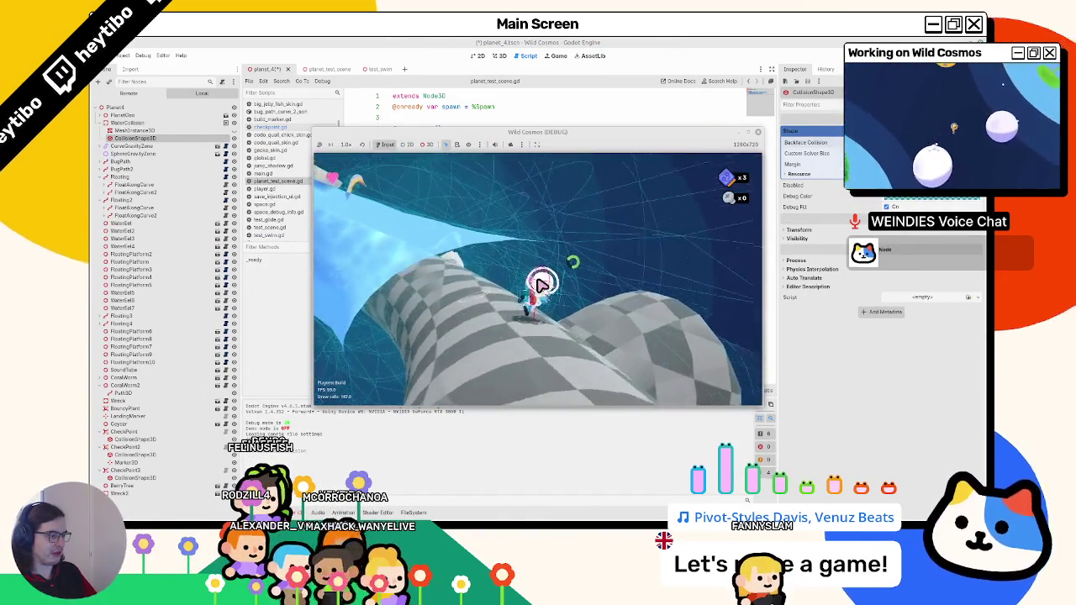
key("alt+Tab")
key("F5")
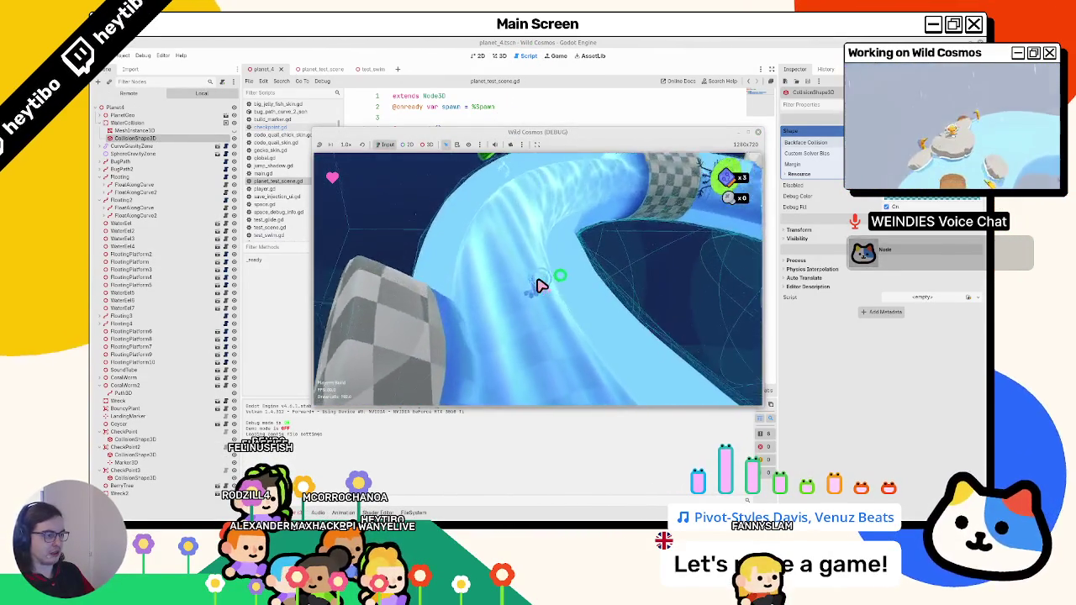
key("F8")
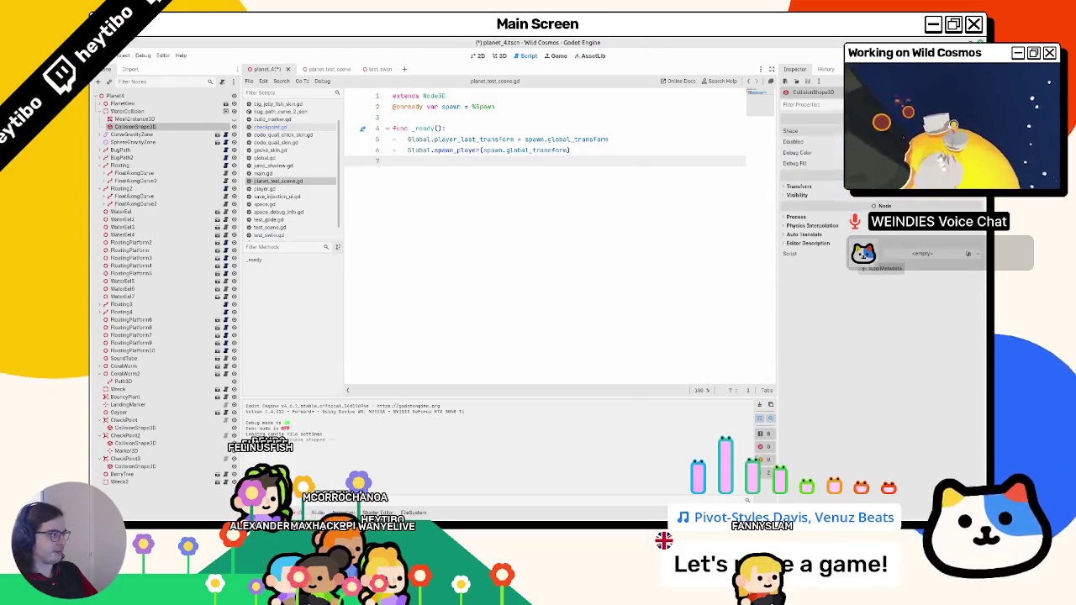
In planet_4's 3D view, delete WaterCollision's old CollisionShape3D, keeping only the torus MeshInstance3D.
left_click(500, 57)
left_click(201, 120)
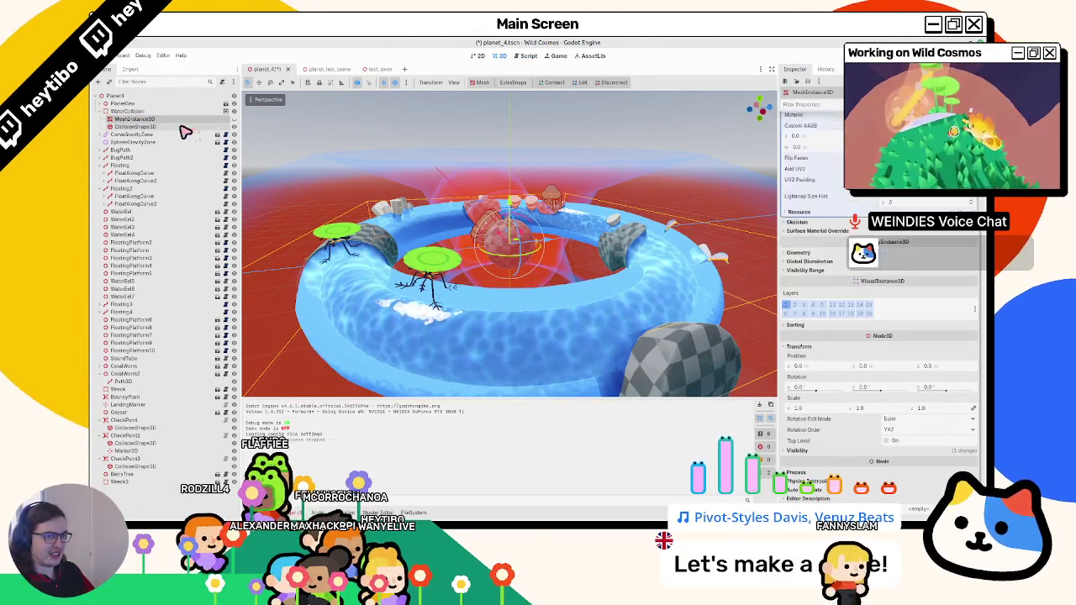
left_click(192, 126)
left_click(190, 119)
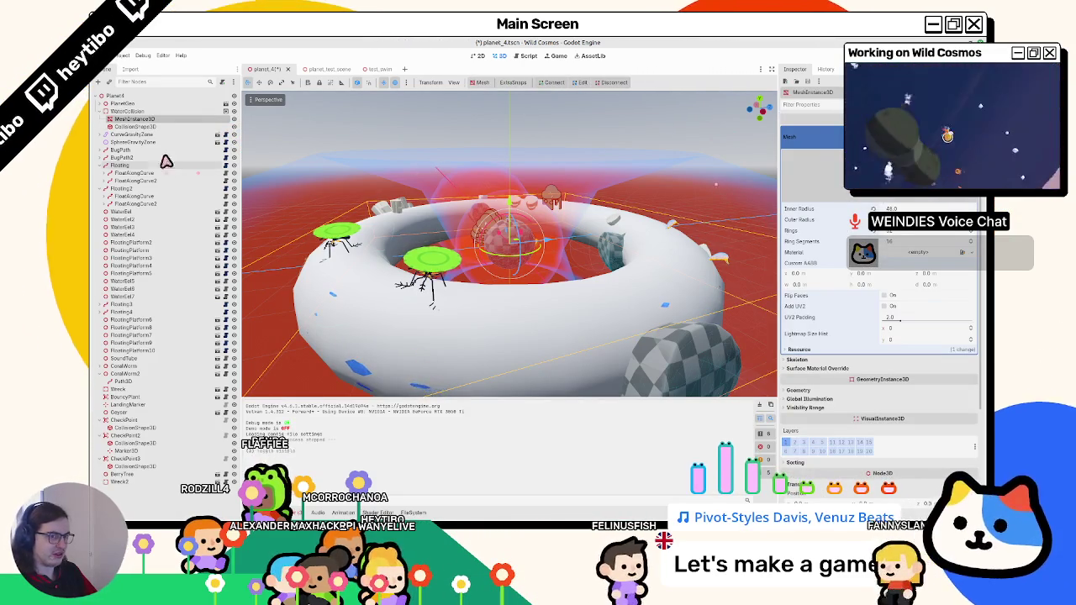
left_click(172, 126)
key("Delete")
key("Return")
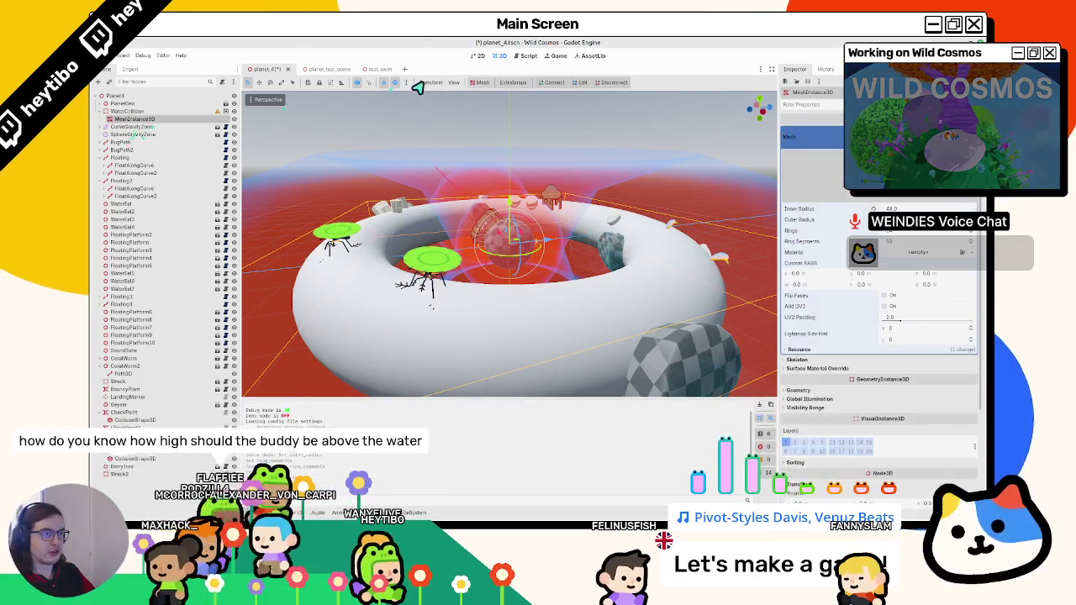
left_click(483, 82)
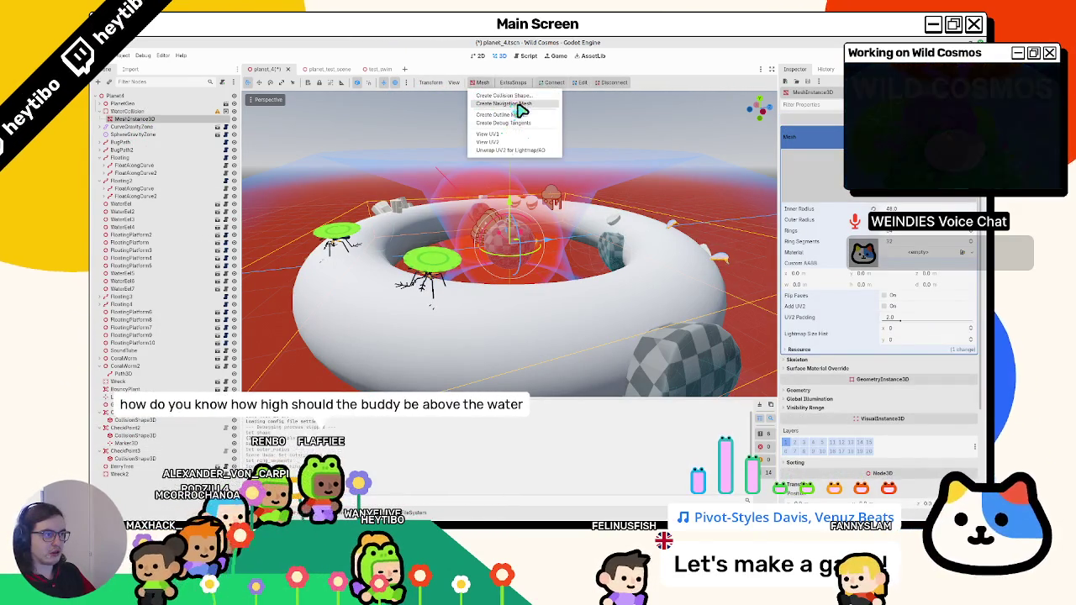
Generate a sibling Trimesh collision shape from the torus mesh, then save and run the game.
left_click(504, 95)
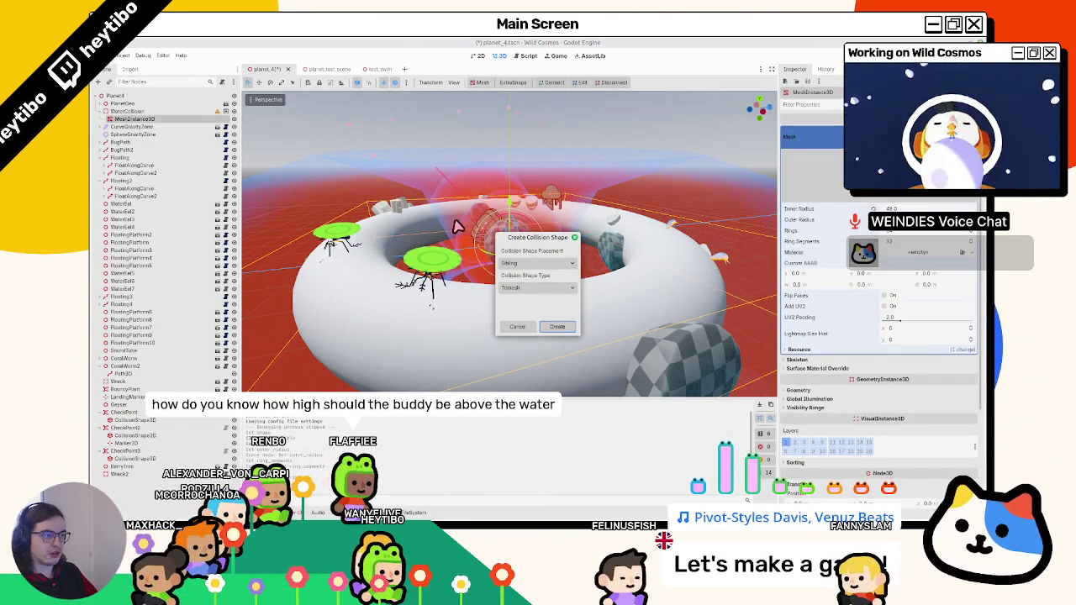
left_click(556, 327)
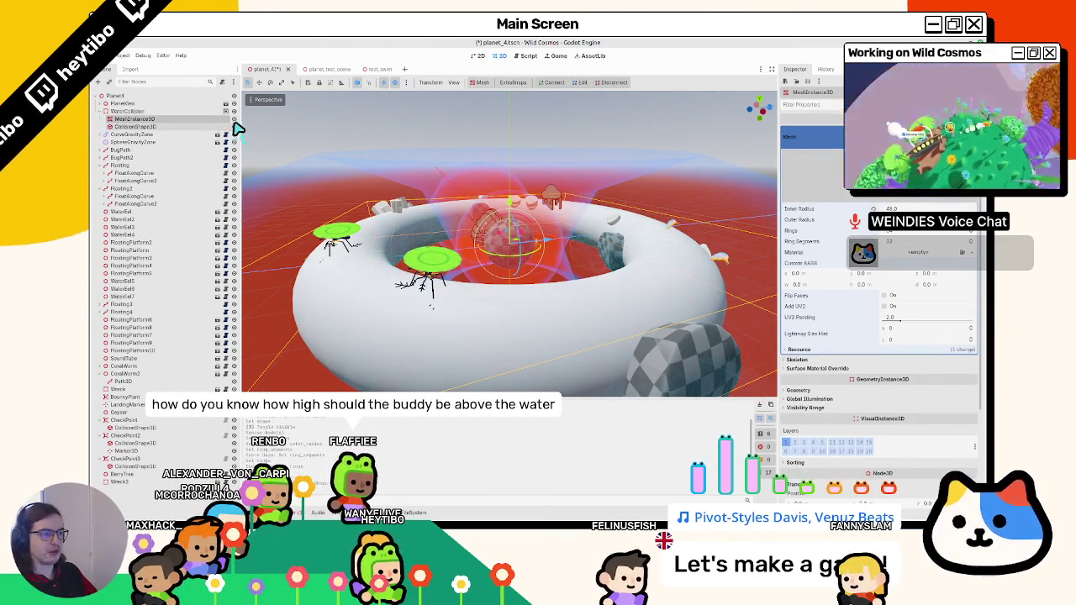
key("F5")
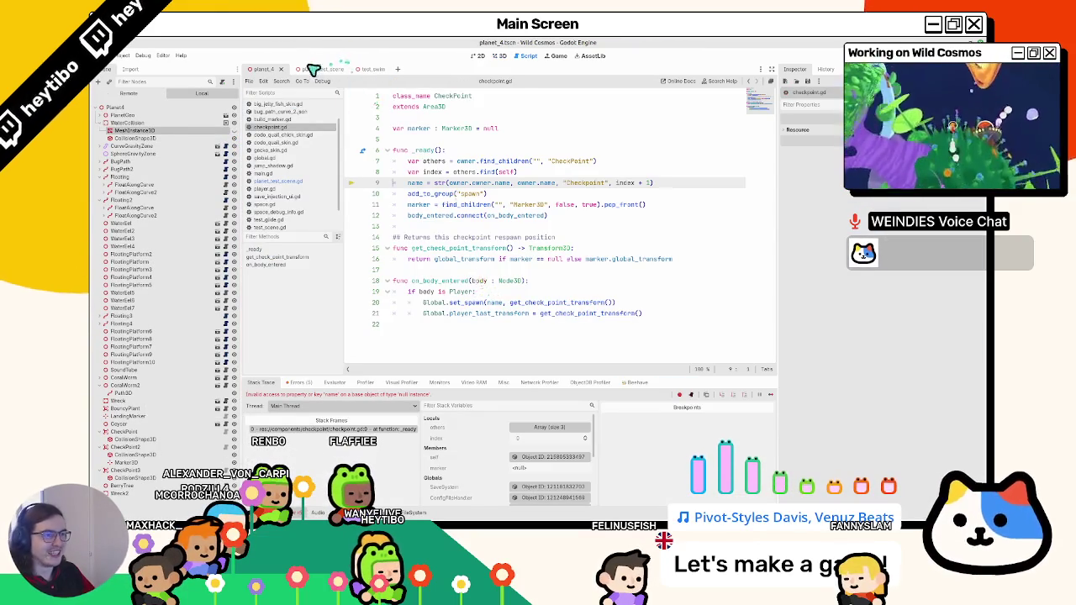
Run planet_test_scene with the game window maximized to test the water collision, then stop it.
left_click(313, 68)
key("F5")
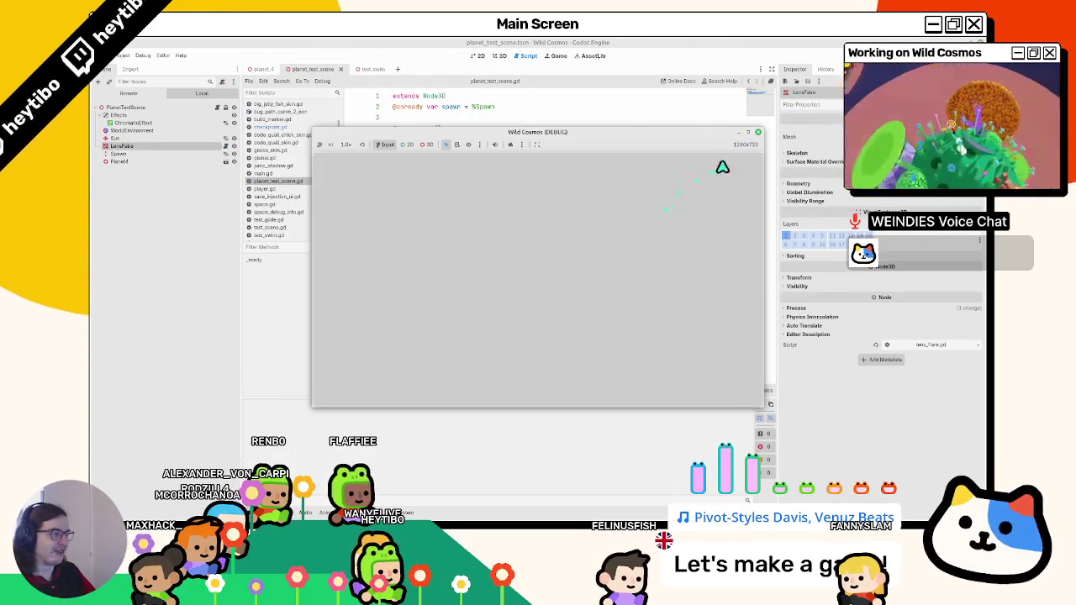
left_click(749, 135)
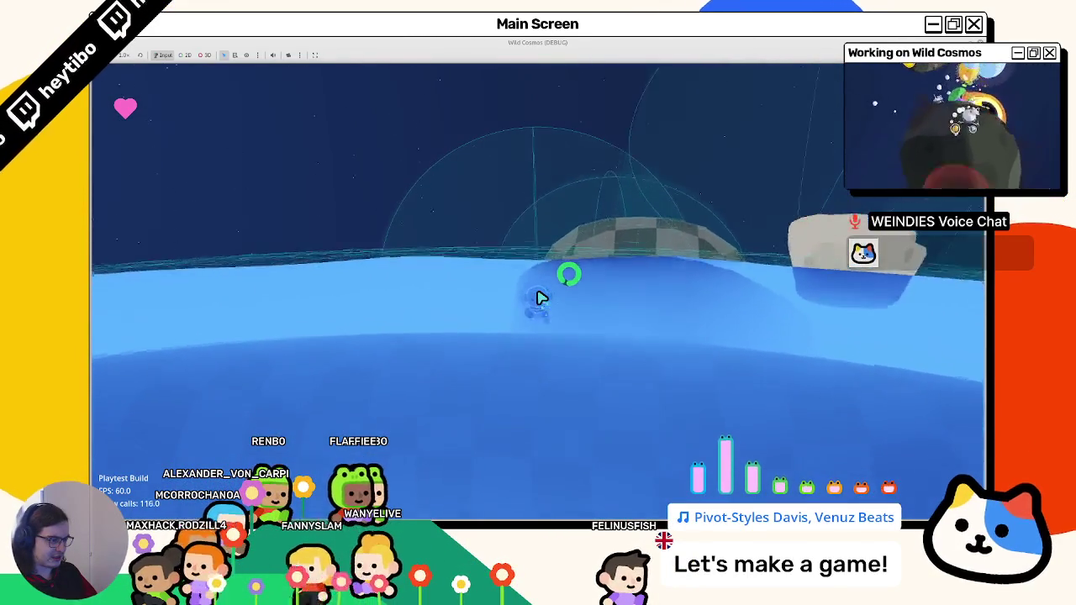
key("Escape")
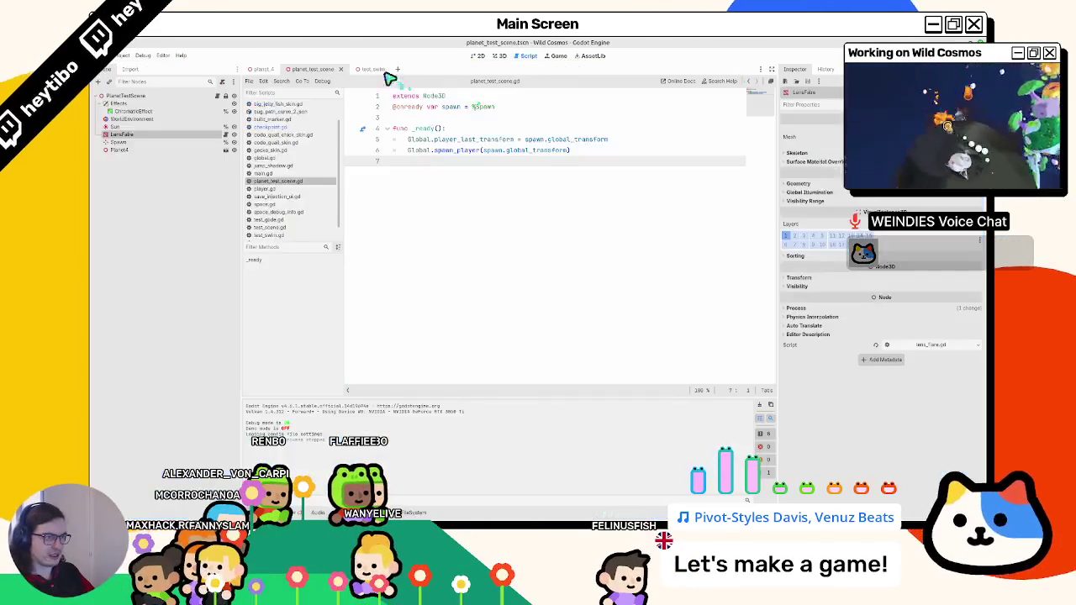
Run the test_swim scene, stop it with F8, and return to planet_4.
key("F6")
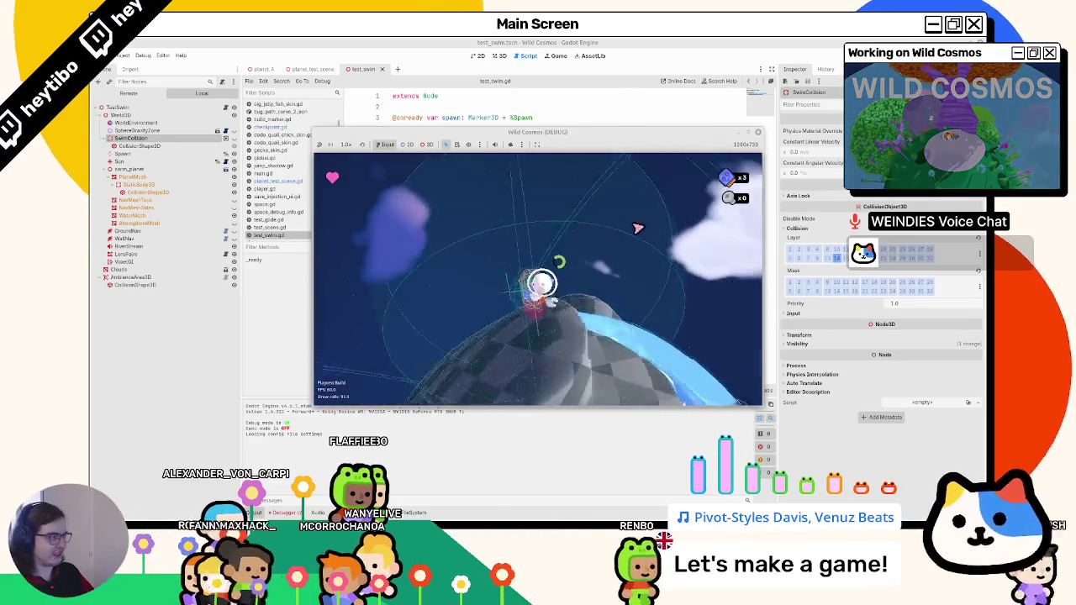
key("F8")
left_click(274, 69)
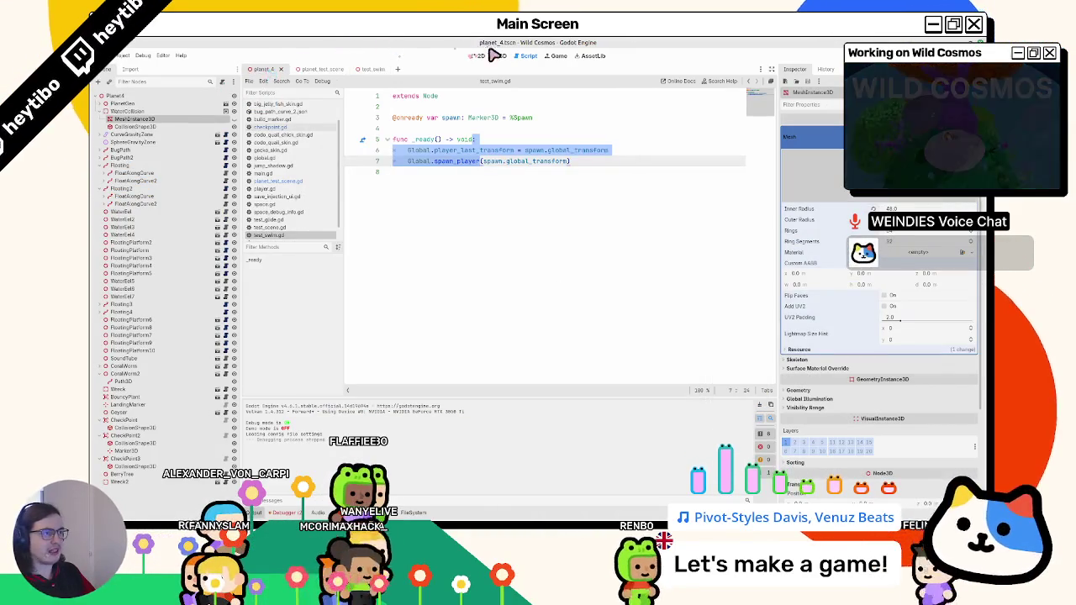
Delete the trimesh CollisionShape3D from WaterCollision in planet_4's 3D view.
left_click(497, 54)
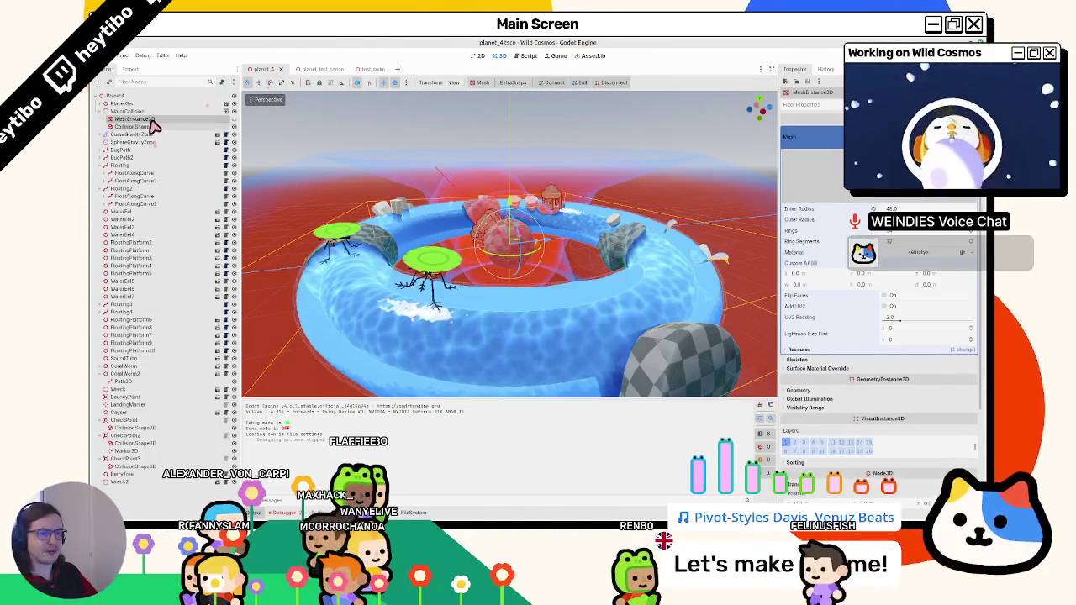
left_click(154, 126)
key("Delete")
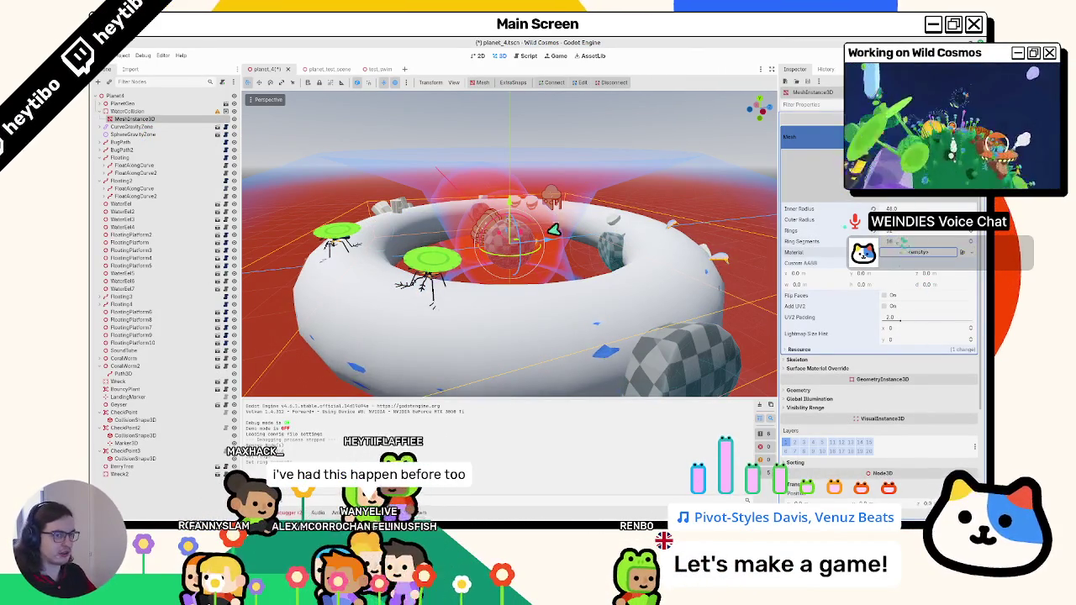
Create a Single Convex collision shape from the torus mesh and view its hull from above.
left_click(483, 83)
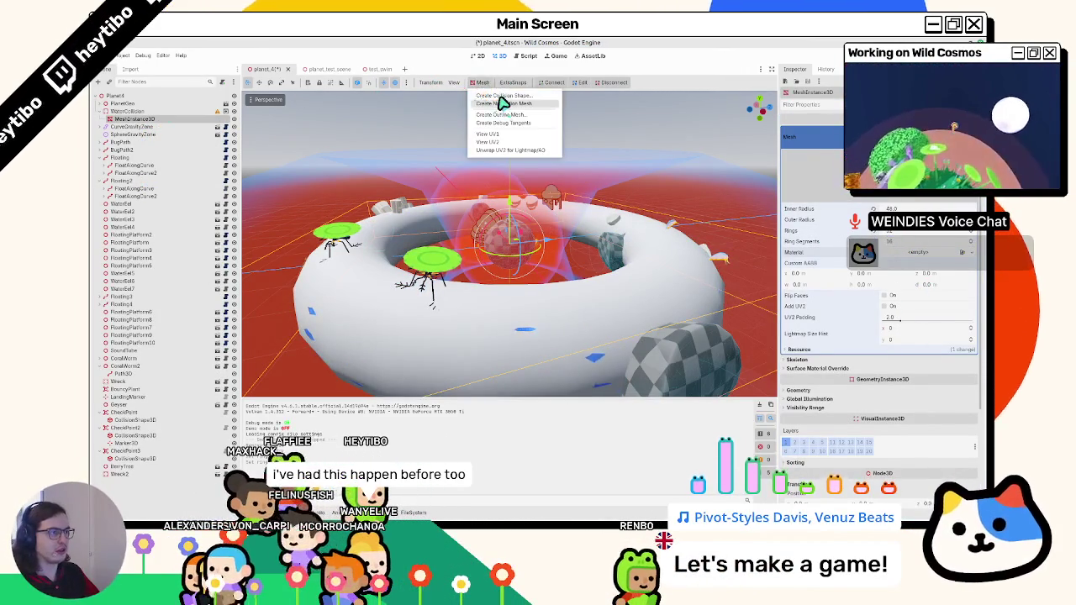
left_click(497, 98)
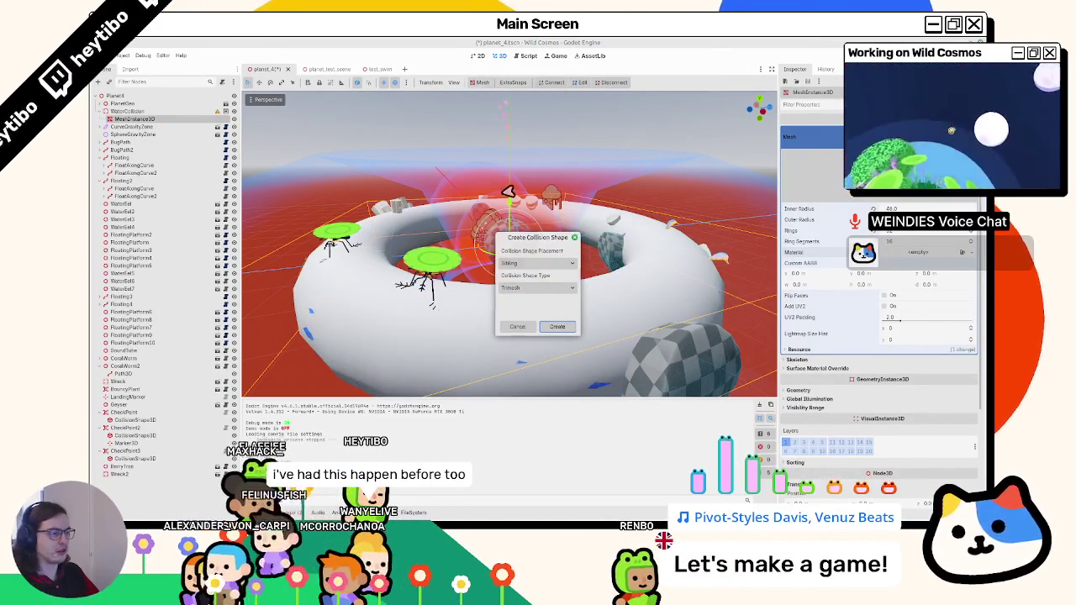
left_click(544, 289)
left_click(546, 310)
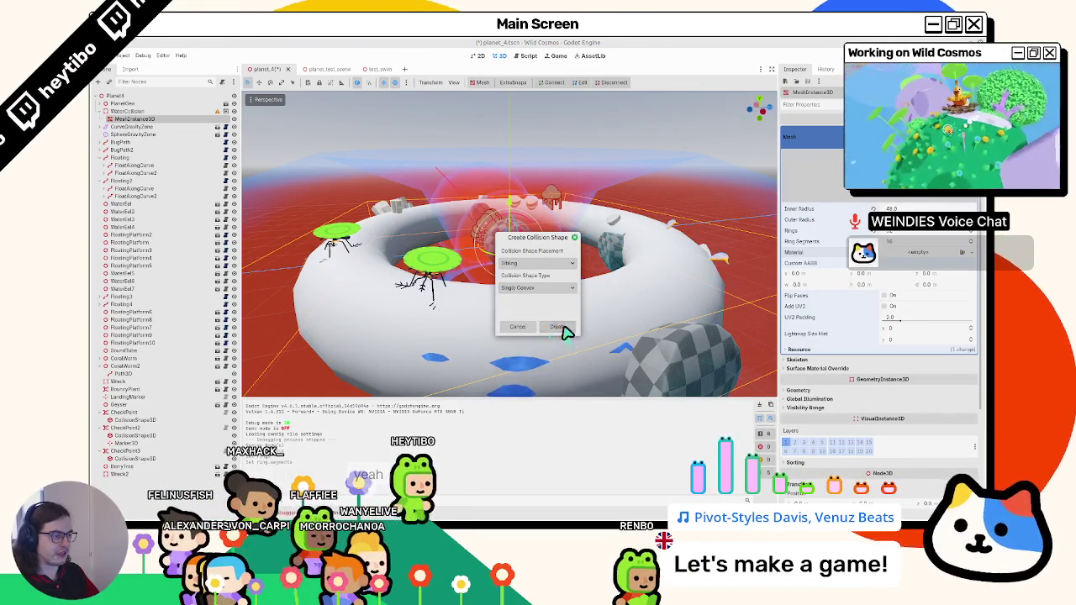
left_click(567, 331)
scroll(492, 300, "down", 5)
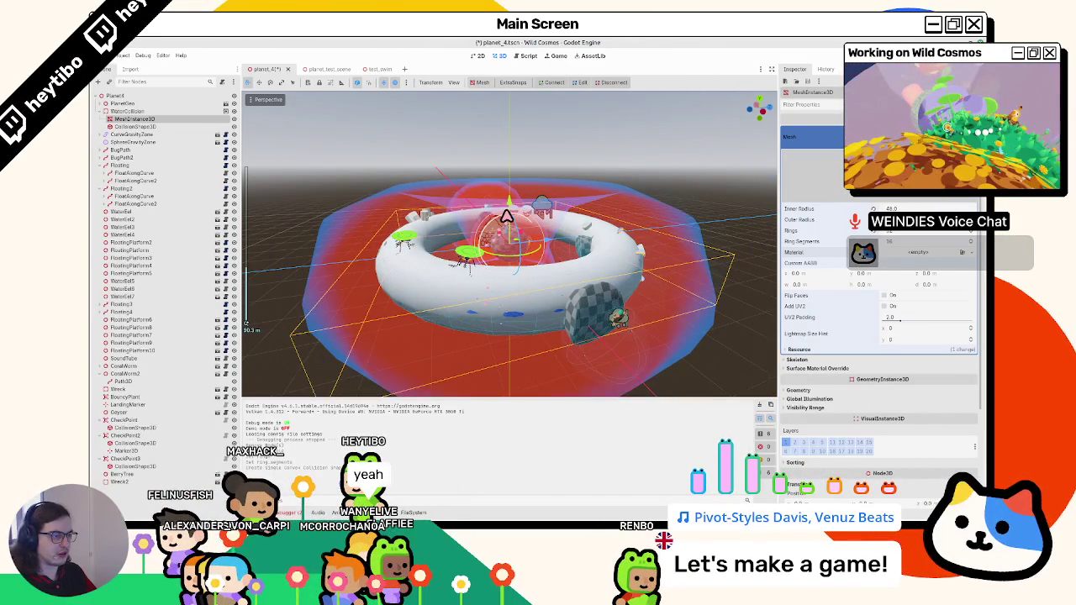
left_click(486, 211)
mouse_move(512, 200)
left_mouse_down()
mouse_move(462, 199)
mouse_move(471, 174)
mouse_move(505, 173)
mouse_move(531, 249)
left_mouse_up()
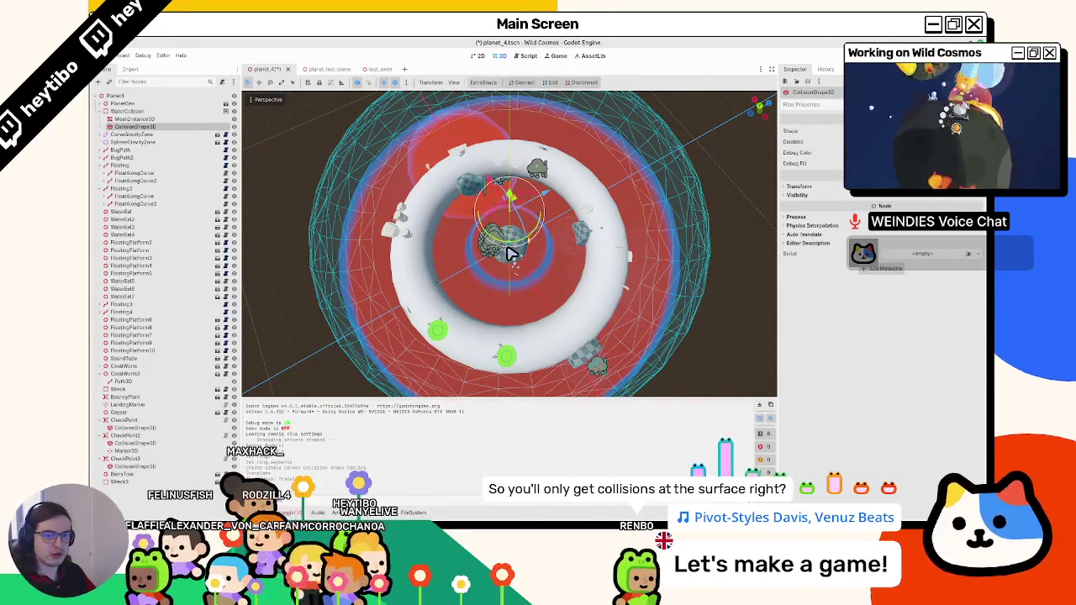
Save and run planet_test_scene to play-test the convex water collision, then close the game.
left_click(503, 254)
key("F5")
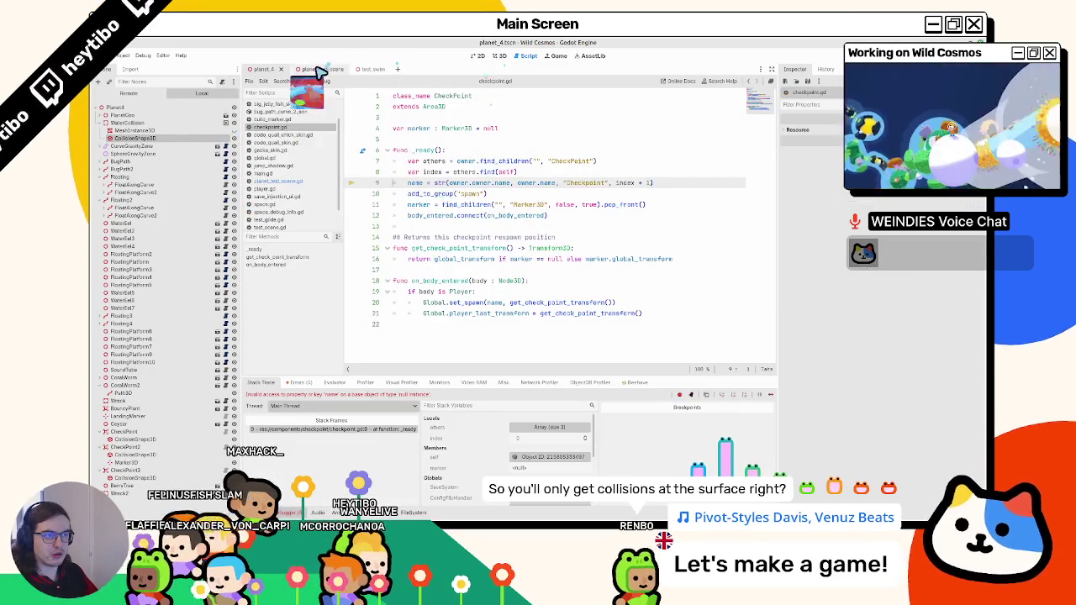
left_click(316, 70)
key("F5")
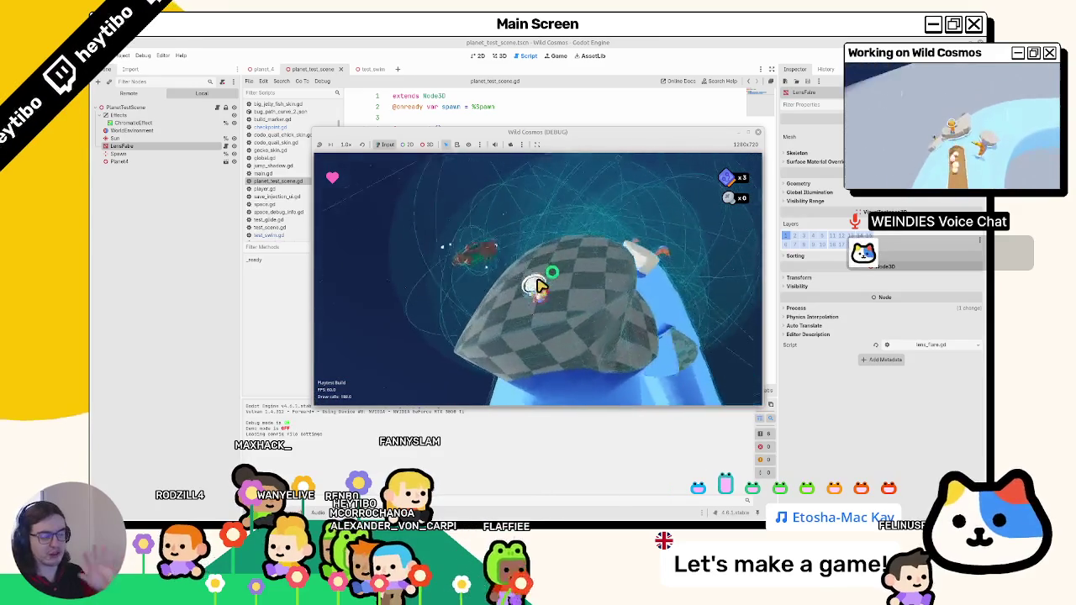
left_click(760, 133)
In planet_4, delete the test MeshInstance3D and CollisionShape3D under WaterCollision, then switch to Blender.
left_click(496, 57)
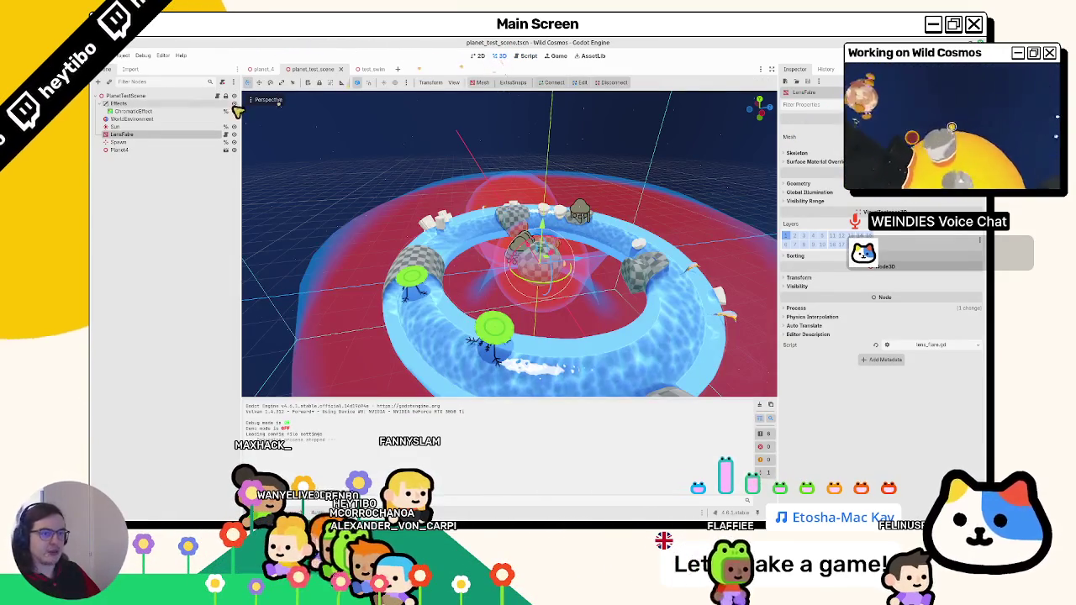
left_click(263, 69)
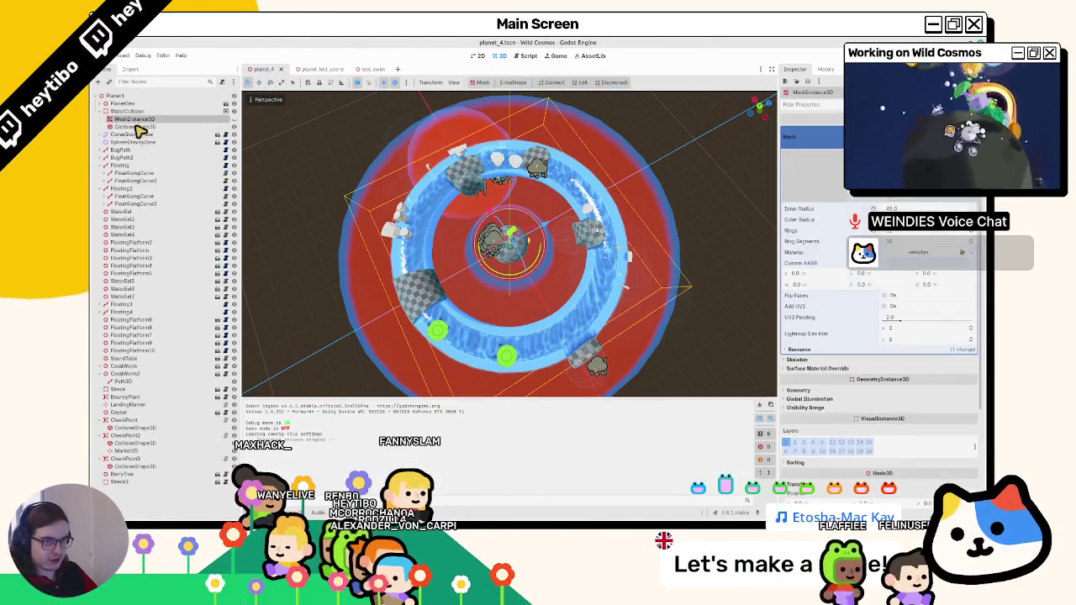
left_click(133, 120)
key("Delete")
key("Return")
key("Delete")
key("Return")
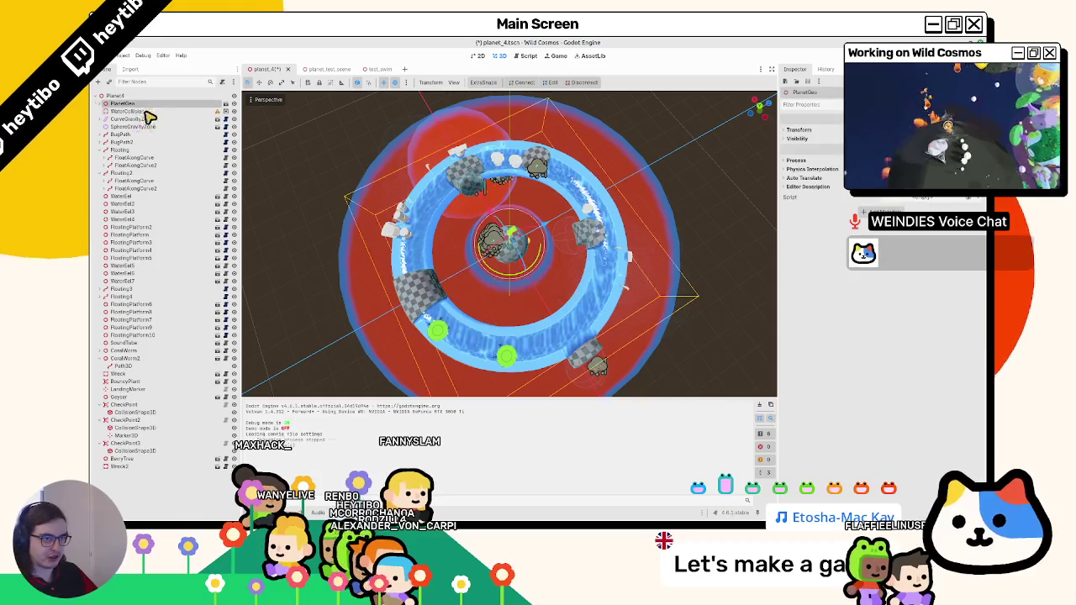
left_click(147, 112)
key("alt+Tab")
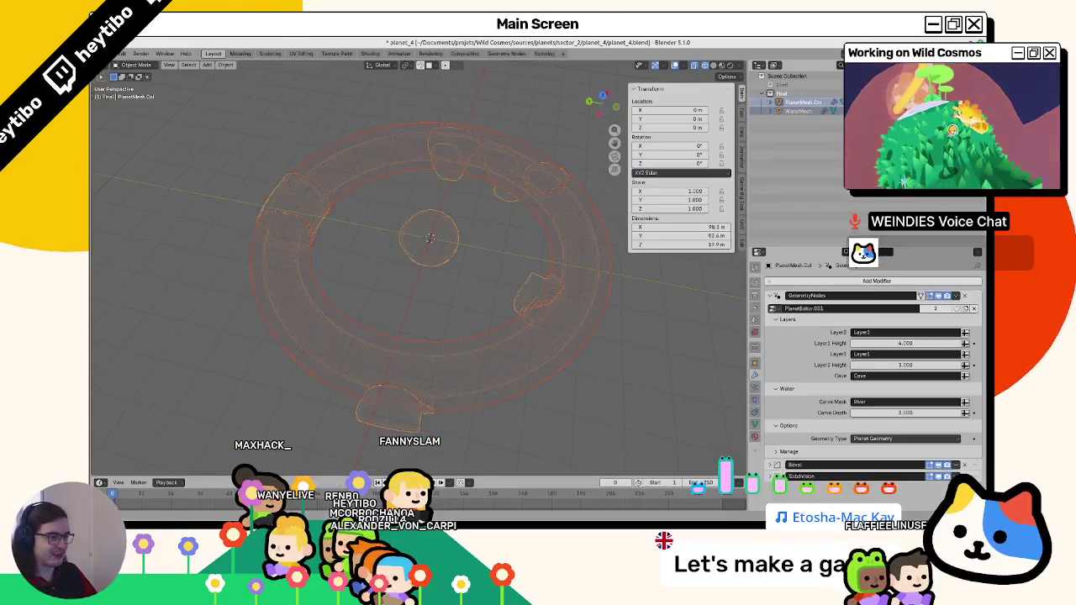
Duplicate PlanetMesh.Col, rename the copy WaterCollision, and remove its GeometryNodes modifier.
key("shift+z")
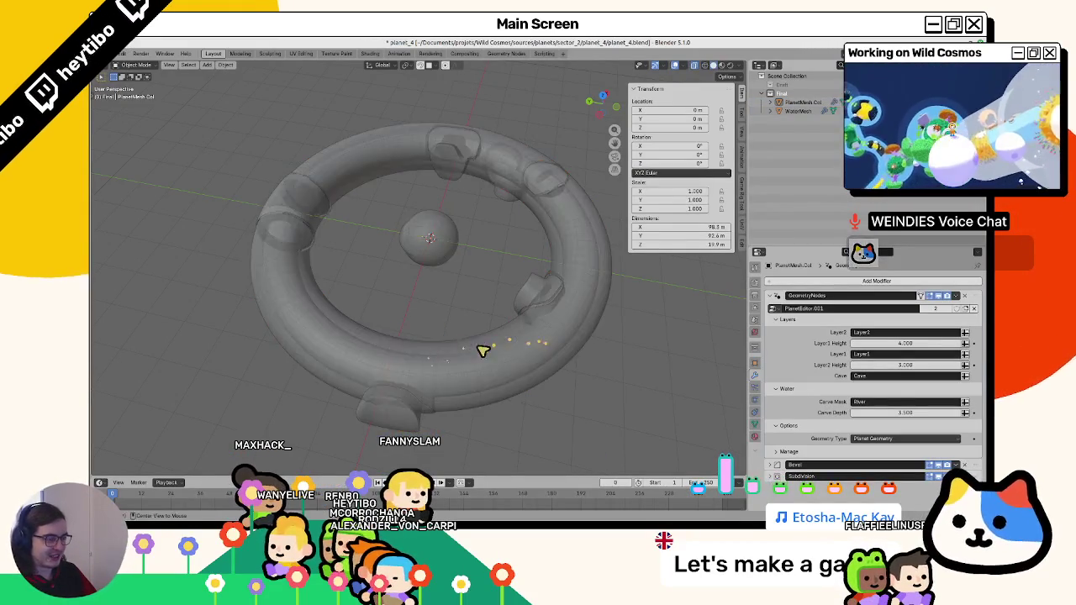
left_click(481, 346)
left_click(807, 103)
key("shift+d")
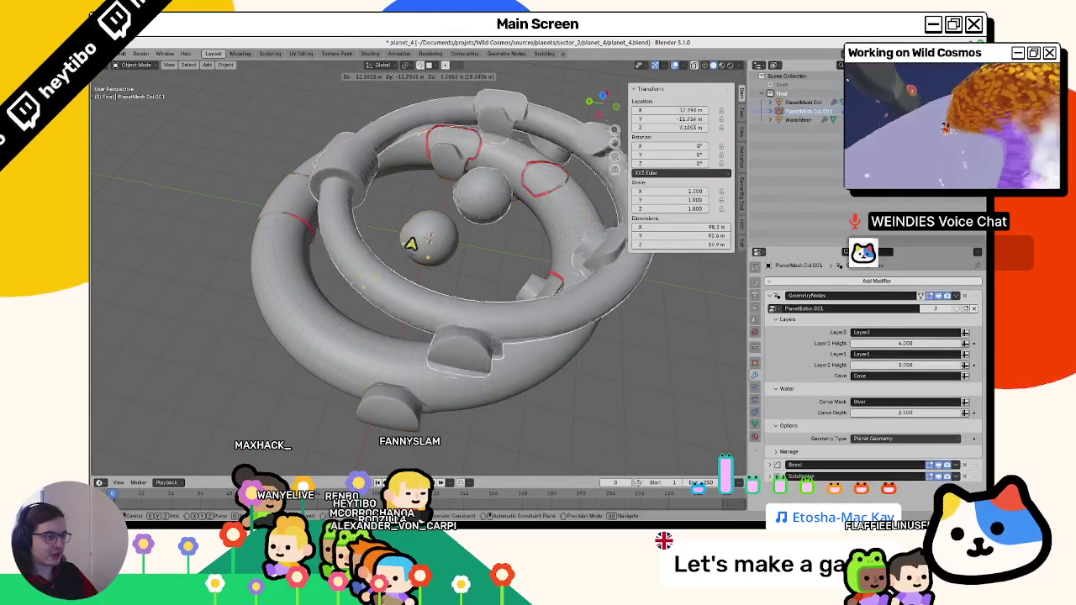
key("Escape")
key("F2")
type("WaterCollision")
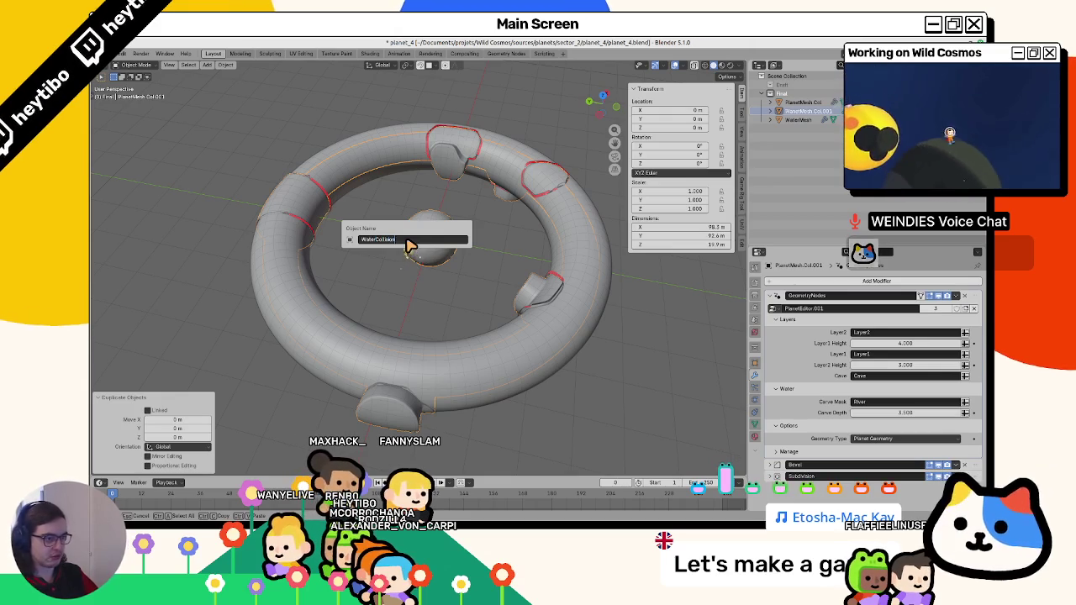
key("Return")
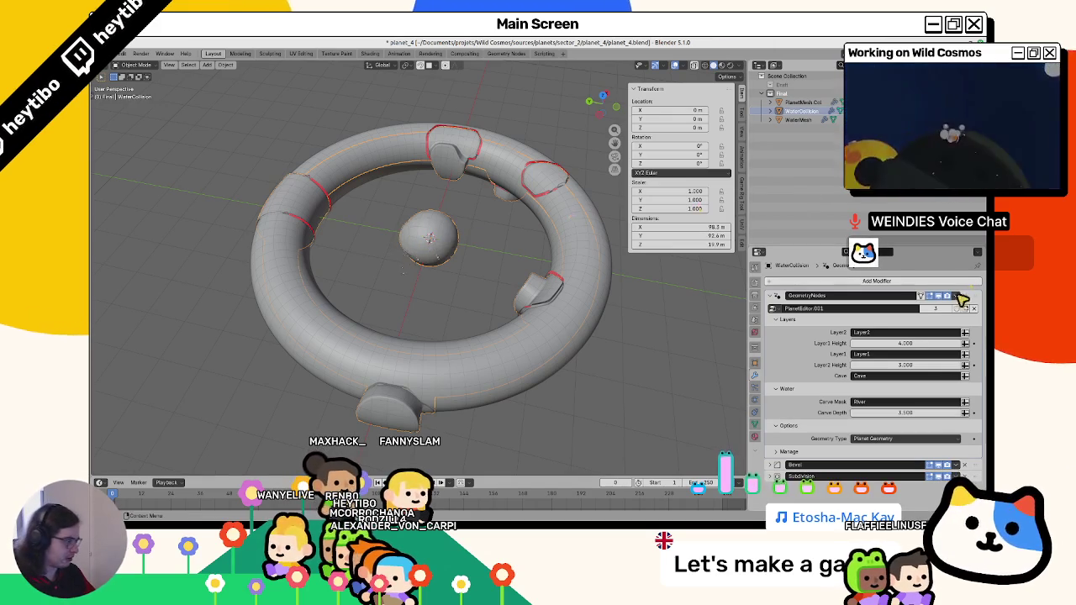
left_click(972, 298)
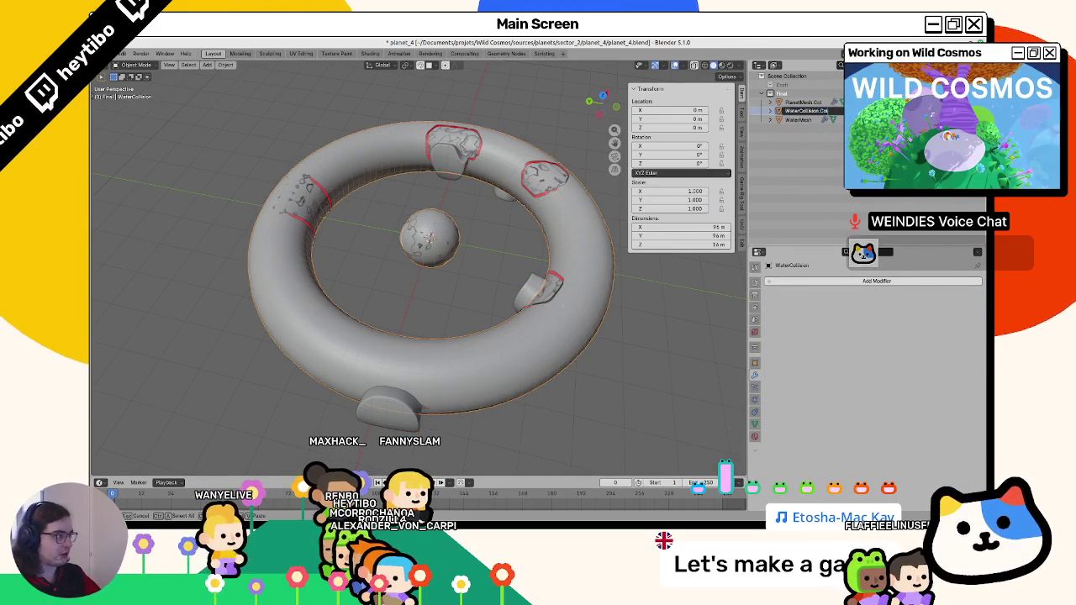
Delete the centre sphere's faces from the copy and remove the leftover duplicate torus.
key("g")
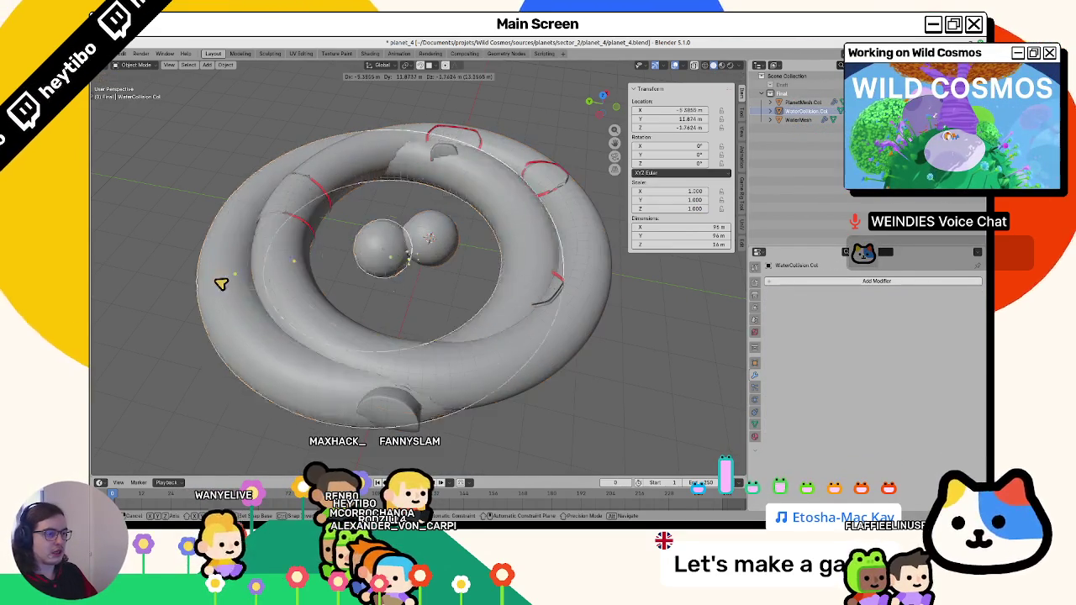
key("Escape")
key("Tab")
key("g")
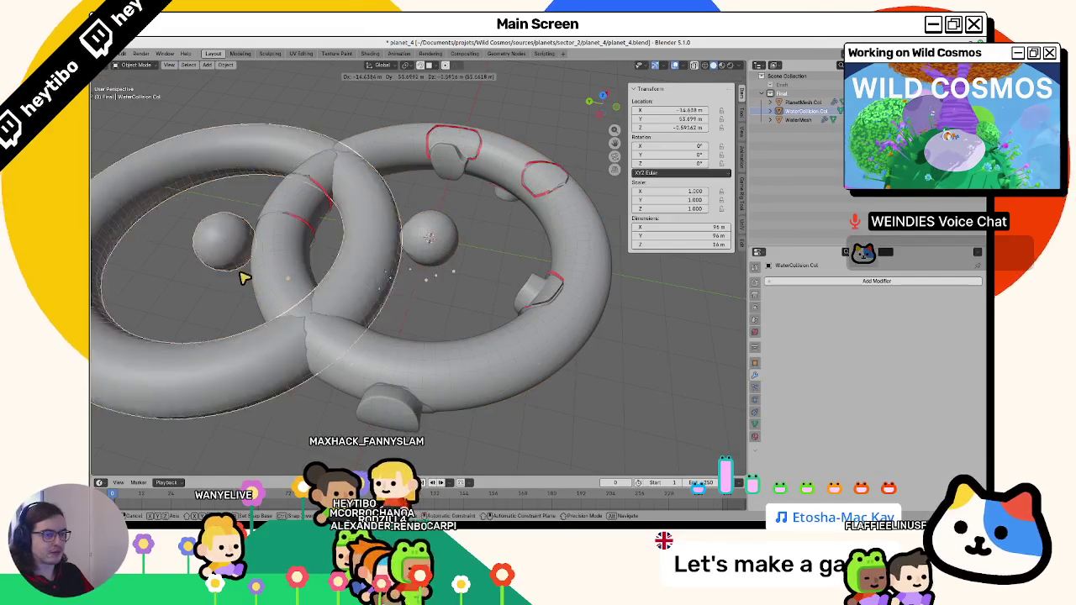
left_click(219, 243)
key("ctrl+l")
key("x")
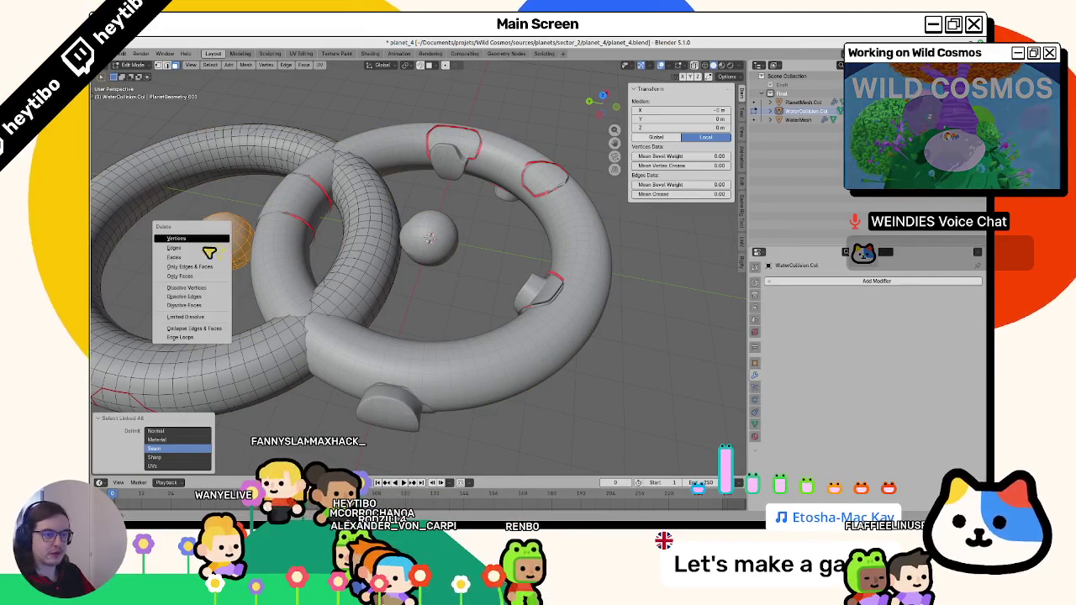
left_click(197, 260)
scroll(201, 264, "down", 3)
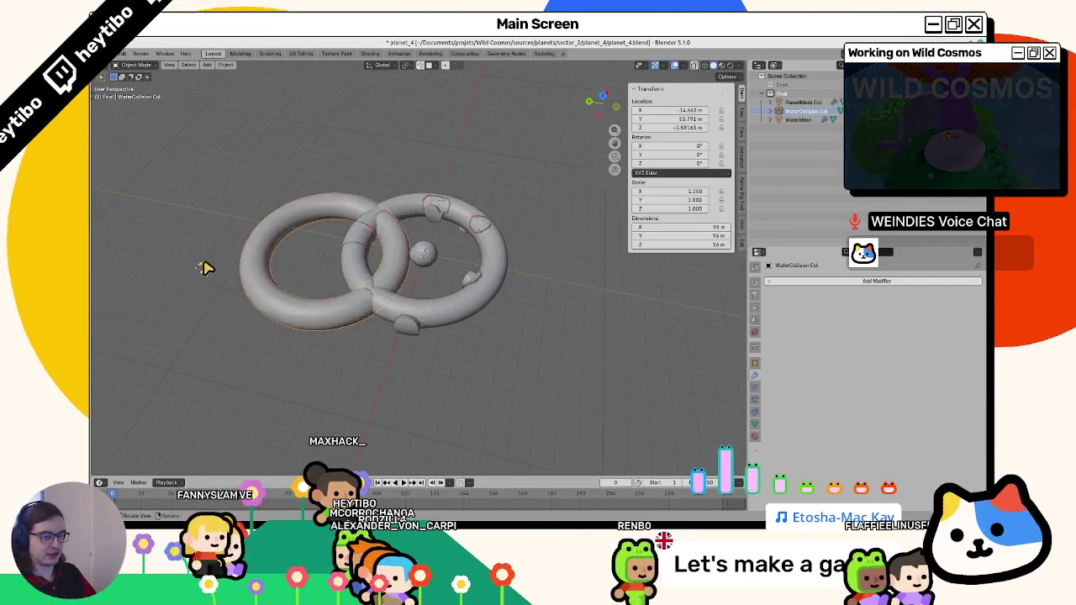
key("Tab")
key("Delete")
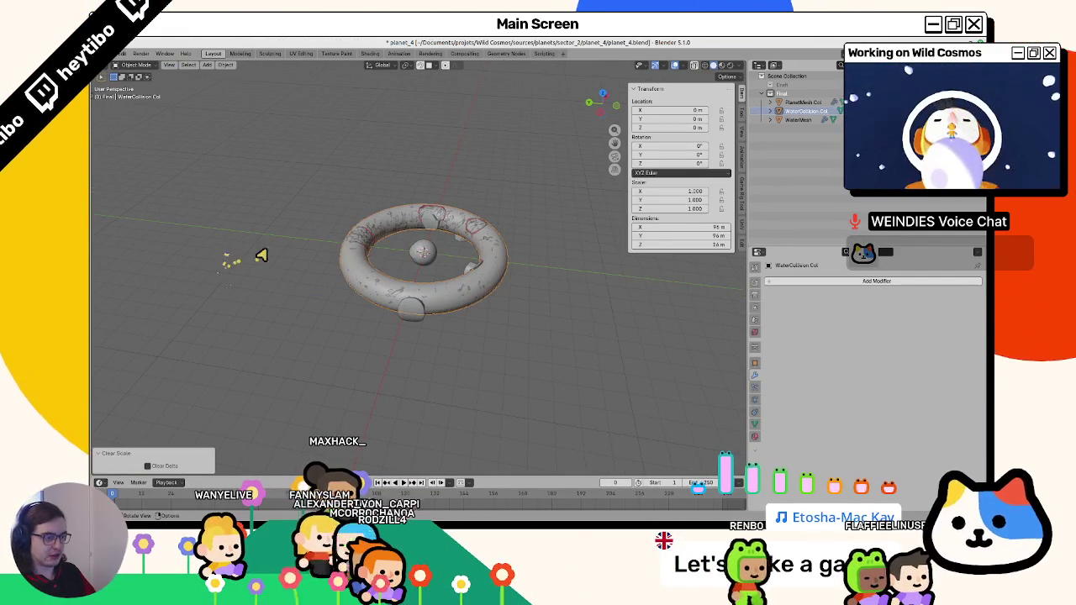
scroll(230, 256, "up", 3)
key("a")
left_click(122, 53)
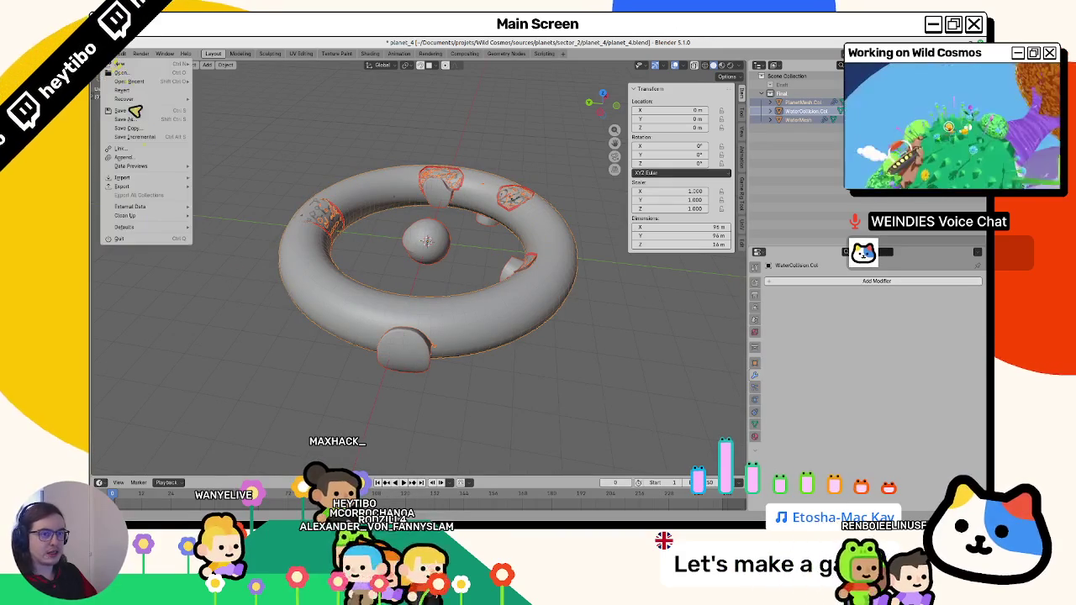
Rename the collision torus's mesh data to WaterCollision.Col in Object Data properties.
mouse_move(132, 185)
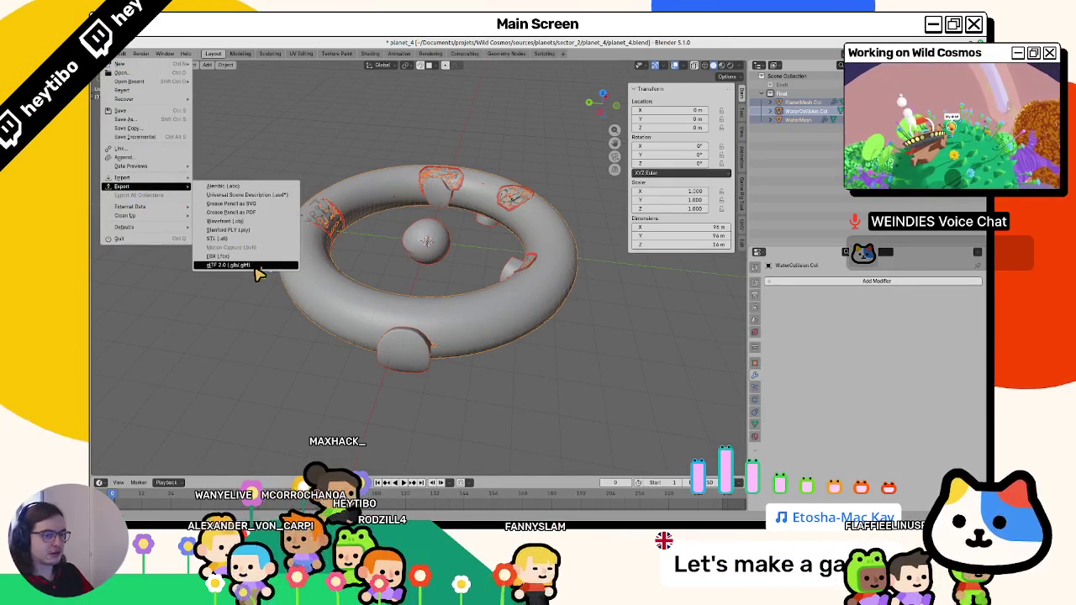
key("Escape")
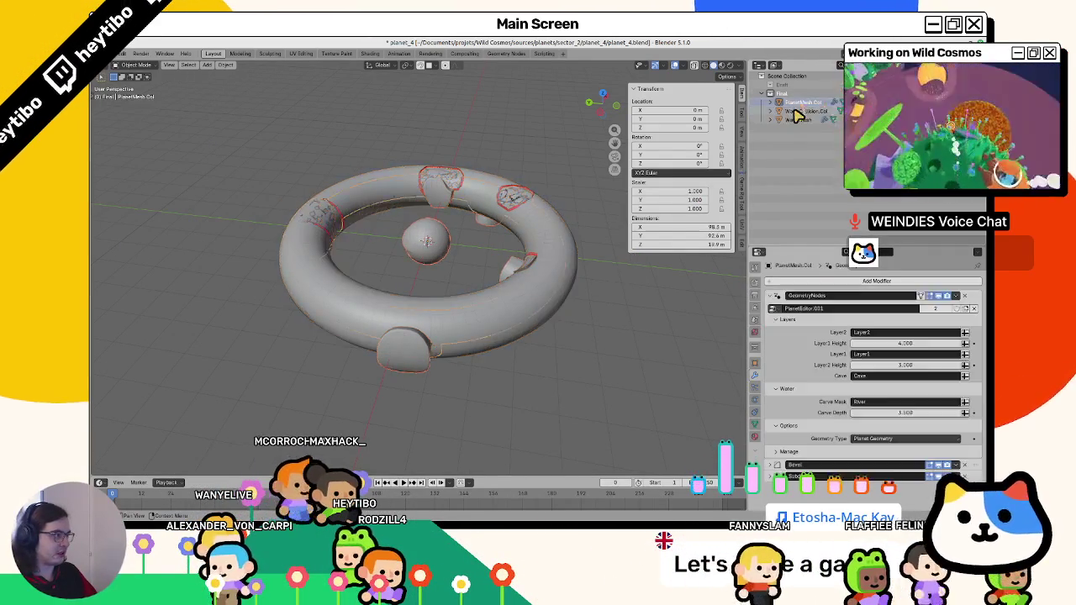
left_click(755, 436)
left_click(756, 426)
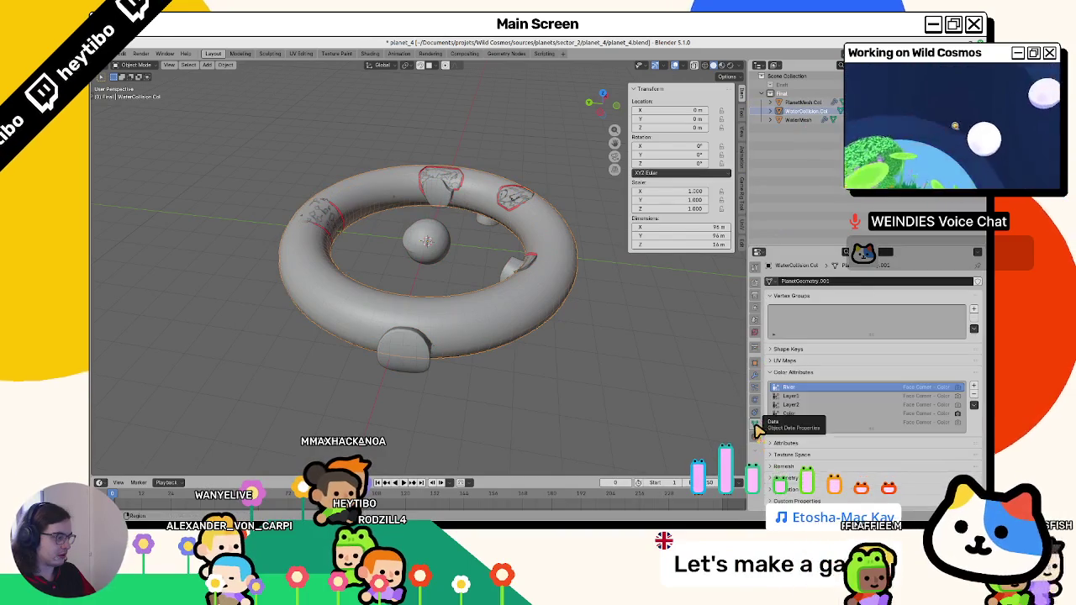
left_click(345, 246)
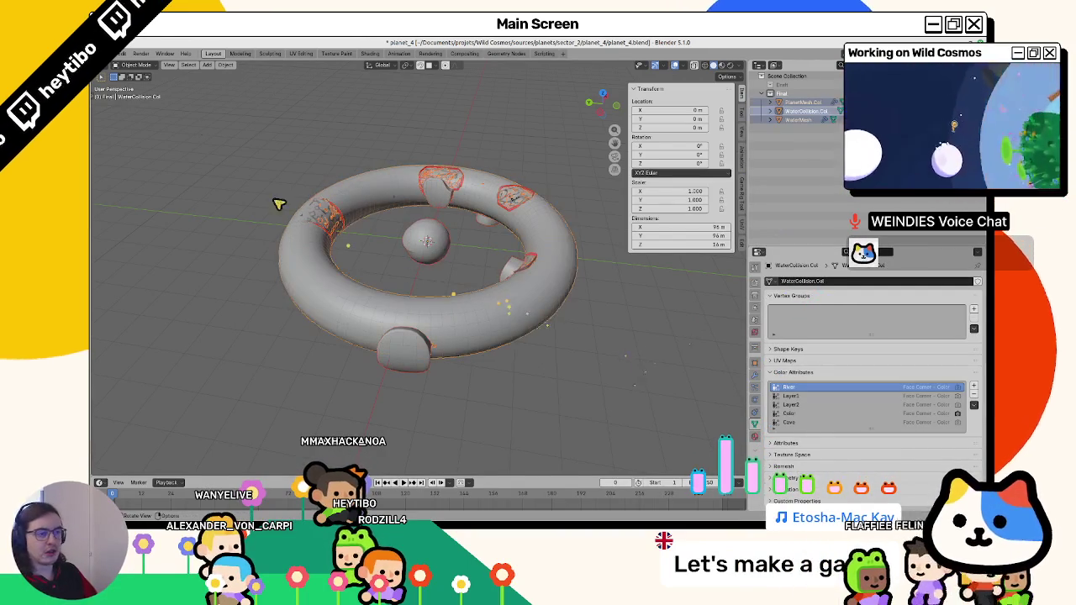
Export the scene as glTF 2.0 and return to Godot's project files.
left_click(124, 53)
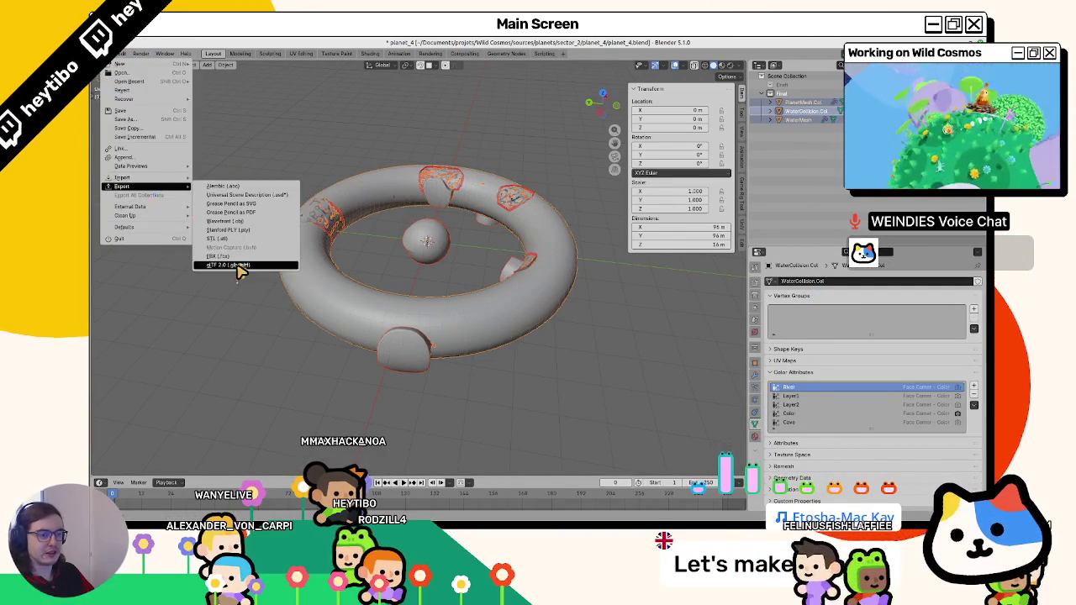
left_click(241, 263)
key("Return")
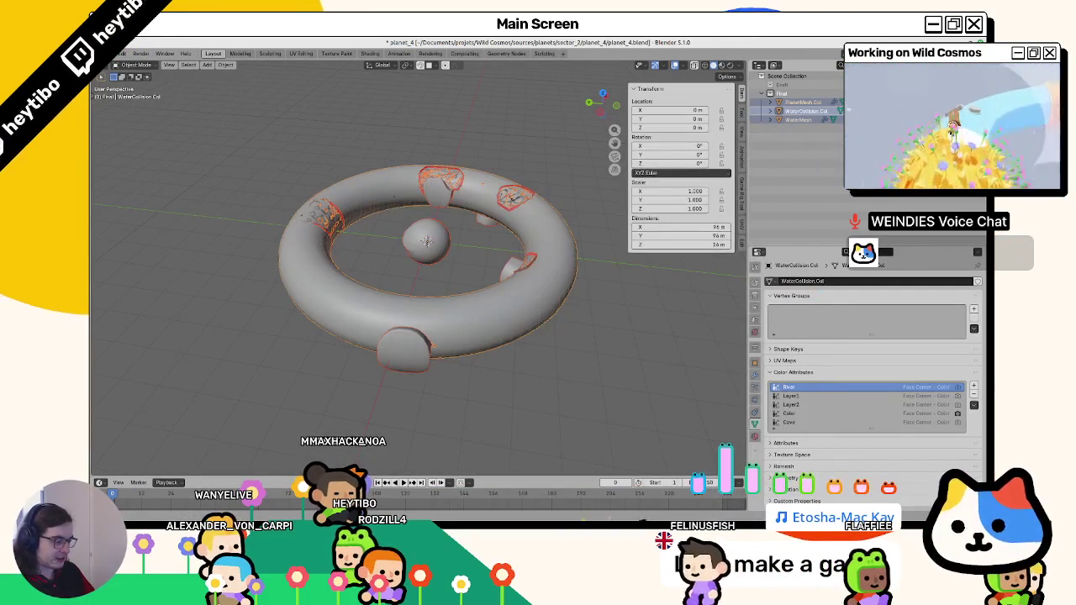
key("alt+Tab")
key("alt+f")
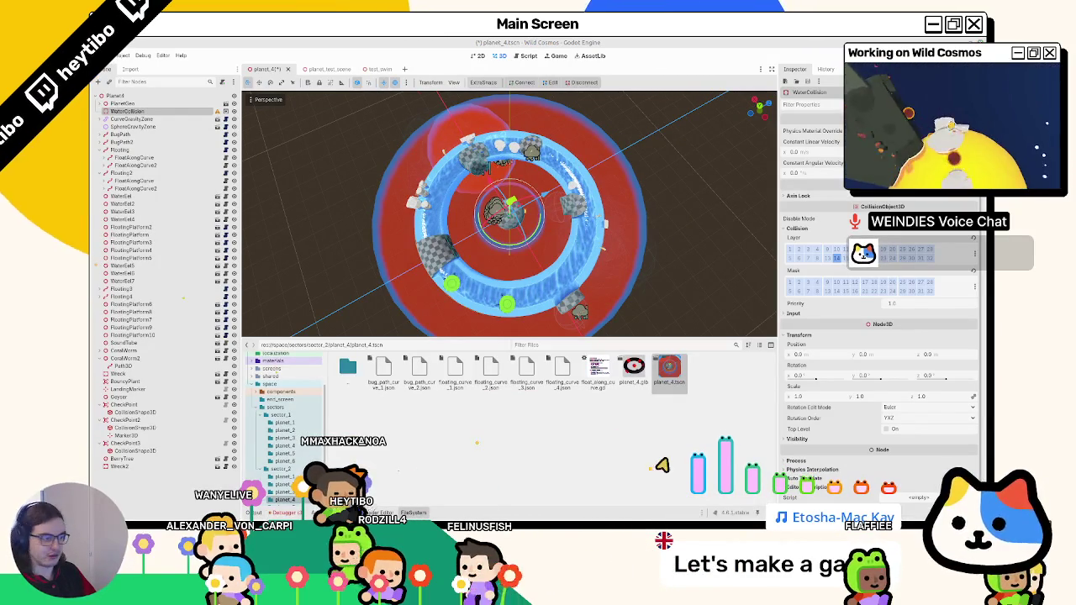
Reload planet_4 with the new export, unhide the WaterCollision ring, and remove the duplicate WaterCollision node.
left_click(534, 300)
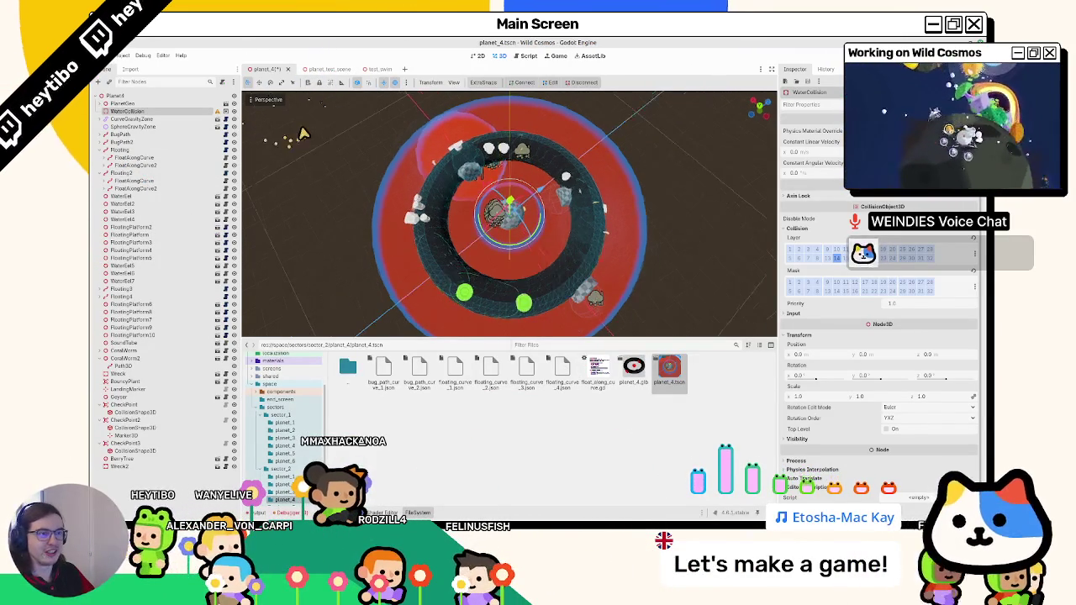
left_click(99, 105)
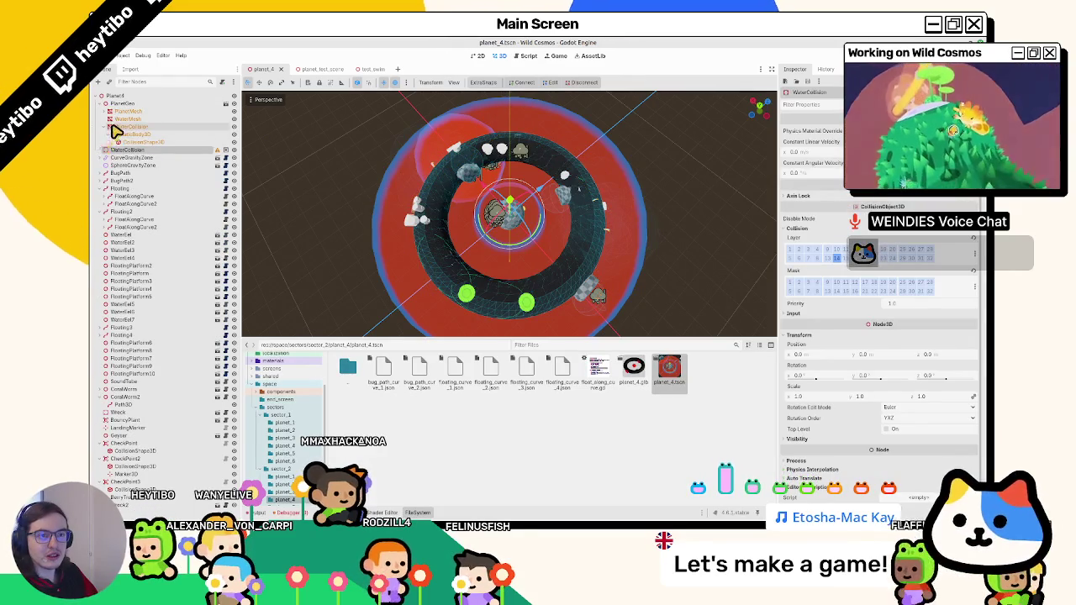
left_click(126, 134)
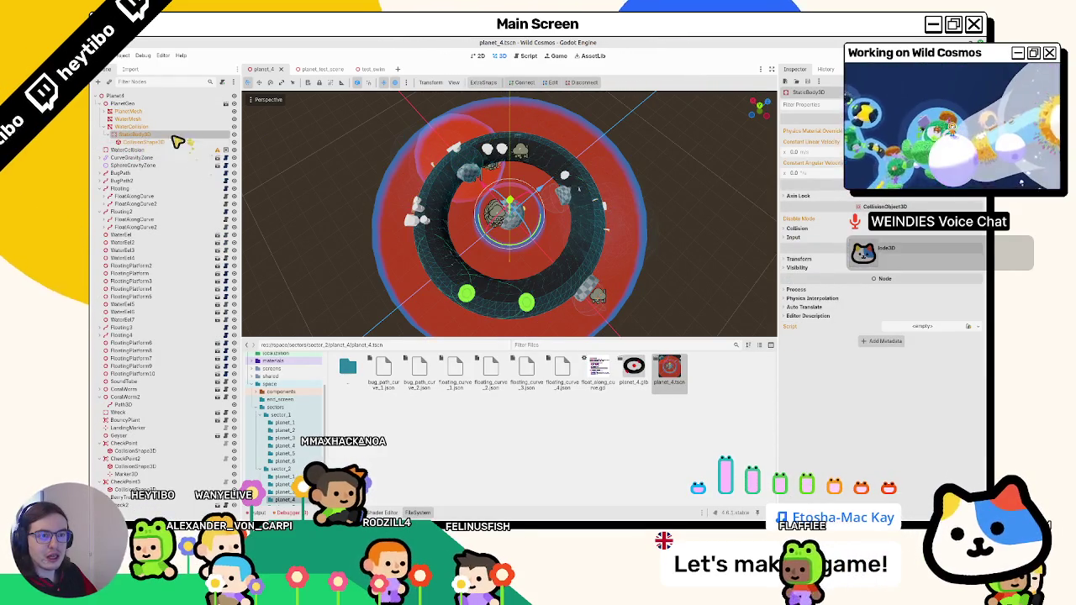
left_click(181, 126)
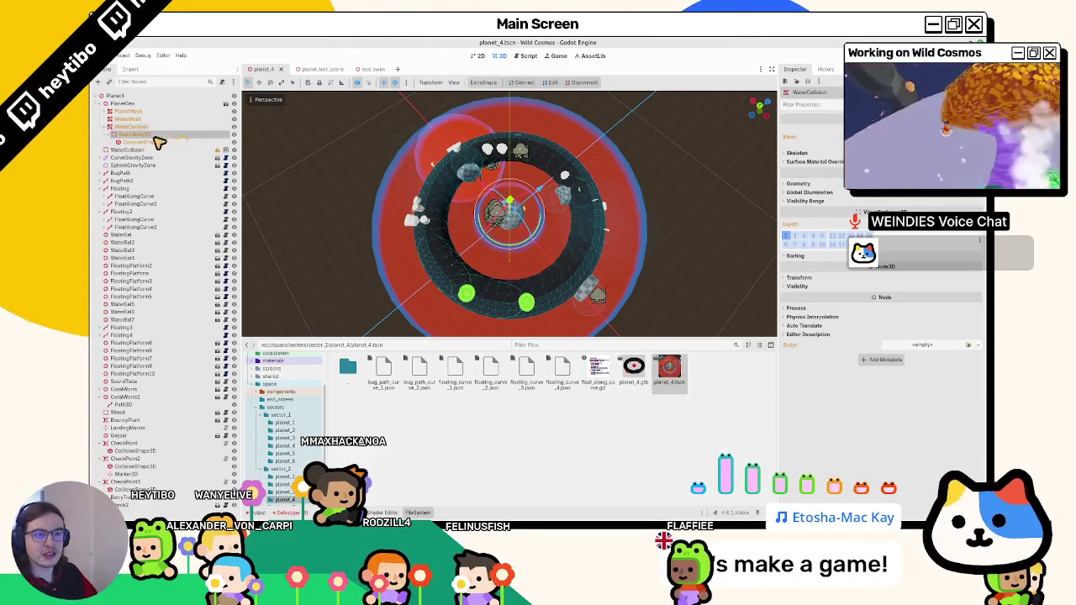
left_click(234, 126)
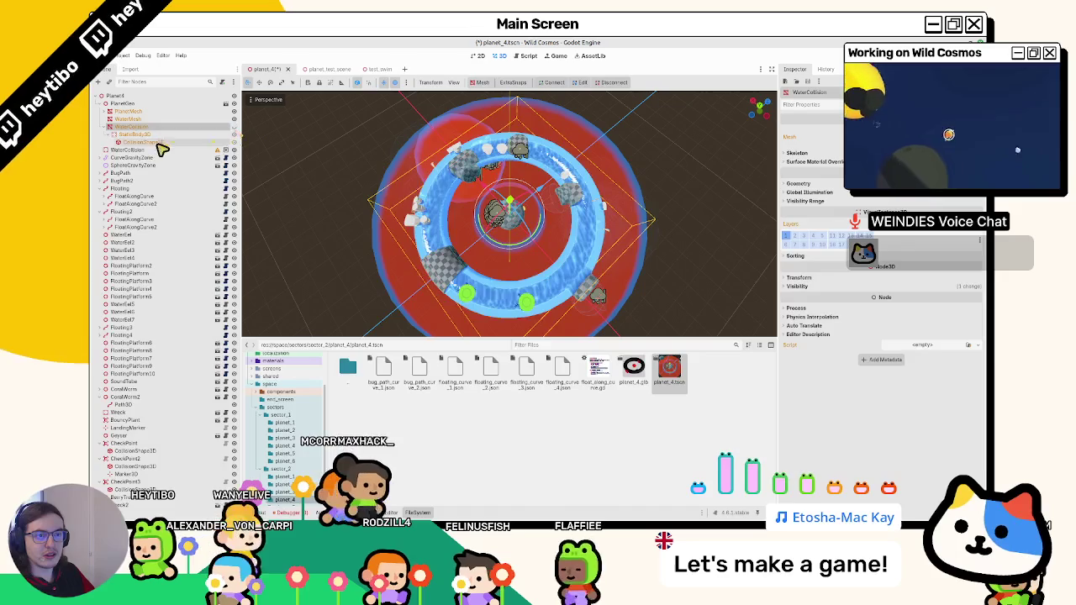
left_click(143, 150)
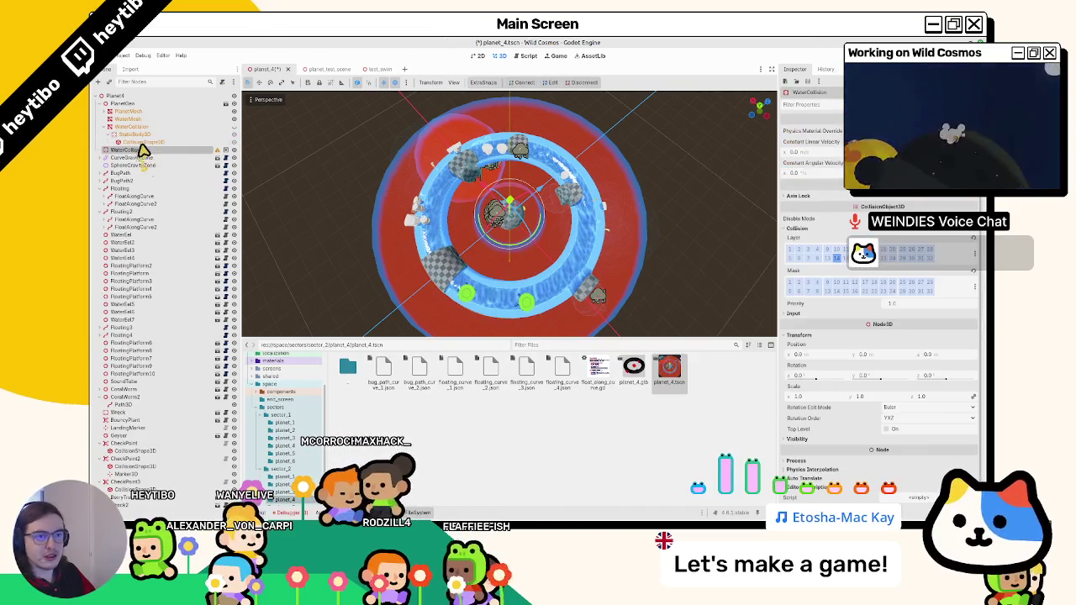
key("ctrl+z")
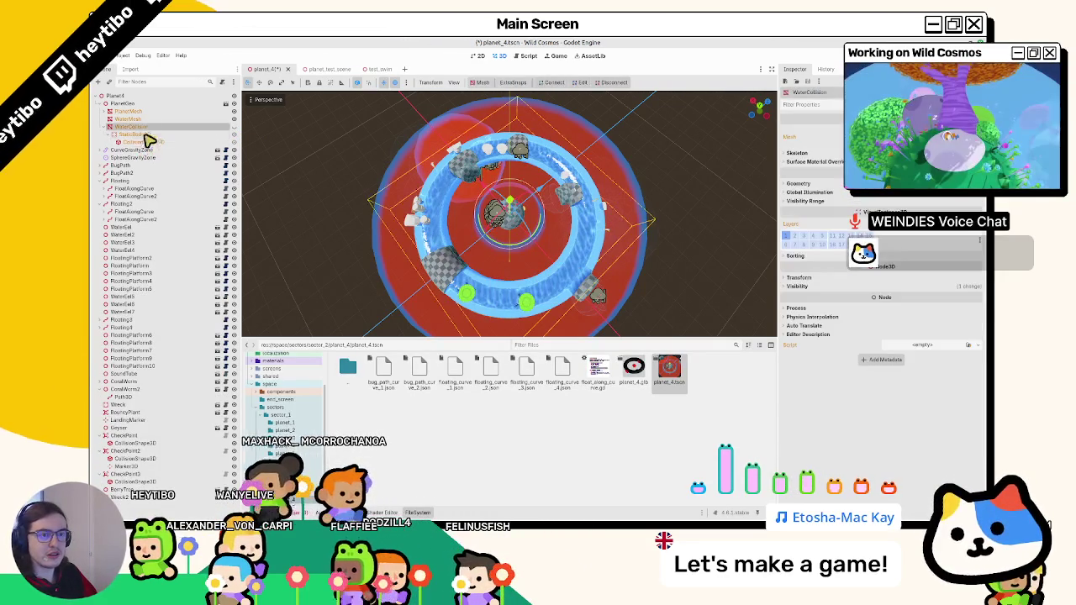
Add WaterCollision's StaticBody3D to the 'swim' group, comparing with test_swim's SwimCollision groups.
left_click(145, 135)
left_click(803, 229)
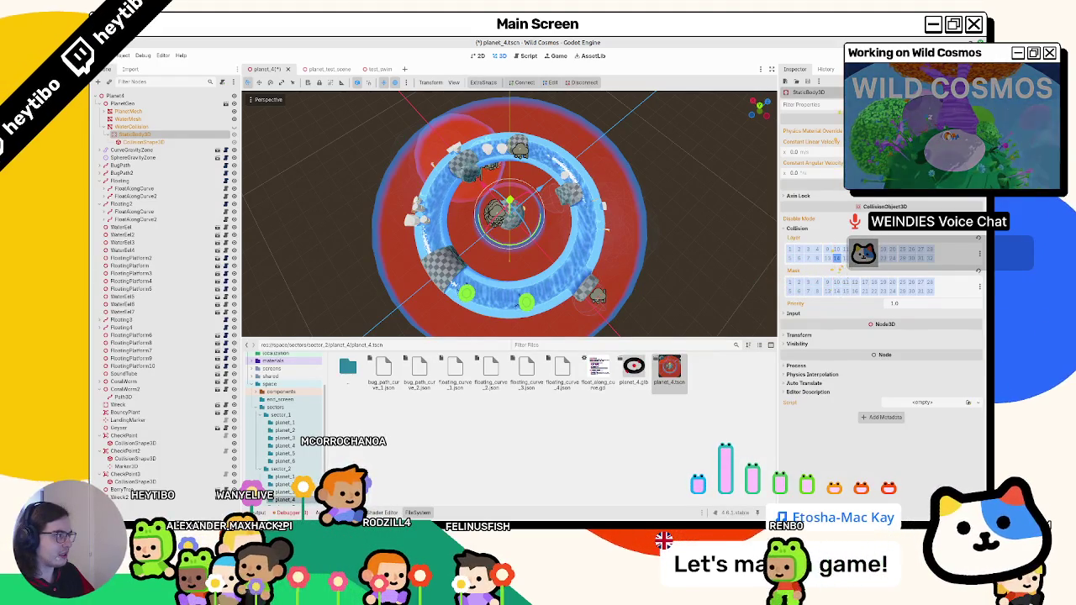
left_click(852, 69)
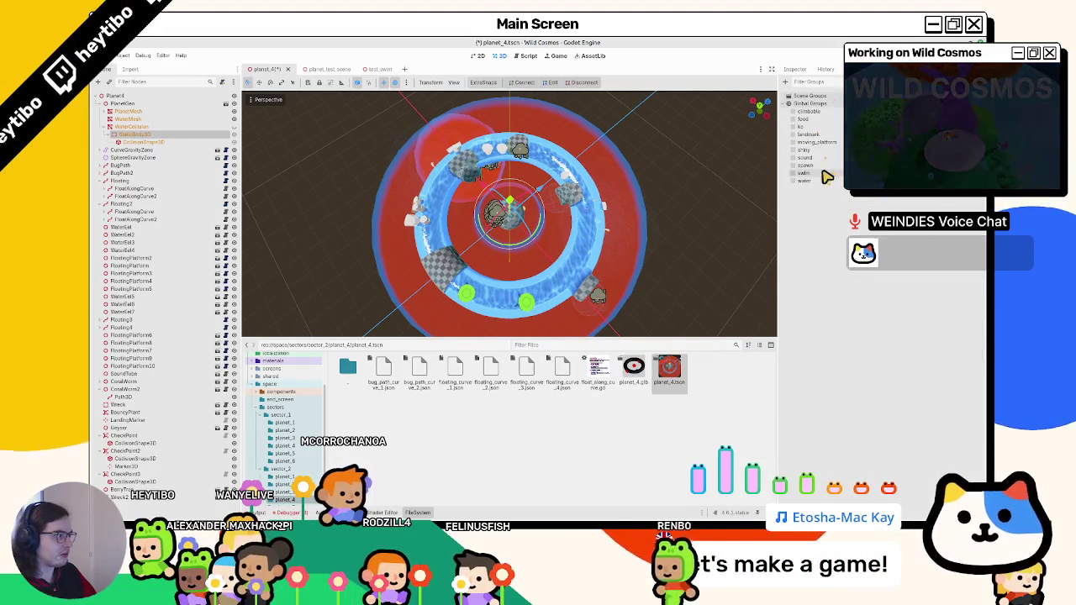
left_click(792, 173)
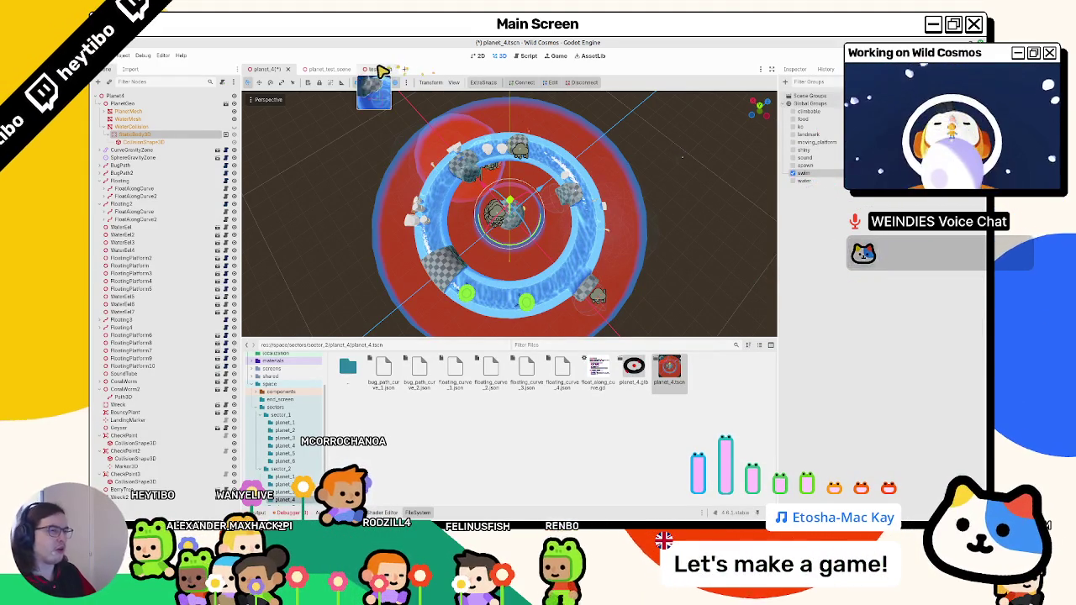
left_click(380, 71)
left_click(184, 127)
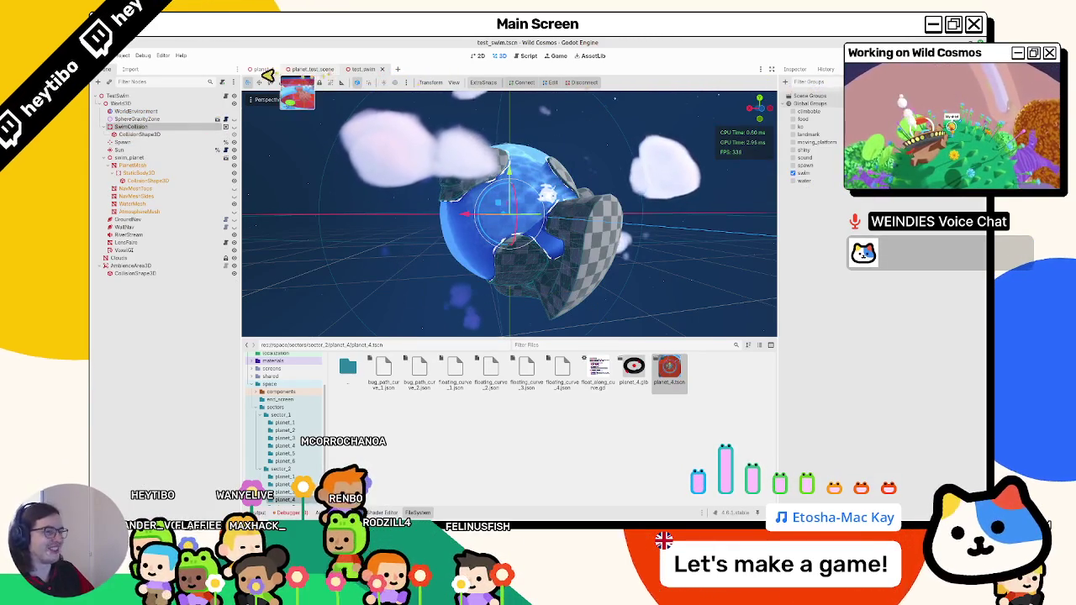
Play-test the water ring with F6, relaunching after the error, then stop and return to planet_4's 3D view.
left_click(274, 71)
key("F6")
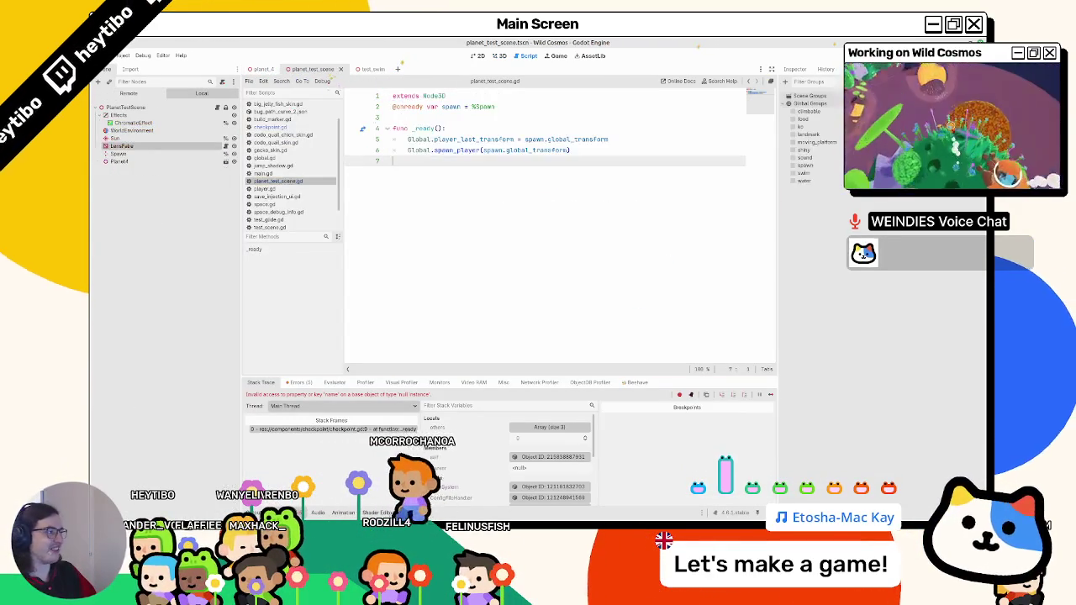
key("F6")
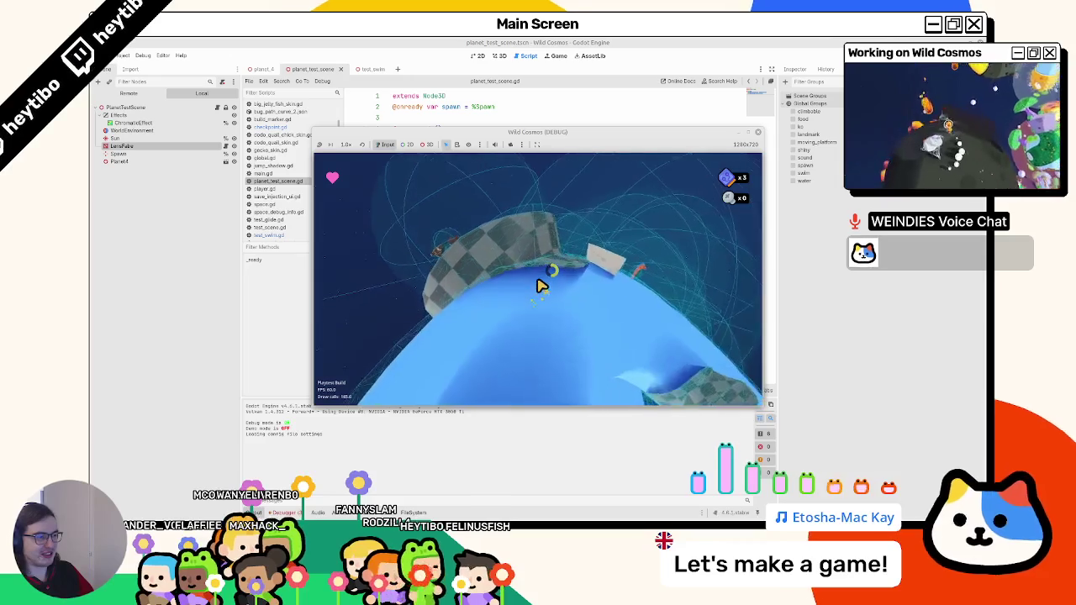
key("F8")
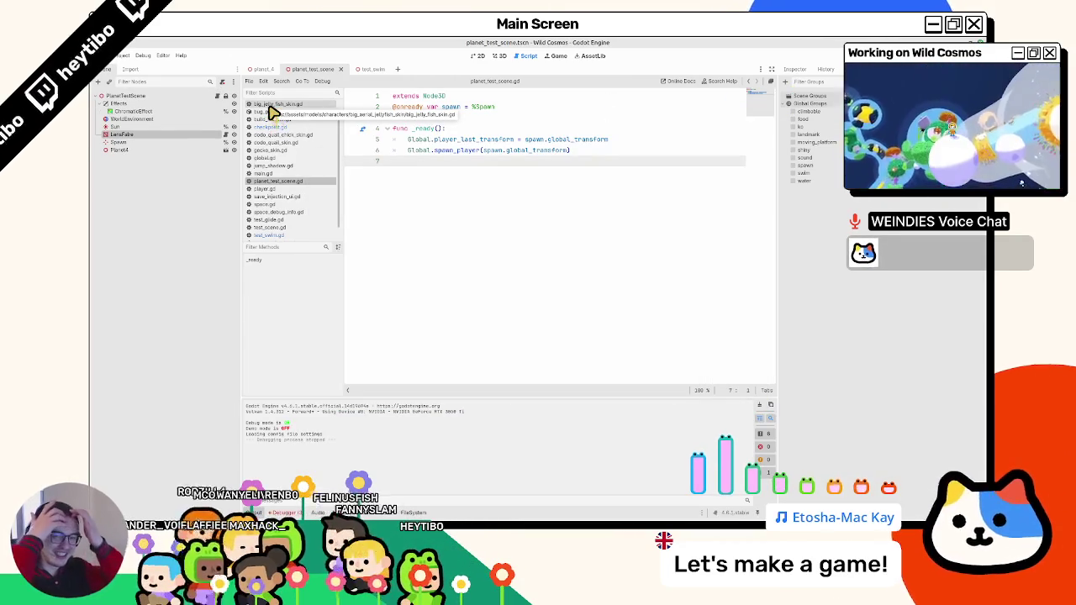
left_click(261, 69)
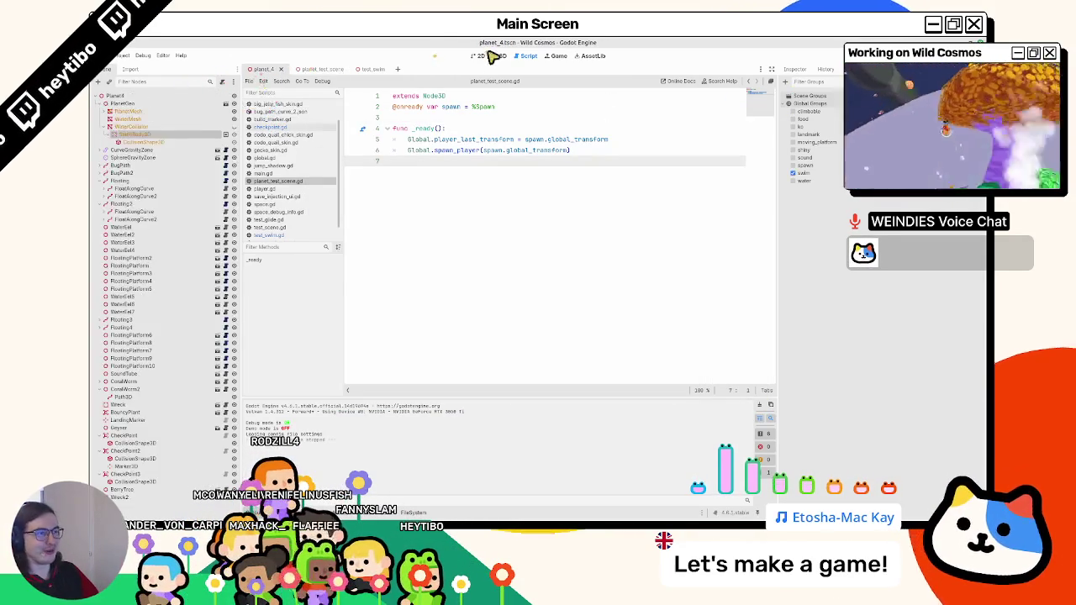
left_click(500, 56)
key("alt+Tab")
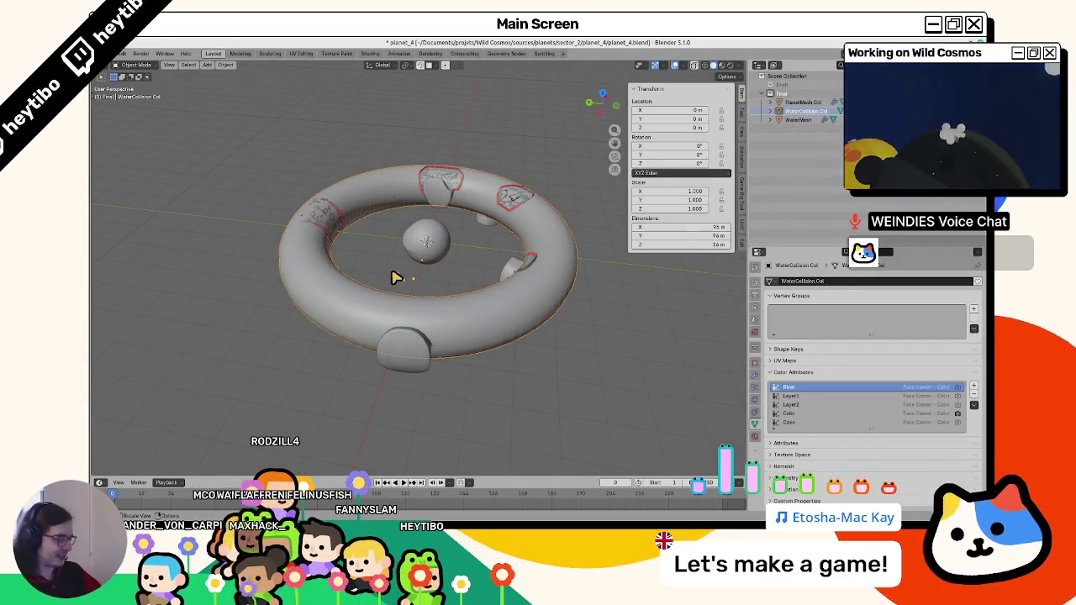
Isolate the WaterCollision.Col torus and select one of its faces in Edit Mode.
key("KP_Divide")
key("Tab")
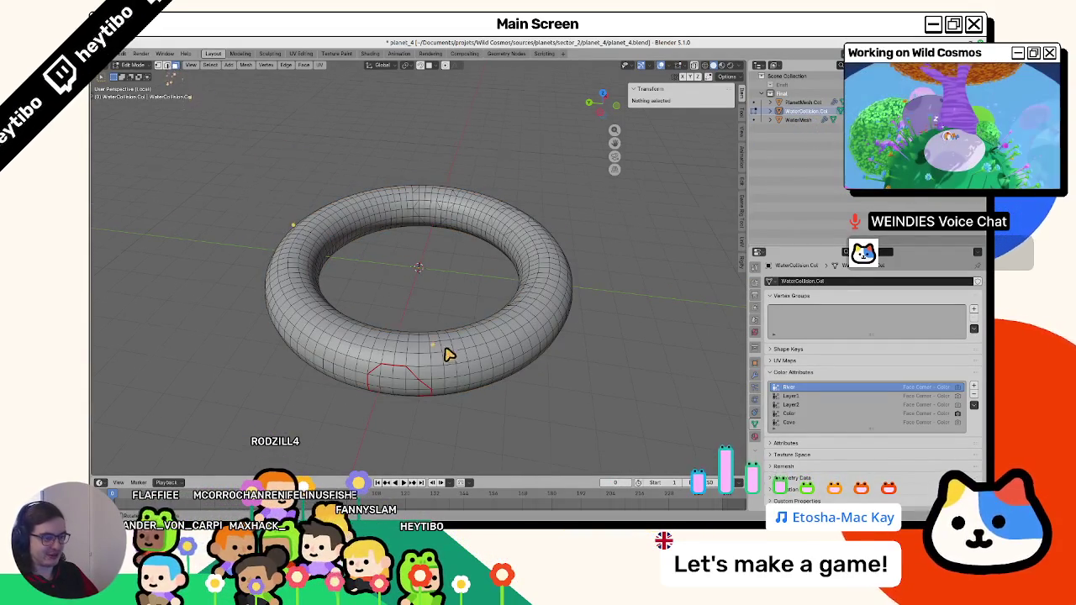
key("a")
scroll(435, 326, "up", 3)
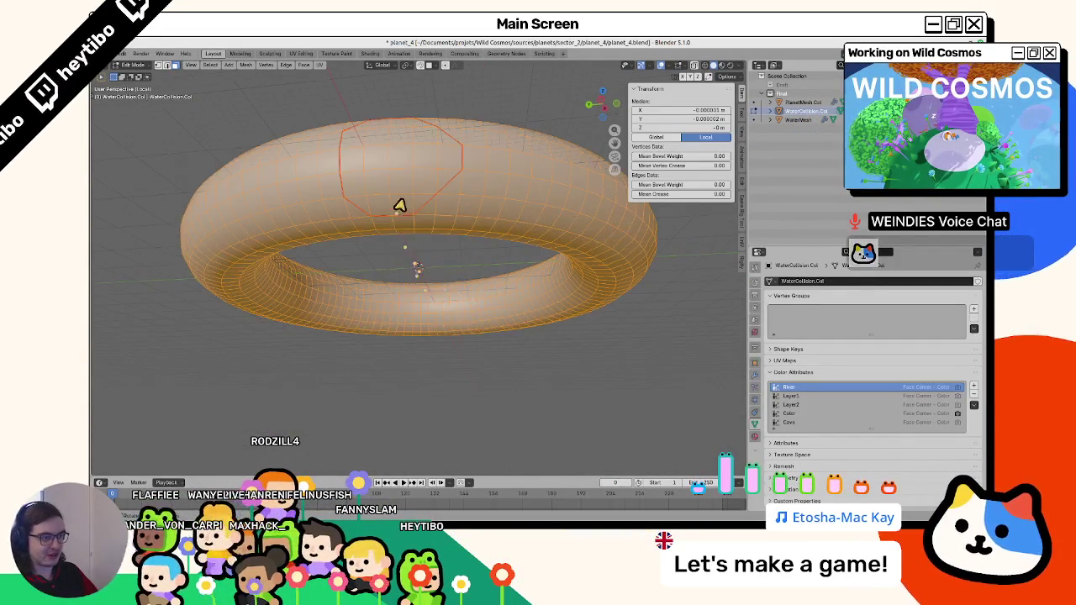
left_click(418, 194)
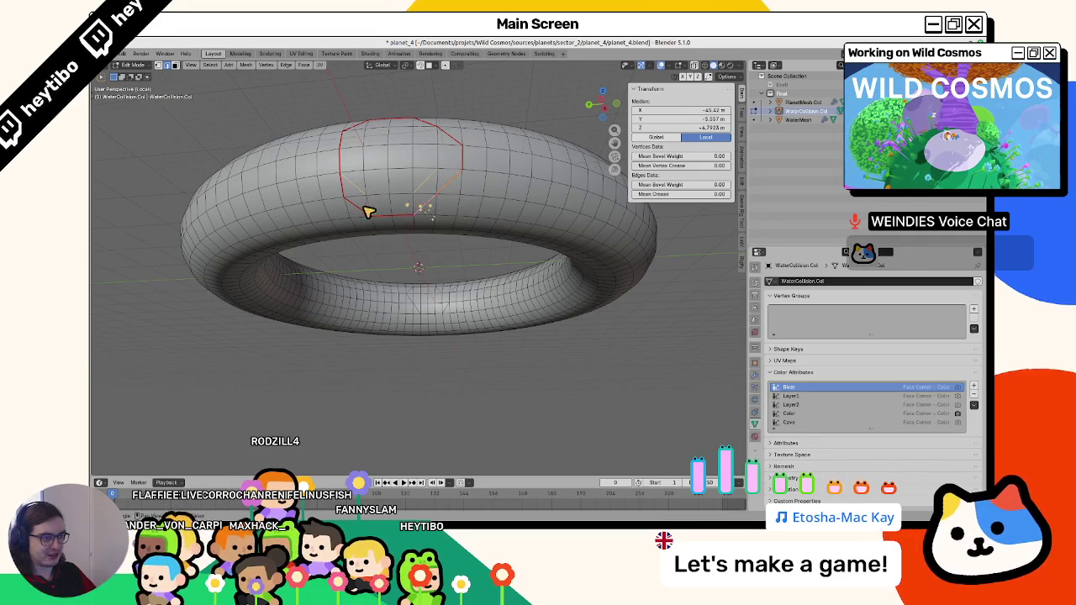
left_click_drag(360, 212, 376, 193)
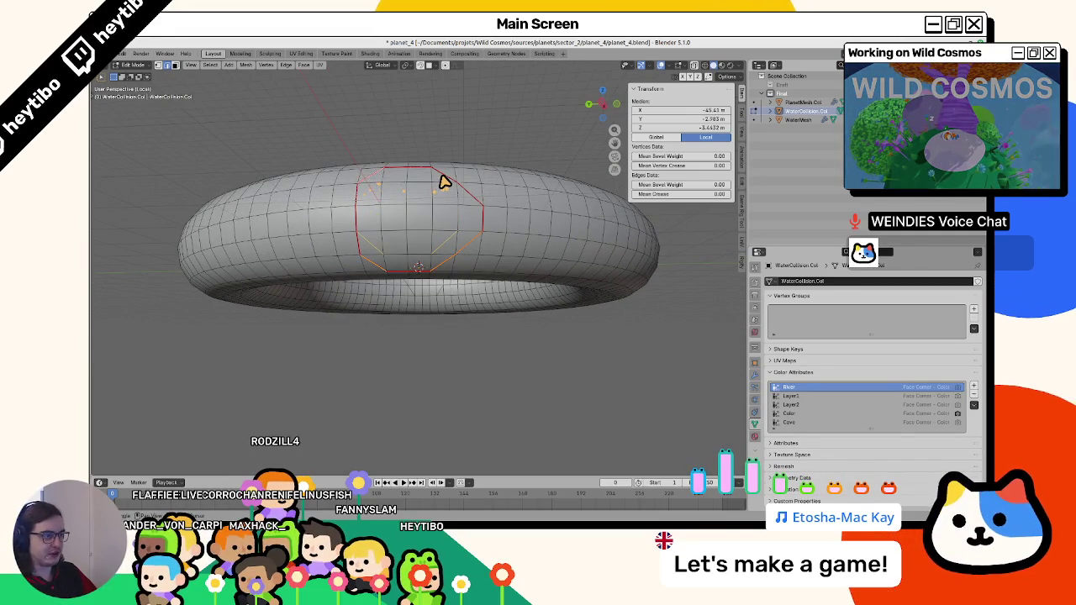
left_click_drag(444, 182, 445, 228)
Delete the edge loops through the chosen face and return to Object Mode.
key("x")
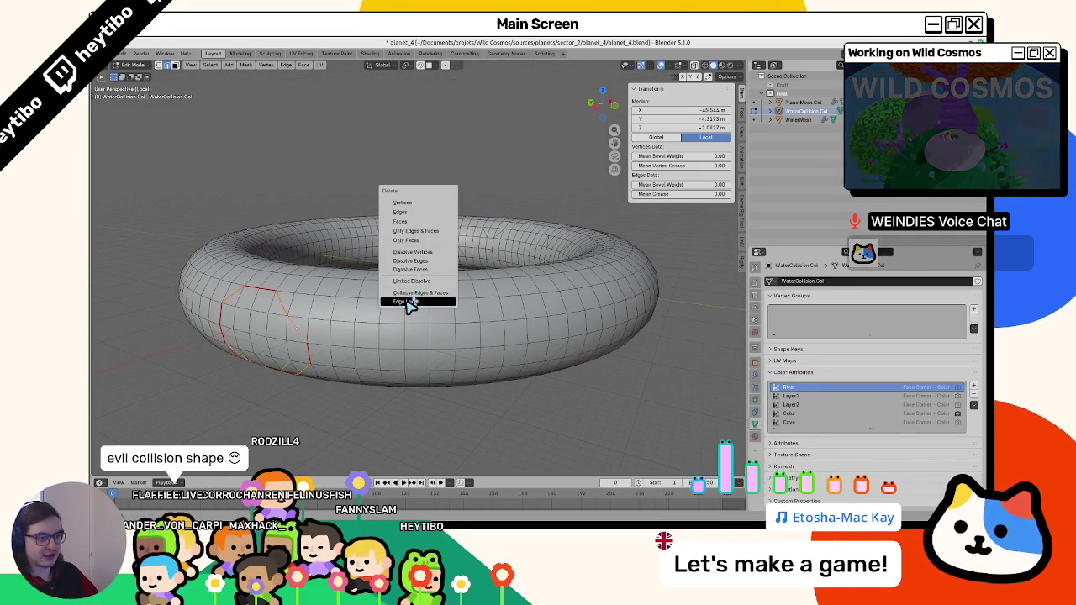
left_click(409, 301)
key("Tab")
key("shift+a")
mouse_move(451, 302)
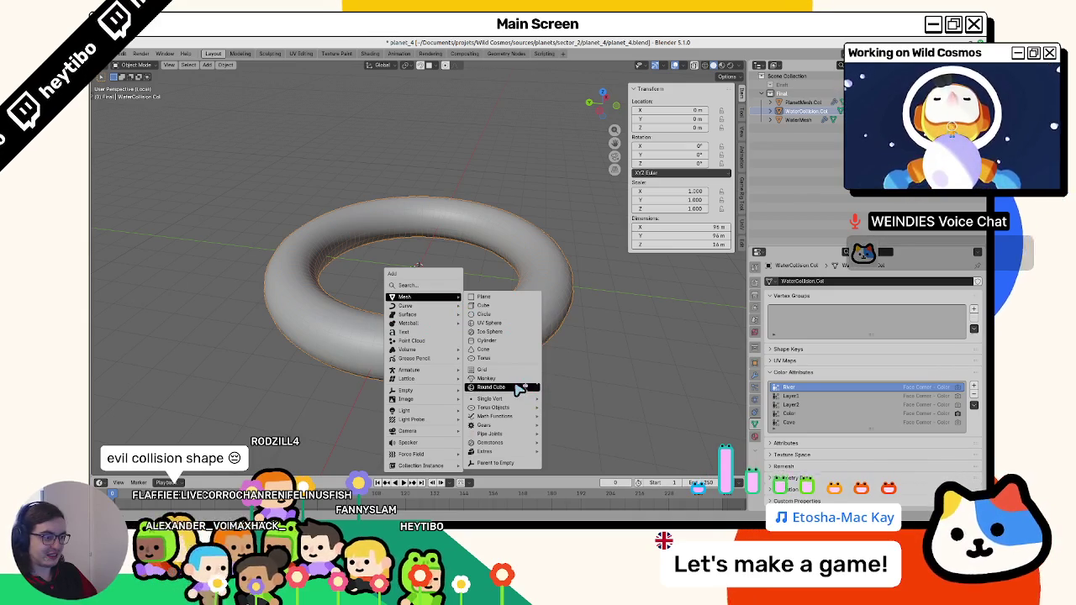
Delete the old WaterCollision Col object and add a fresh torus at the origin.
left_click(504, 359)
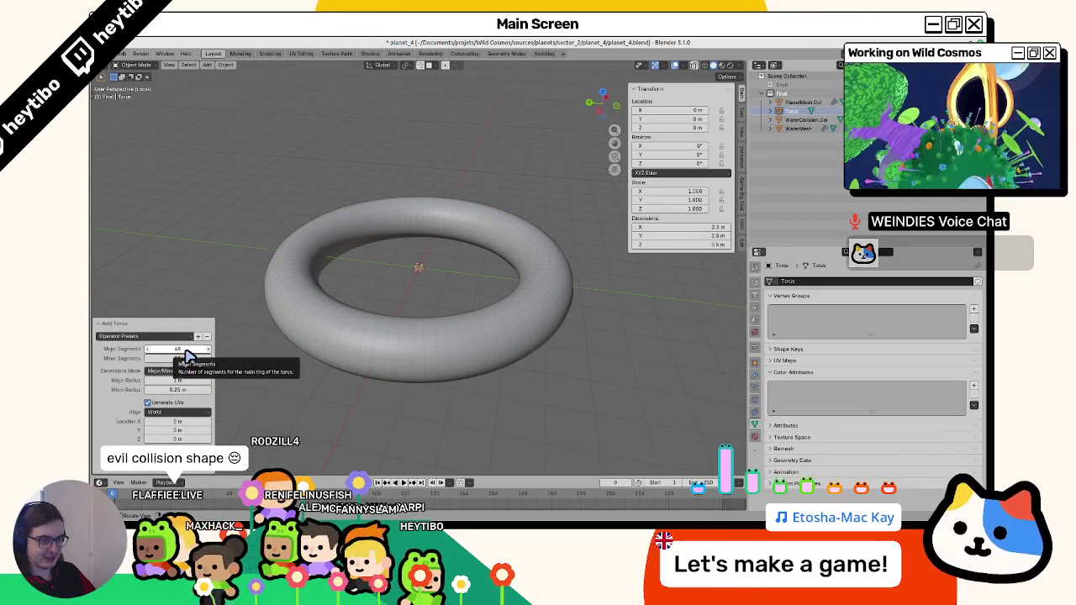
key("ctrl+z")
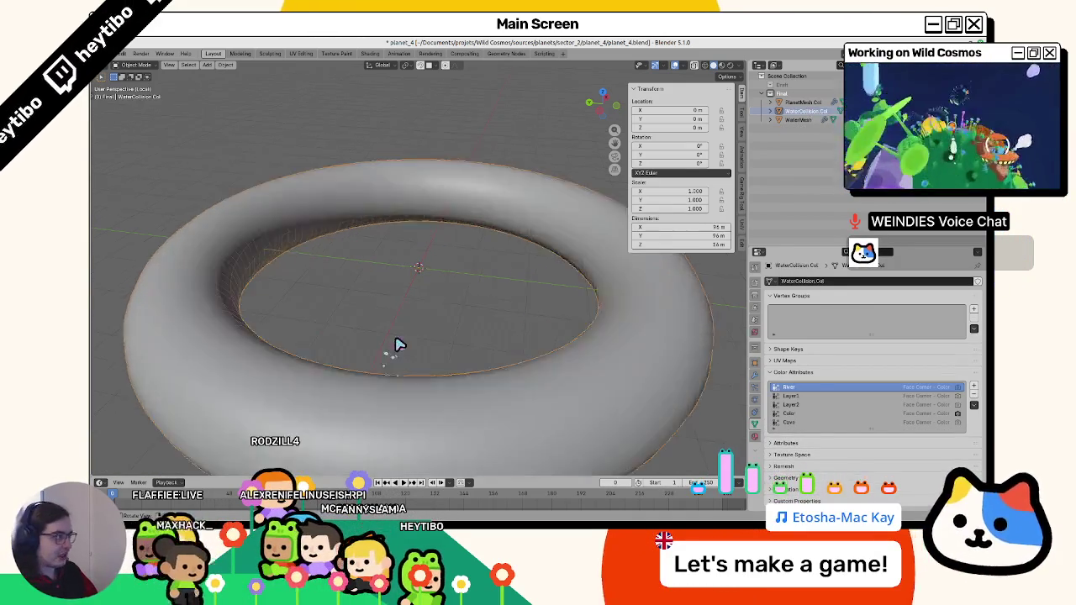
key("Delete")
key("shift+a")
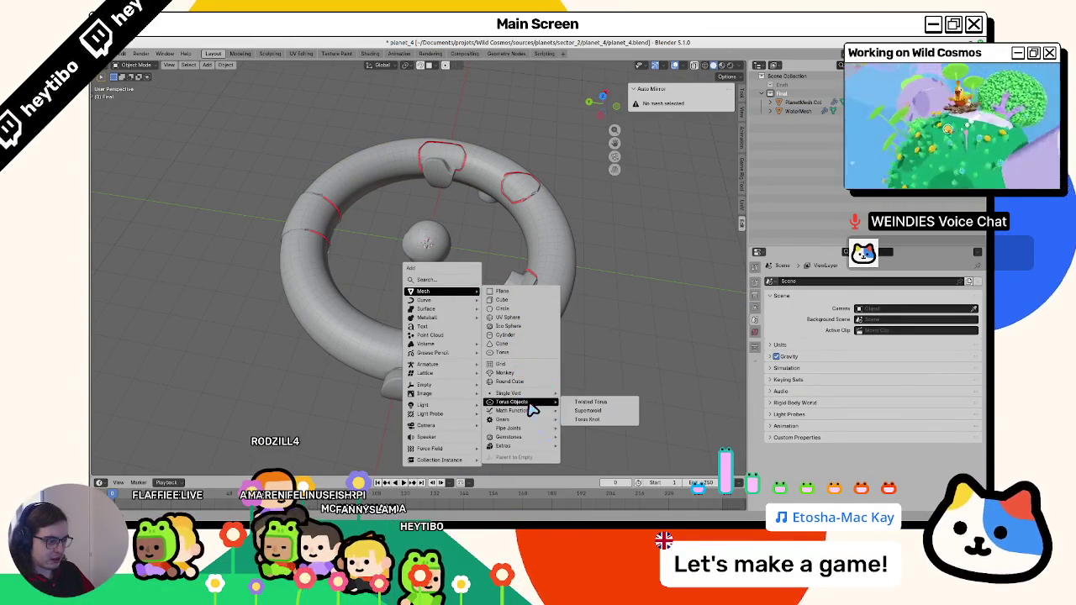
left_click(515, 357)
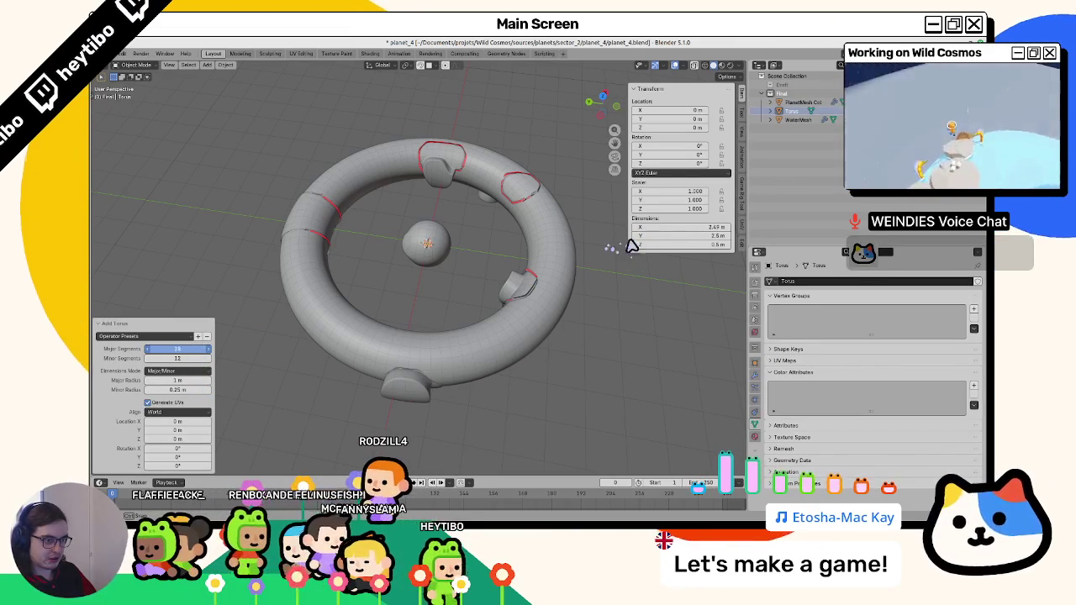
Give the torus 32/16 segments, 40 m major radius and 7.5 m minor radius, viewed isolated from the top.
key("Return")
left_click(206, 355)
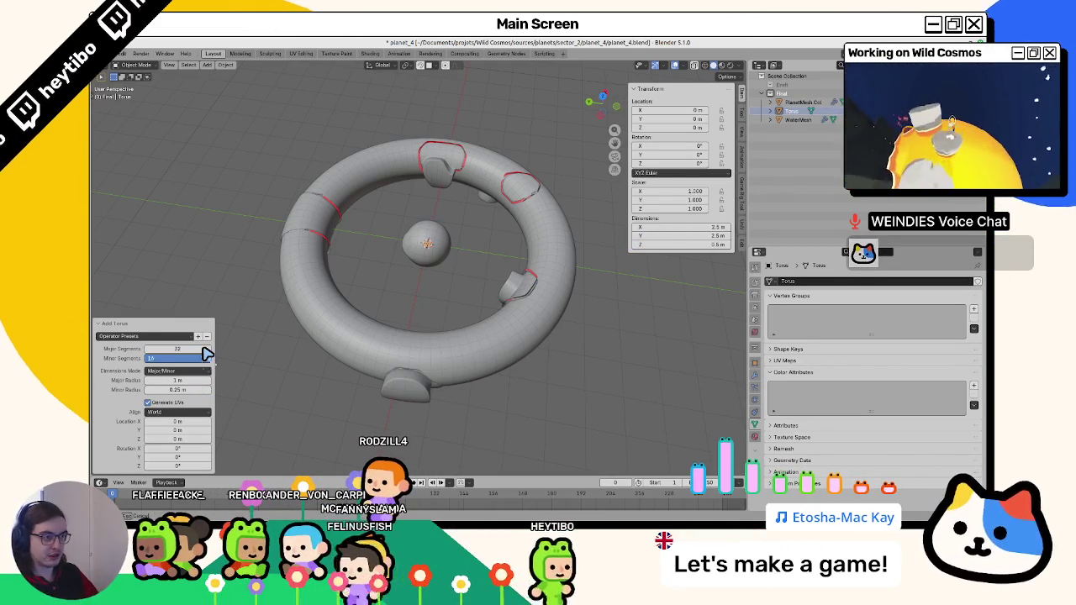
key("Return")
mouse_move(173, 380)
left_mouse_down()
mouse_move(606, 329)
mouse_move(492, 276)
left_mouse_up()
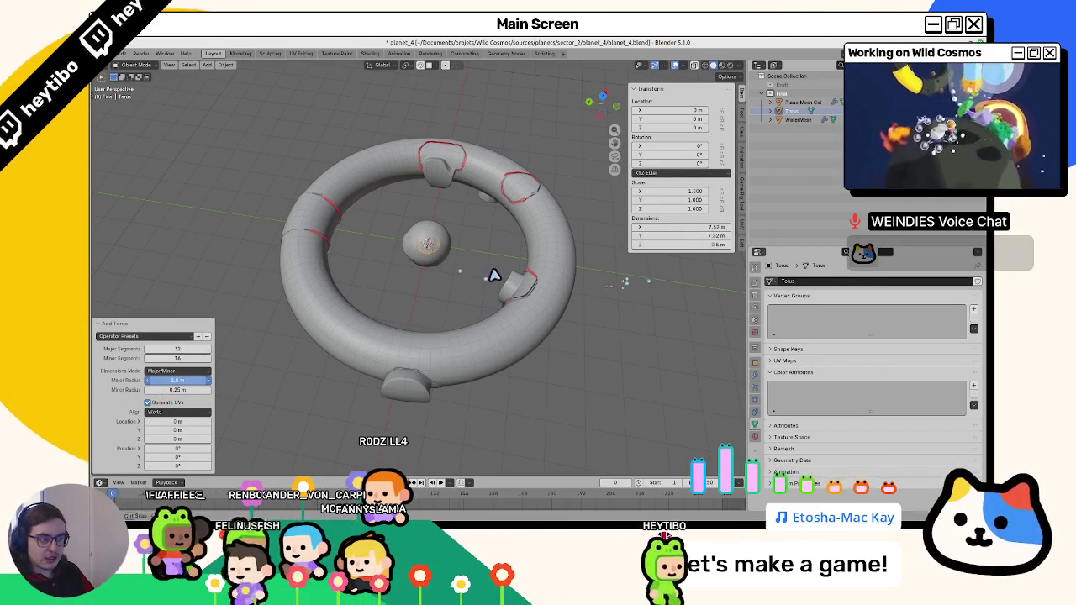
mouse_move(168, 384)
left_mouse_down()
mouse_move(180, 398)
mouse_move(629, 279)
mouse_move(463, 297)
mouse_move(484, 311)
left_mouse_up()
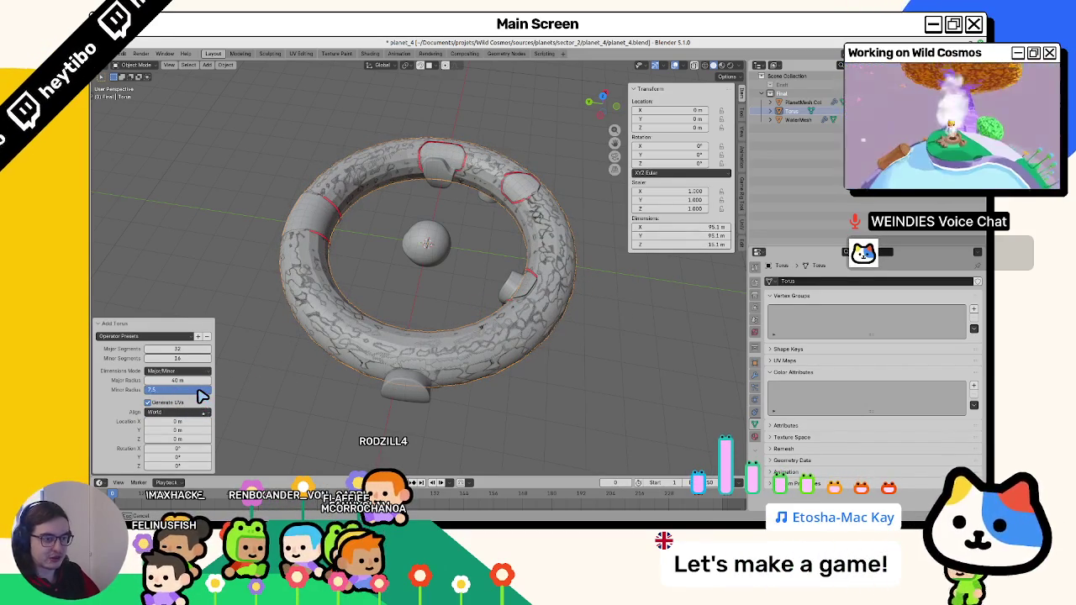
left_click_drag(202, 396, 201, 396)
mouse_move(434, 273)
left_mouse_down()
mouse_move(588, 283)
mouse_move(370, 311)
left_mouse_up()
key("KP_Divide")
key("KP_7")
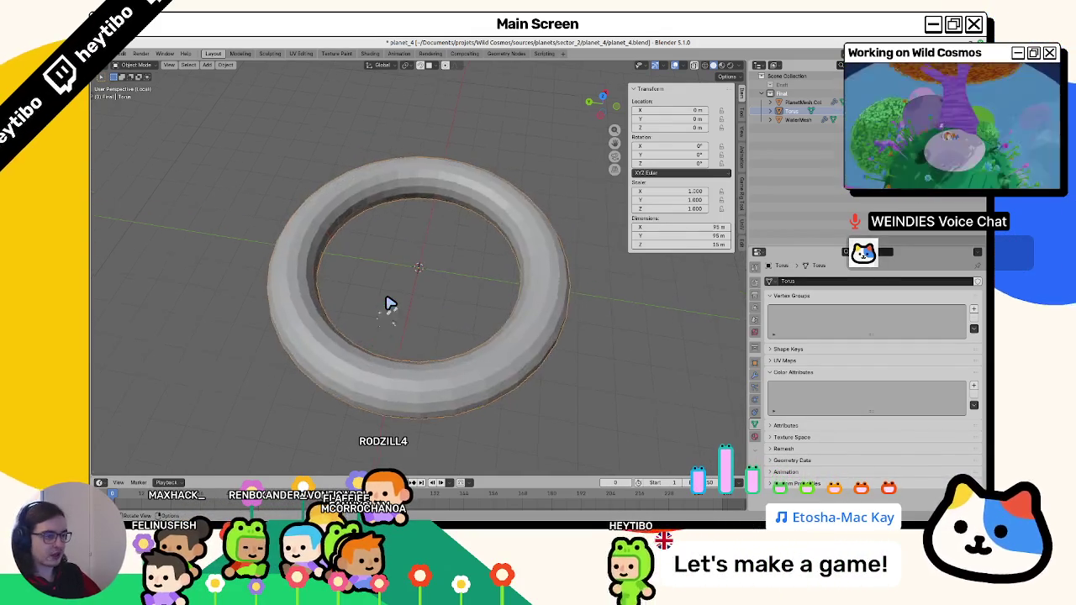
Select an inner band of the torus by growing from an edge loop and separate it into its own object.
key("Tab")
left_click(350, 373, "alt")
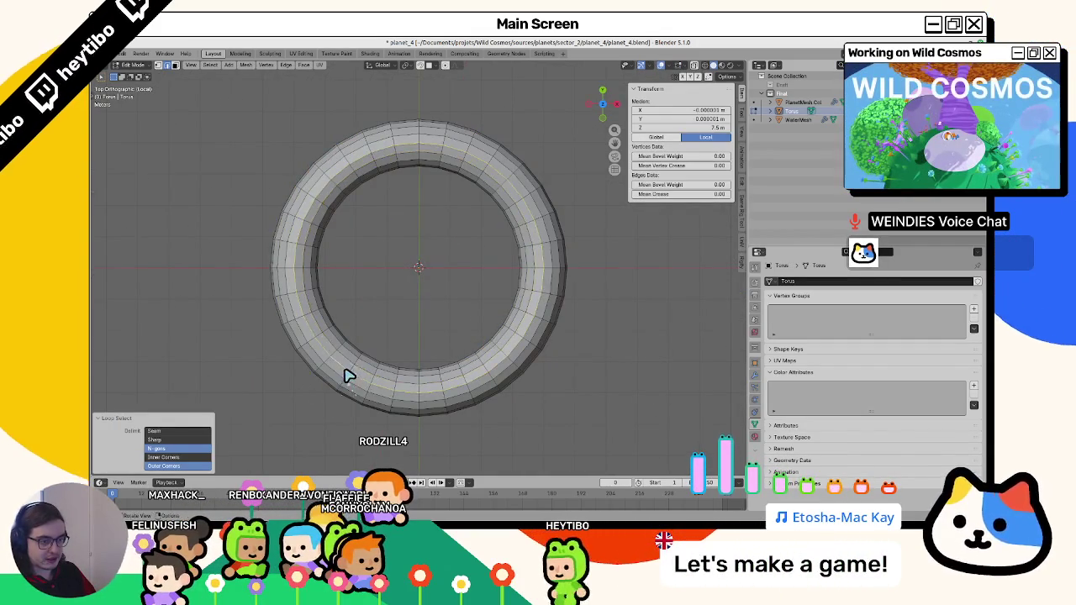
key("v")
left_click_drag(377, 372, 355, 243)
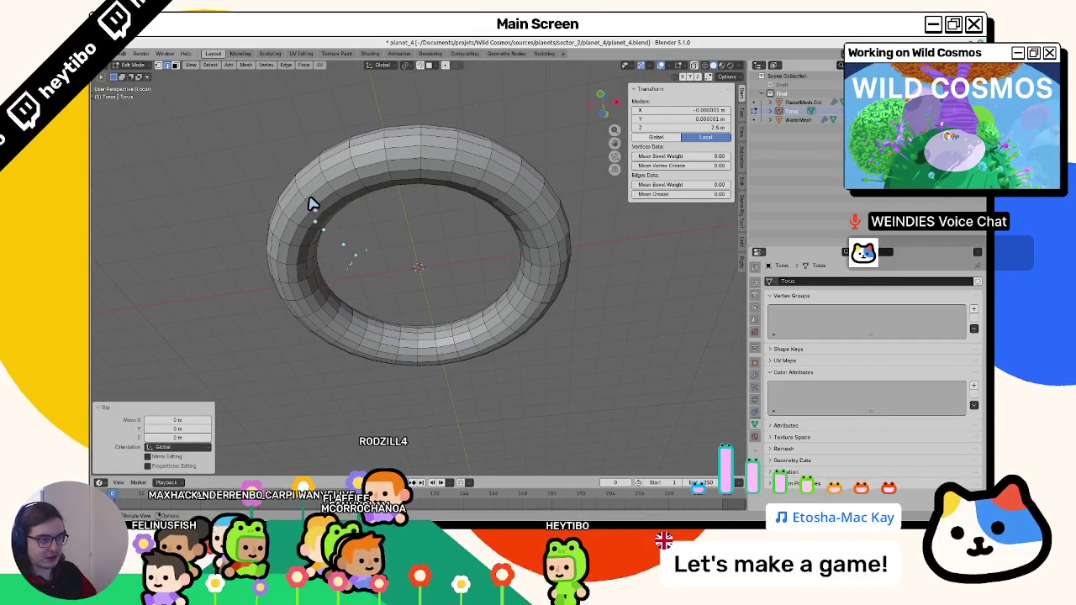
key("KP_1")
key("KP_7")
key("KP_1")
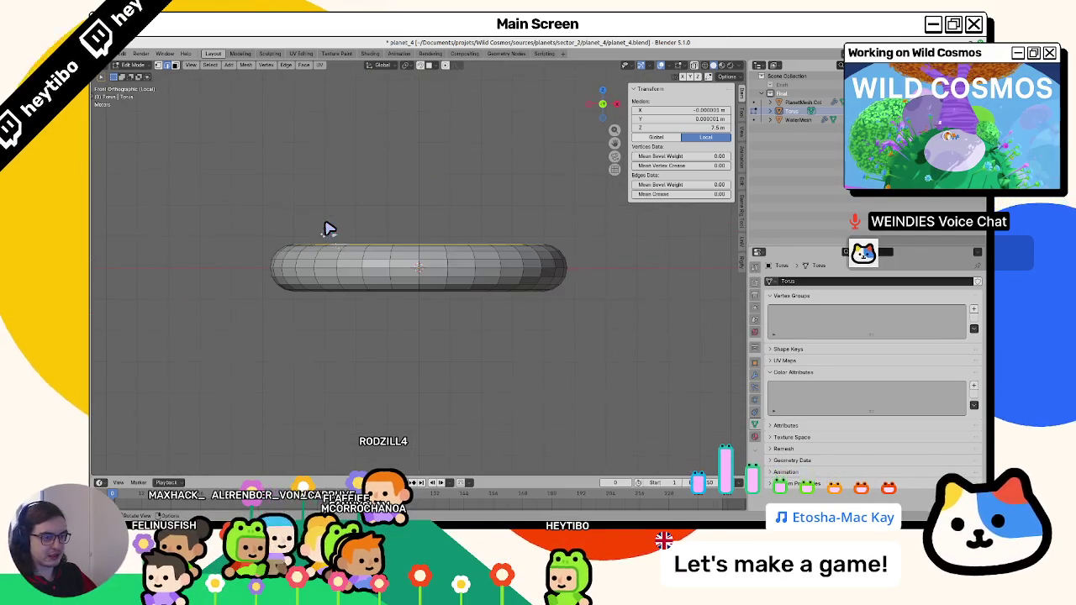
mouse_move(329, 229)
left_mouse_down()
mouse_move(356, 279)
mouse_move(355, 241)
left_mouse_up()
left_click(354, 247, "alt")
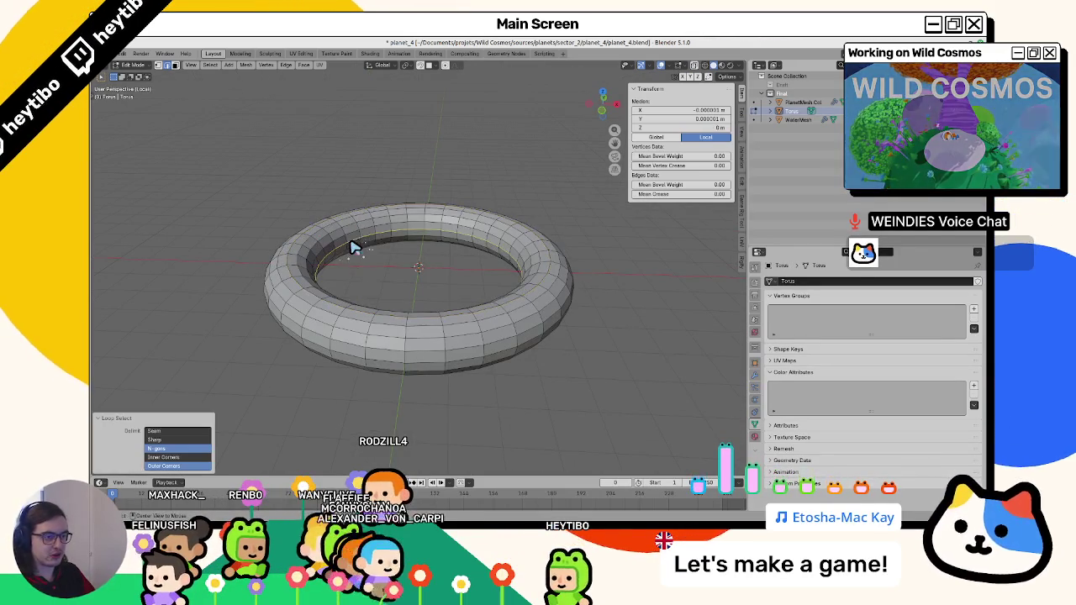
key("KP_7")
key("ctrl+KP_Add")
key("ctrl+KP_Add")
key("ctrl+KP_Add")
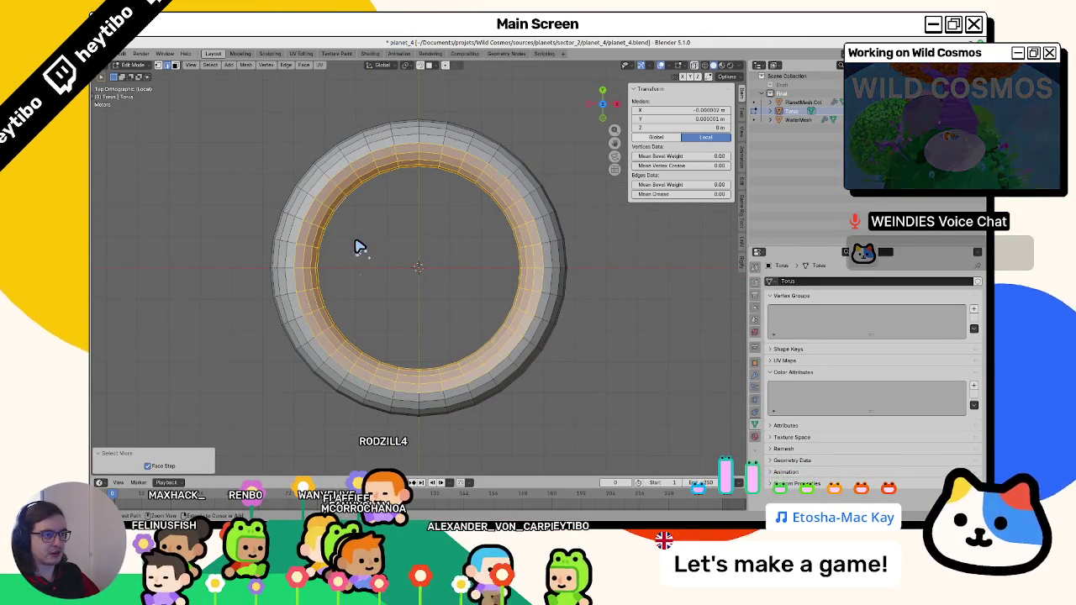
key("ctrl+KP_Subtract")
key("p")
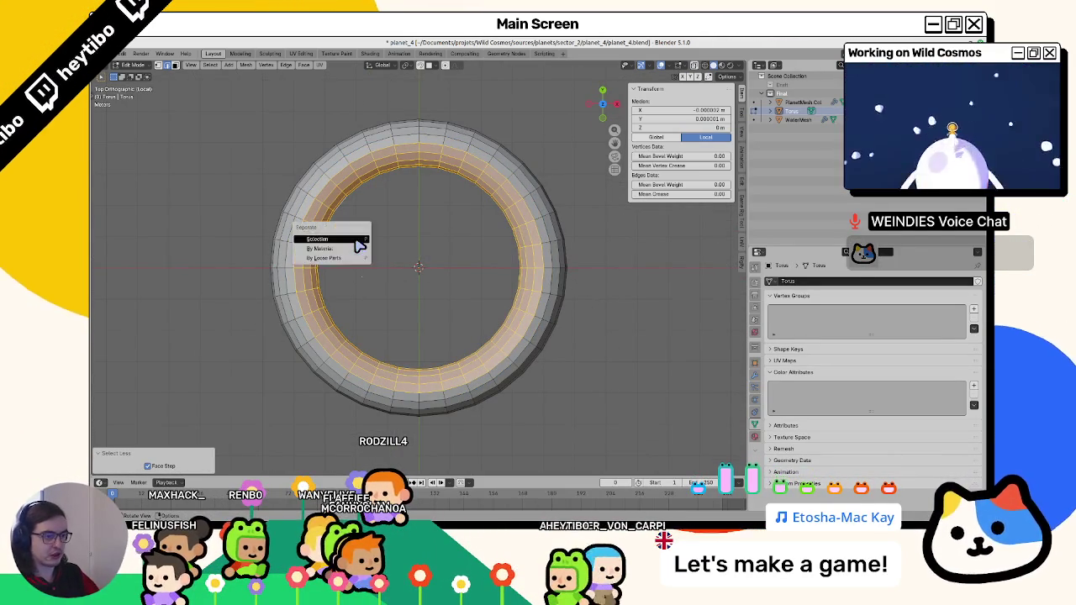
left_click(356, 246)
key("Tab")
Hide the separated band and try bridging the remaining torus's inner edge loops.
key("h")
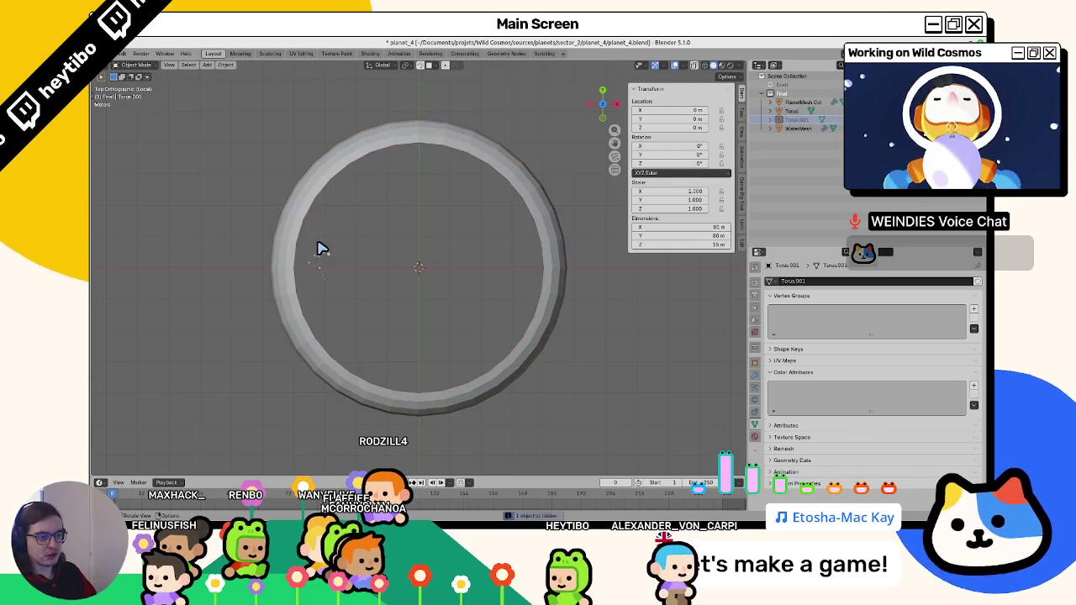
key("alt+h")
left_click(289, 247)
key("h")
left_click(286, 250)
key("Tab")
key("l")
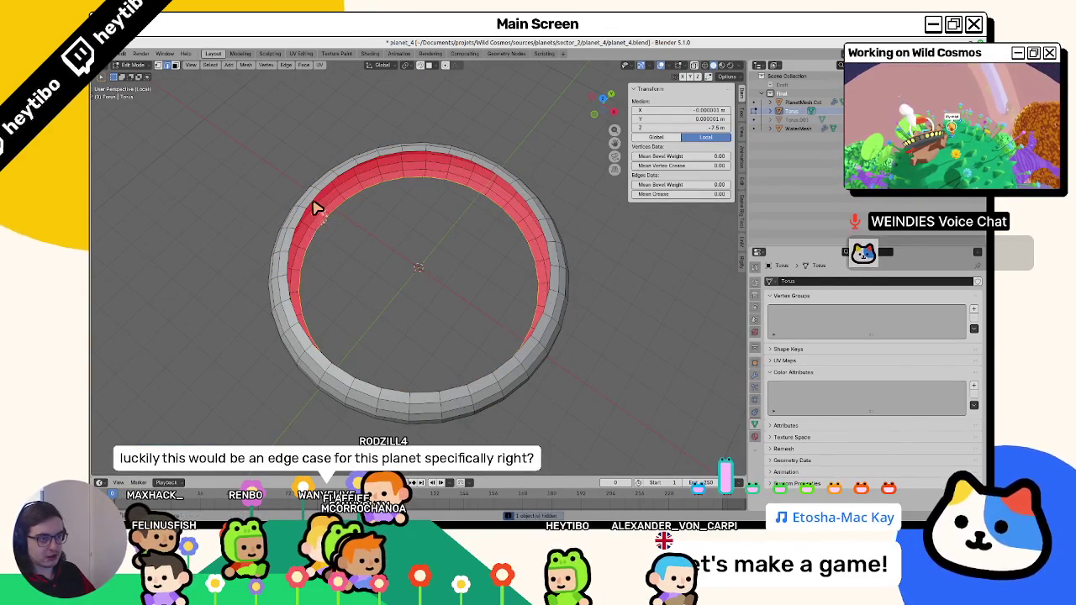
key("F3")
type("bridge")
key("Return")
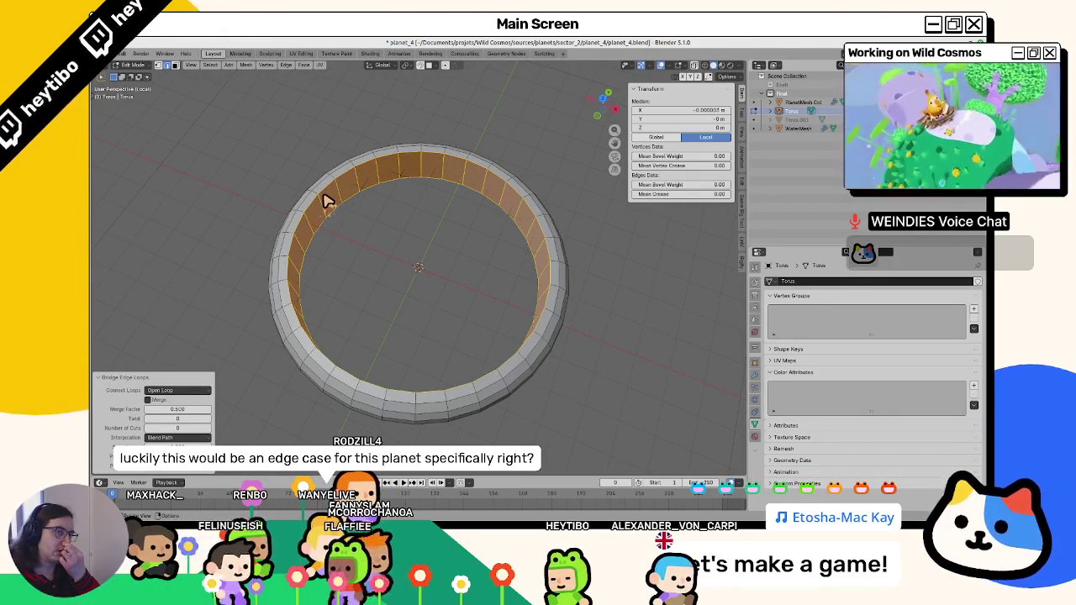
Undo the bridge and separation to get back to the plain torus.
key("ctrl+z")
key("ctrl+z")
key("ctrl+z")
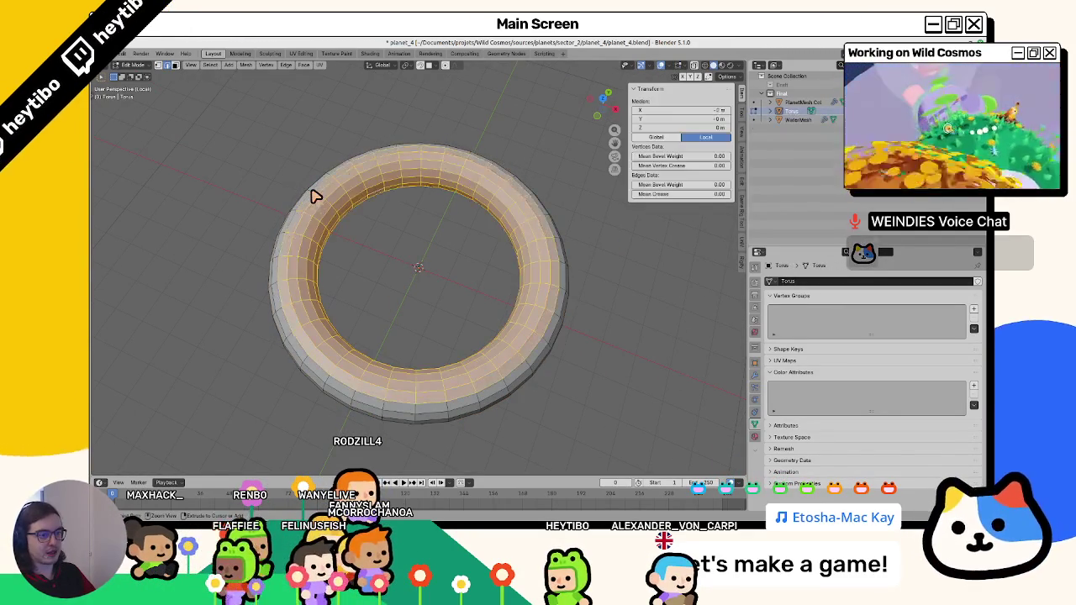
key("ctrl+z")
key("ctrl+z")
key("ctrl+z")
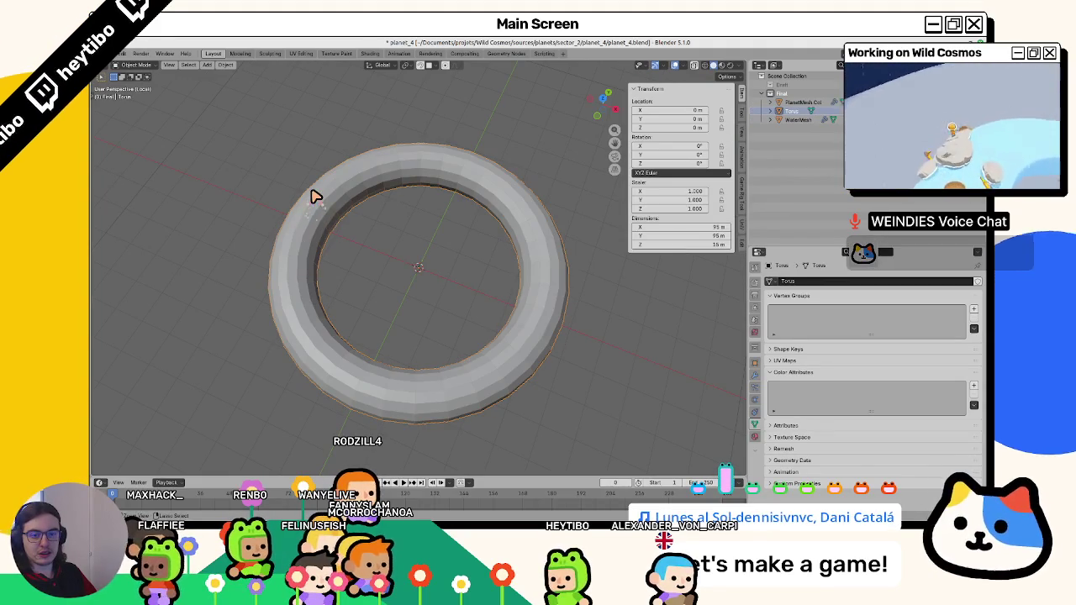
key("ctrl+z")
key("ctrl+z")
key("ctrl+z")
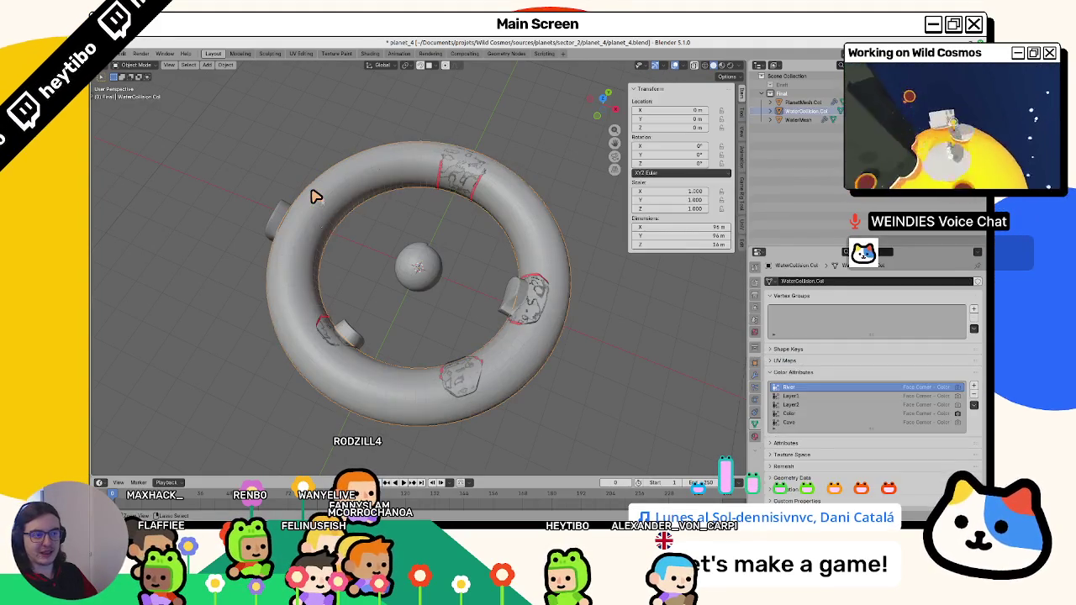
key("ctrl+z")
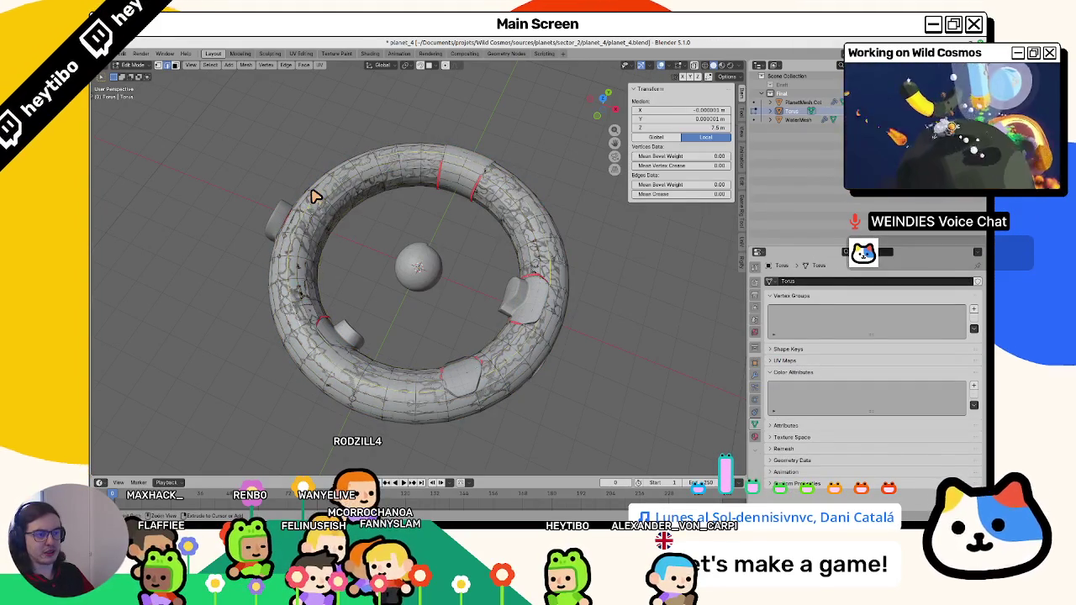
key("ctrl+shift+z")
key("ctrl+z")
key("ctrl+shift+z")
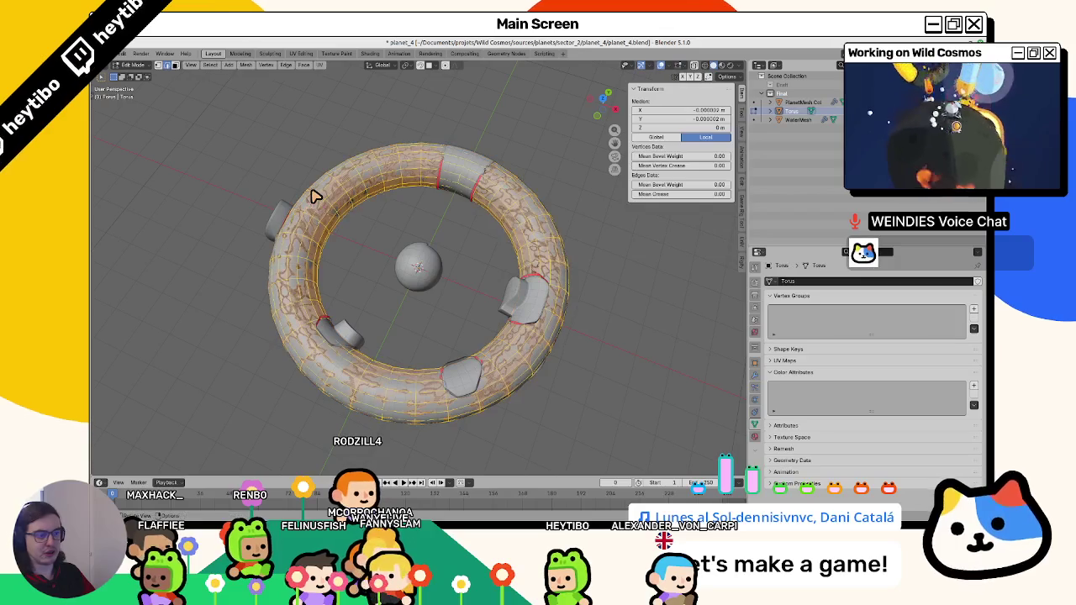
key("ctrl+z")
key("ctrl+z")
Box-select the bottom half of the torus in X-ray and separate it into a new object.
key("Tab")
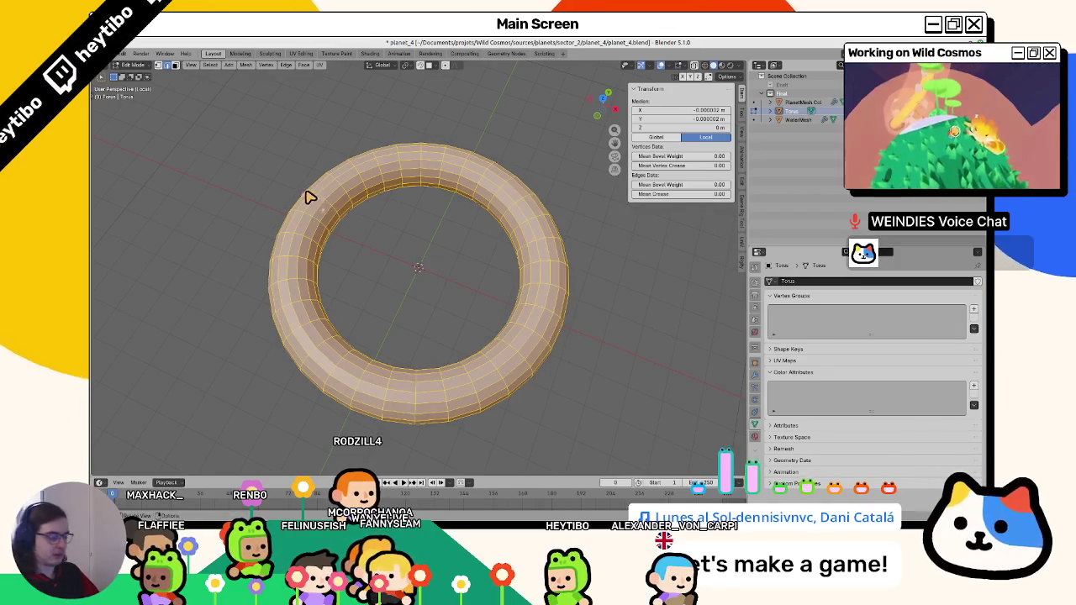
key("KP_7")
key("alt+a")
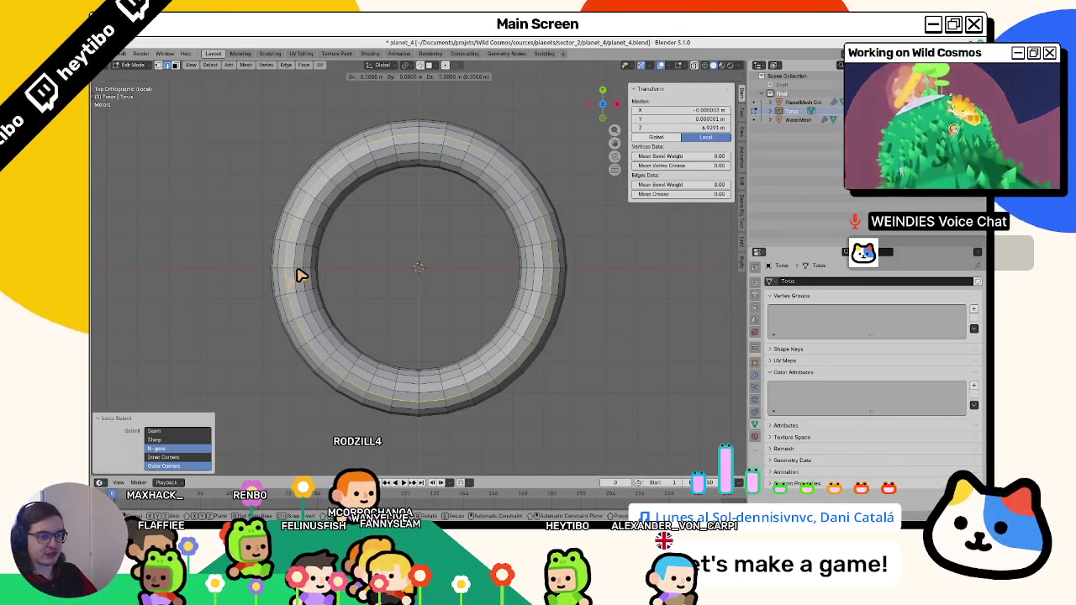
left_click(296, 274, "alt")
left_click(295, 274, "ctrl+alt")
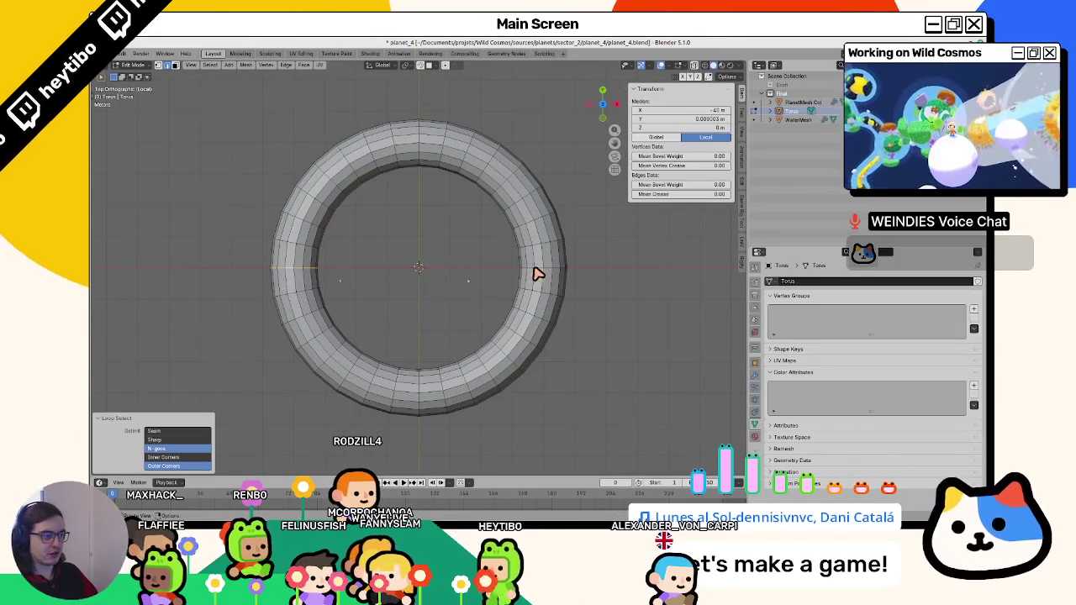
key("alt+z")
left_click_drag(257, 265, 577, 425)
key("p")
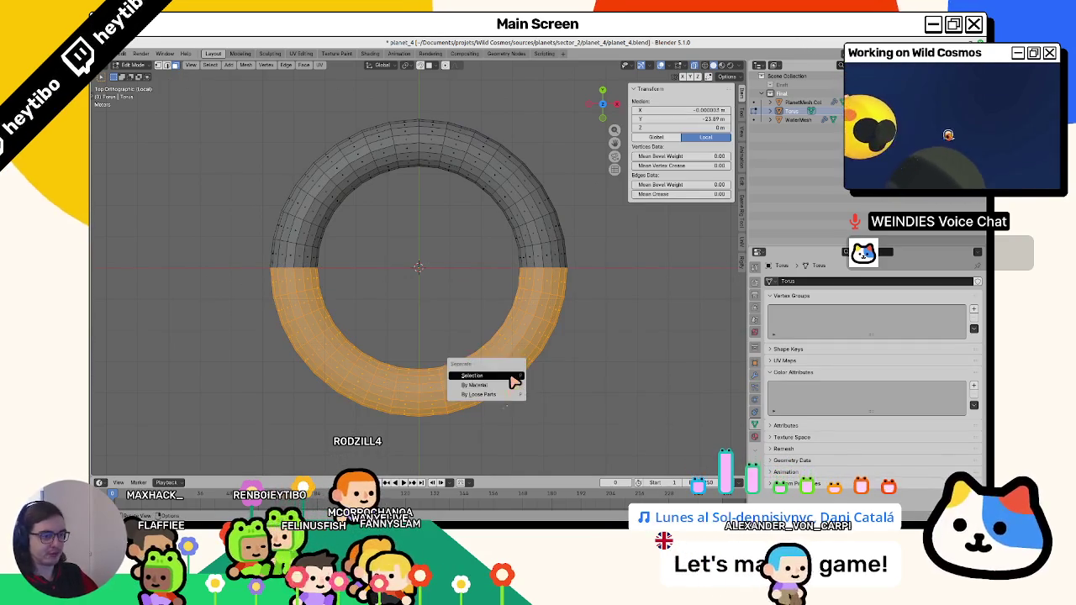
left_click(492, 378)
key("Tab")
key("alt+z")
key("g")
key("Escape")
Hide the front half and select an open-end edge loop on the remaining half.
mouse_move(356, 303)
left_mouse_down()
mouse_move(341, 291)
mouse_move(243, 281)
mouse_move(328, 336)
left_mouse_up()
left_click(288, 295)
key("shift+h")
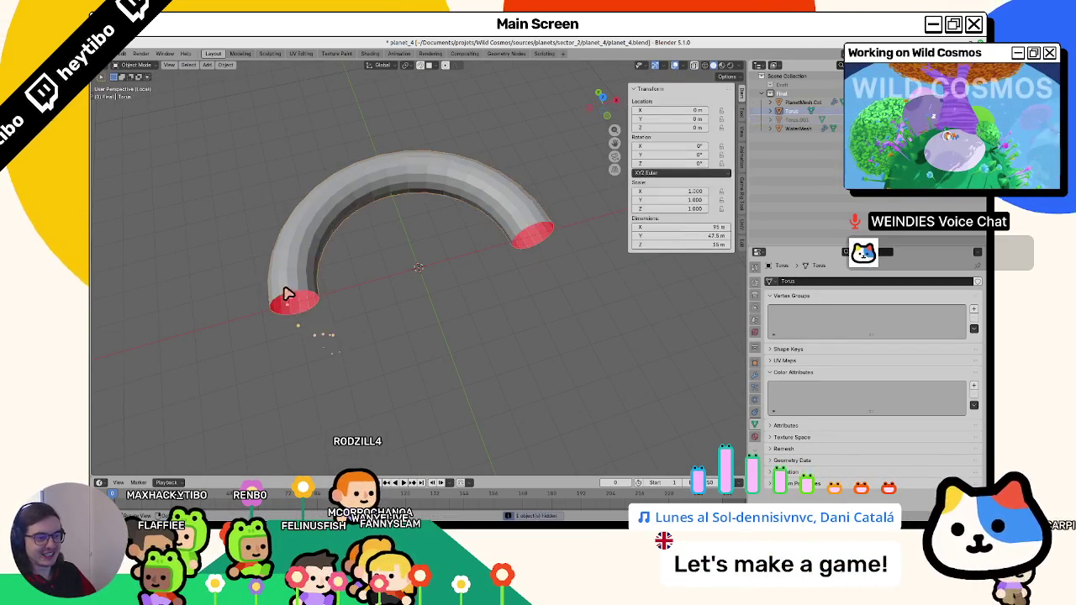
key("Tab")
mouse_move(296, 304)
left_mouse_down()
mouse_move(535, 272)
mouse_move(337, 315)
mouse_move(312, 300)
left_mouse_up()
left_click(312, 289, "alt")
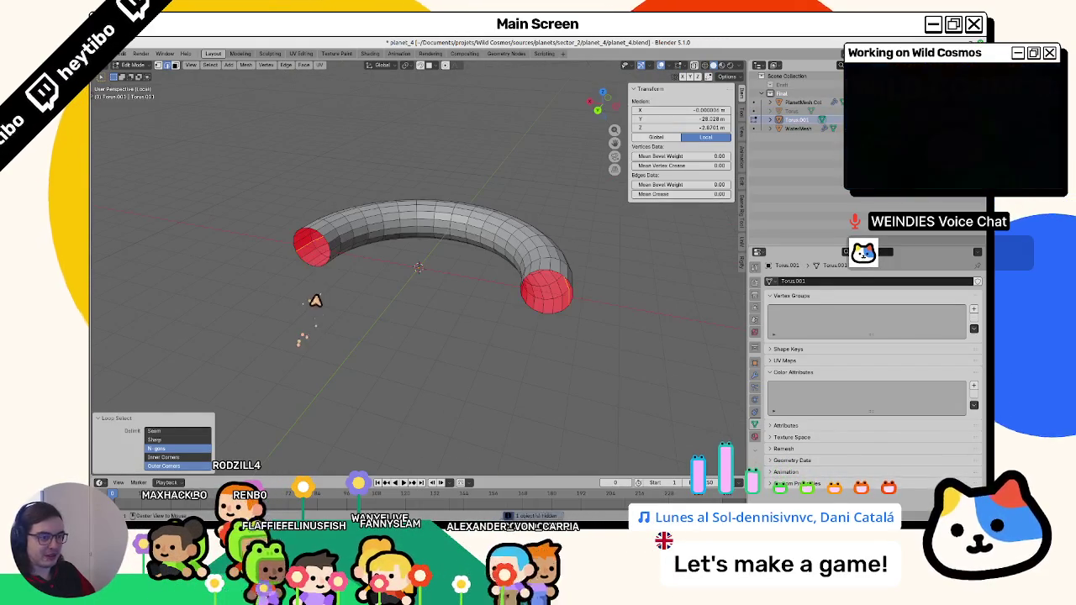
key("g")
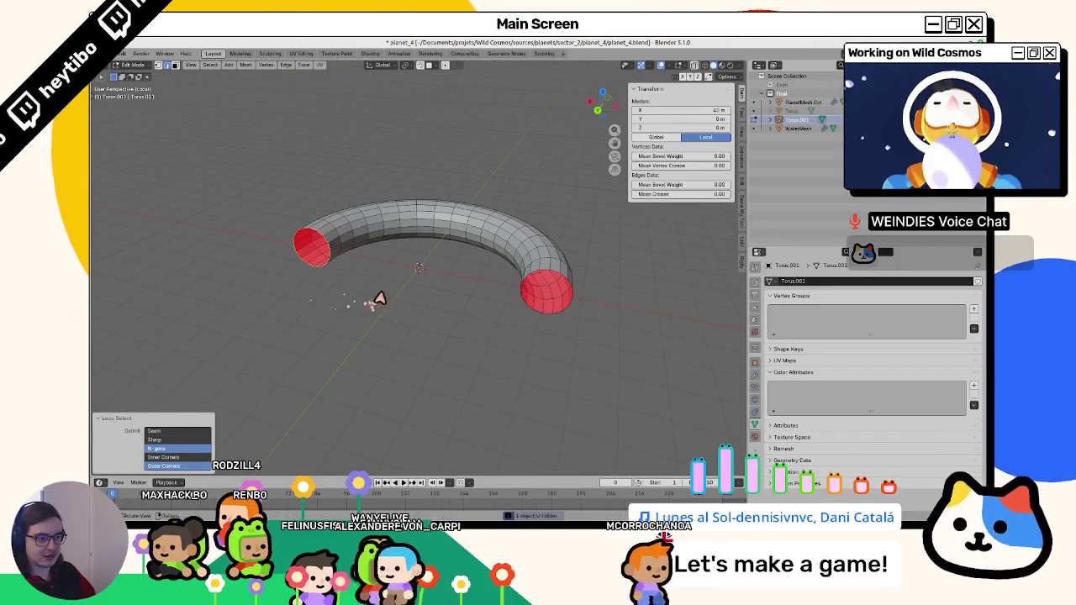
left_click(348, 299)
Cap both open ends of the half torus with faces and unhide the other half.
right_click(343, 284)
left_click(344, 281)
key("f")
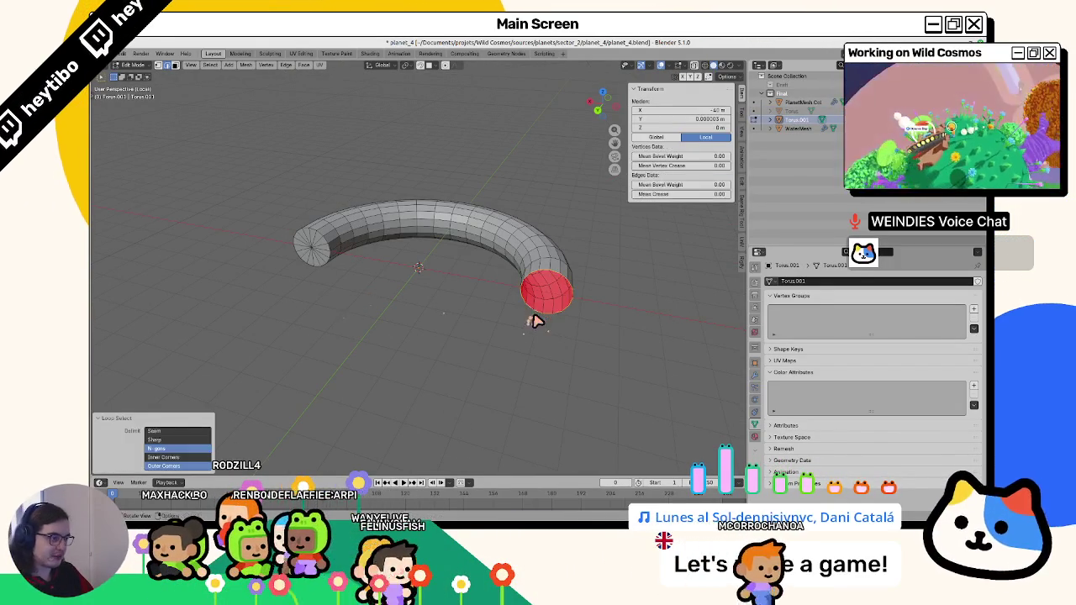
right_click(553, 319)
left_click(553, 314)
key("Tab")
key("alt+h")
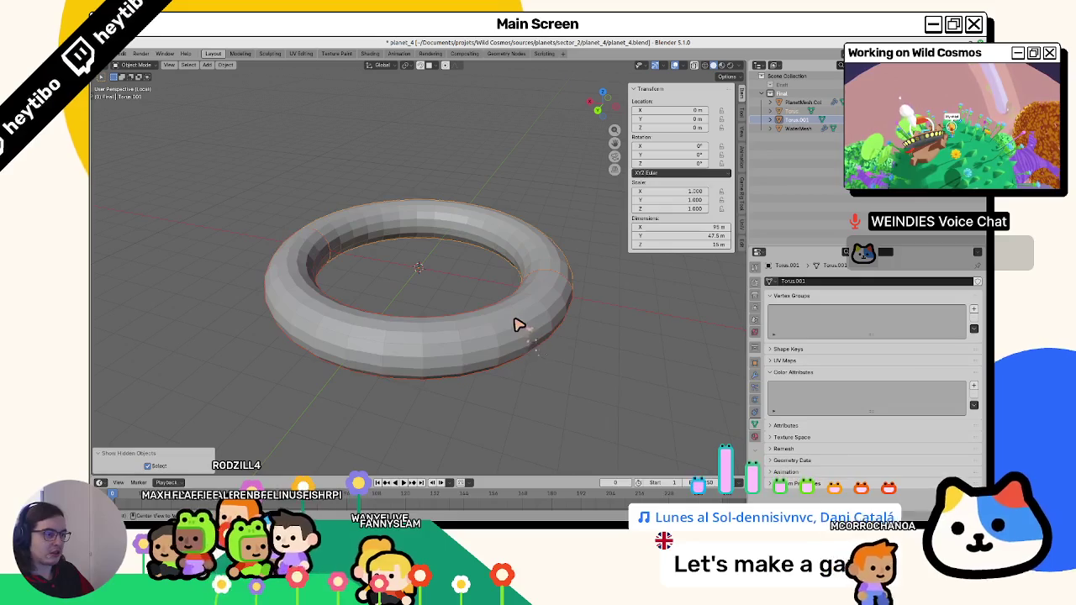
left_click(499, 327)
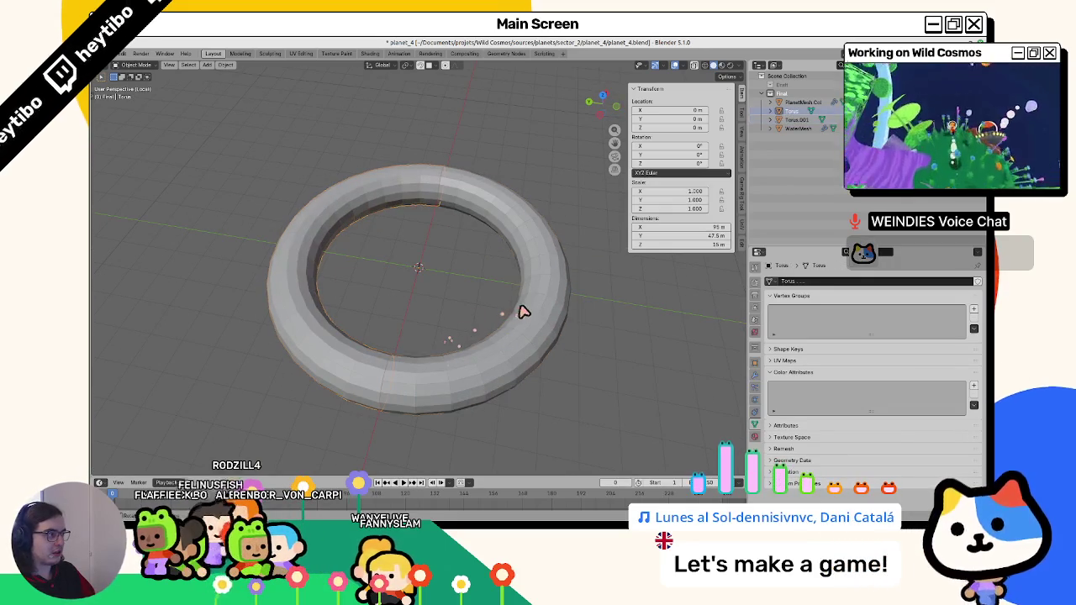
Rename the two torus halves WaterCollision.Col and WaterCollision.Col.001.
key("F2")
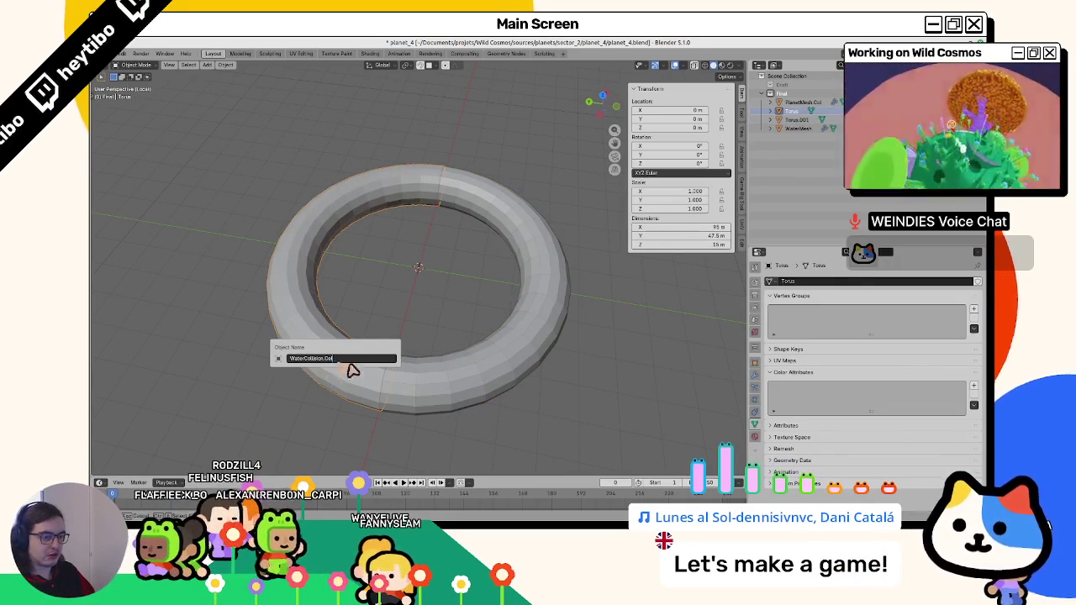
key("Return")
left_click(457, 371)
key("F2")
key("Return")
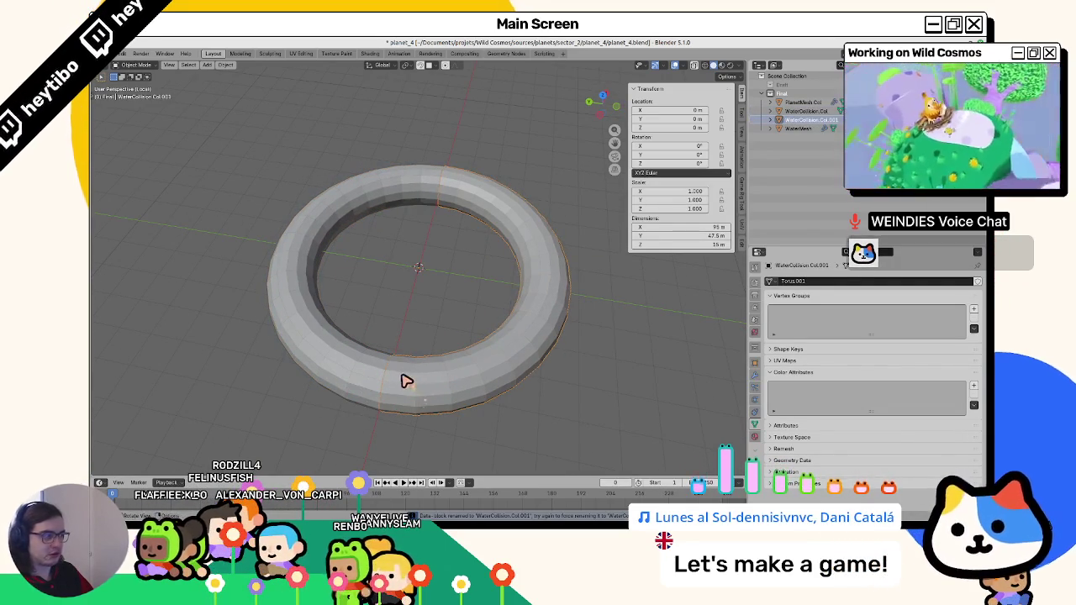
Save planet_4.blend, leave local view, and select every object for export.
key("ctrl+s")
key("KP_Divide")
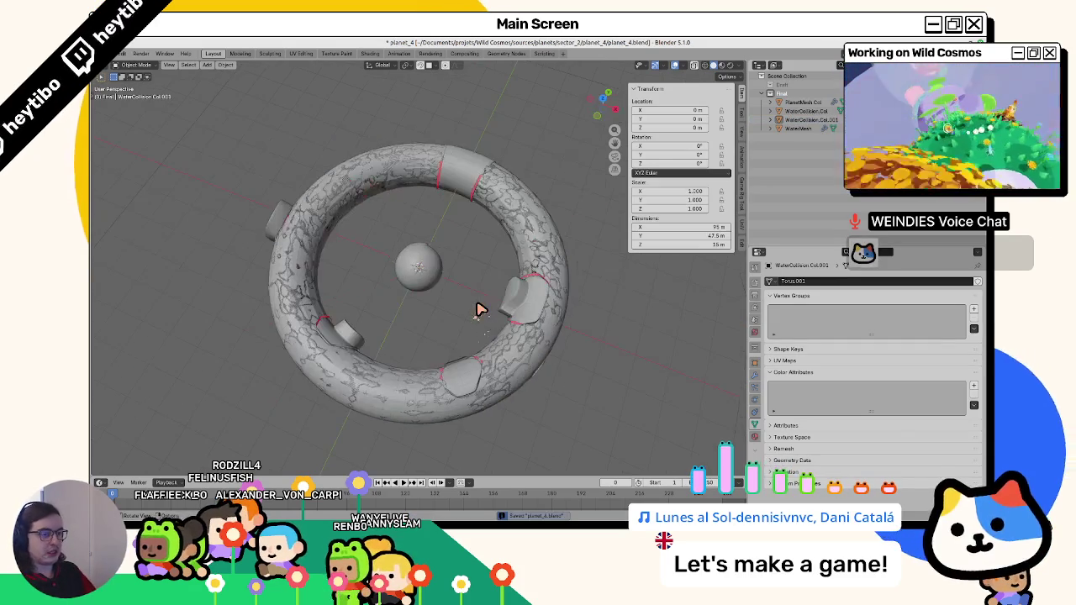
key("a")
scroll(512, 204, "down", 4)
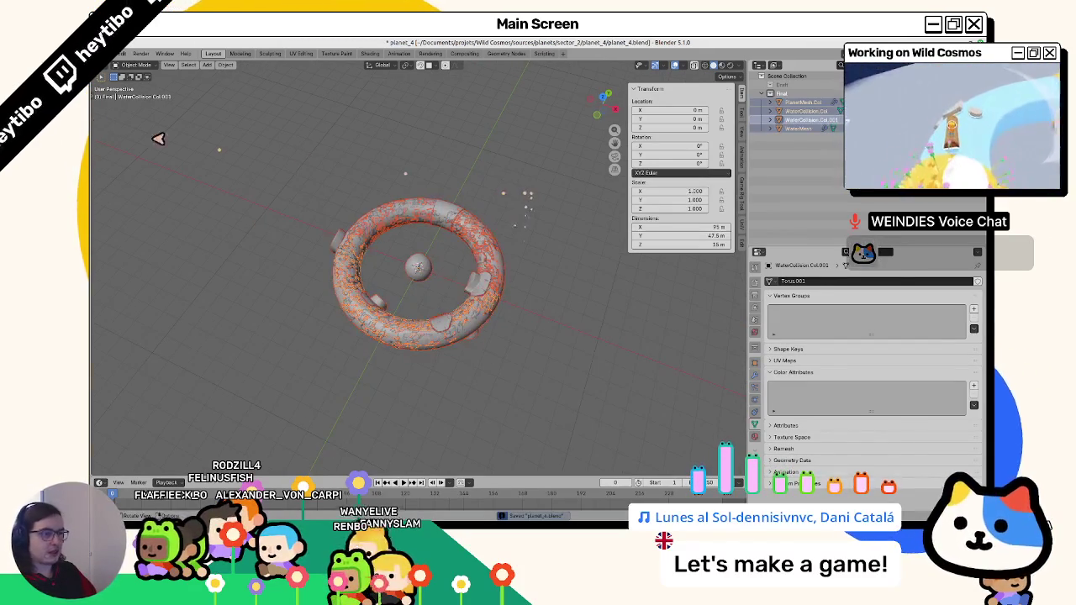
left_click(120, 53)
Export the whole scene as glTF Binary planet_4.glb and switch to Godot.
mouse_move(151, 185)
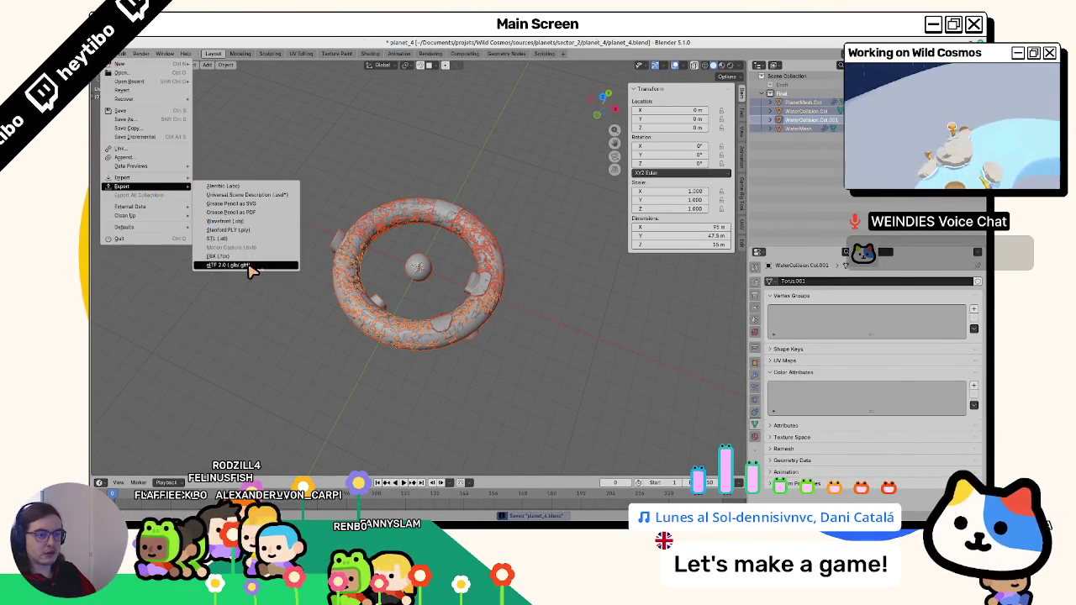
left_click(243, 264)
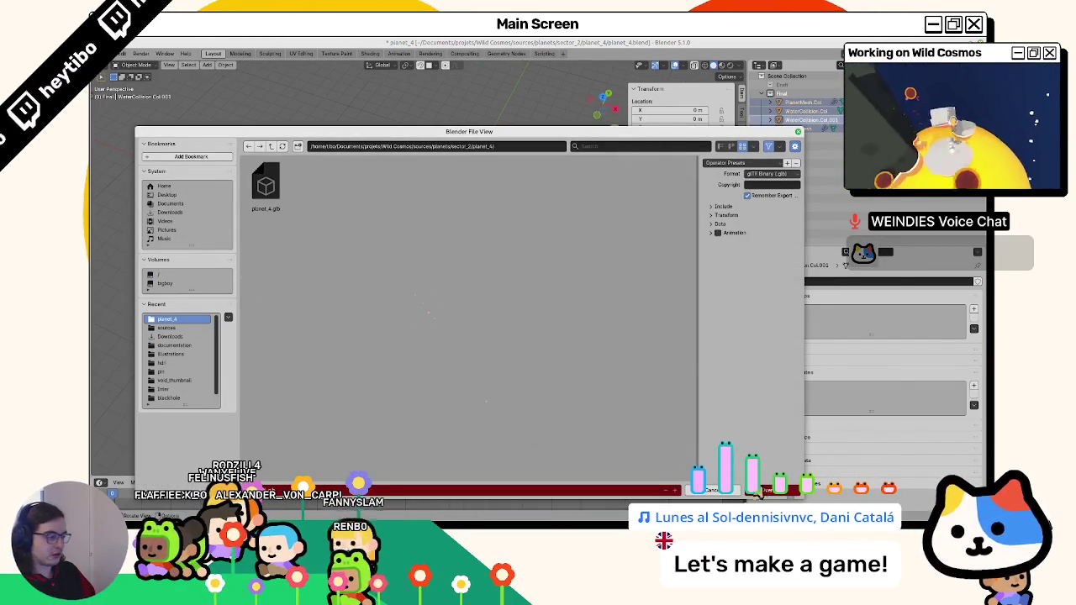
left_click(754, 494)
key("alt+Tab")
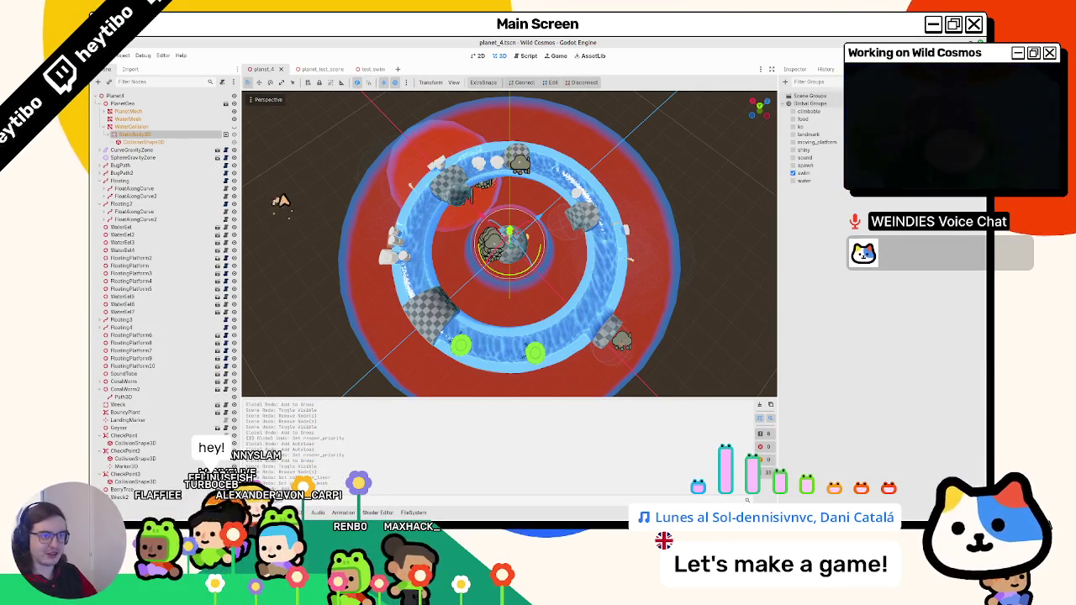
Clear the output log, bring in the re-exported planet model, and select the WaterCollision node.
left_click(286, 199)
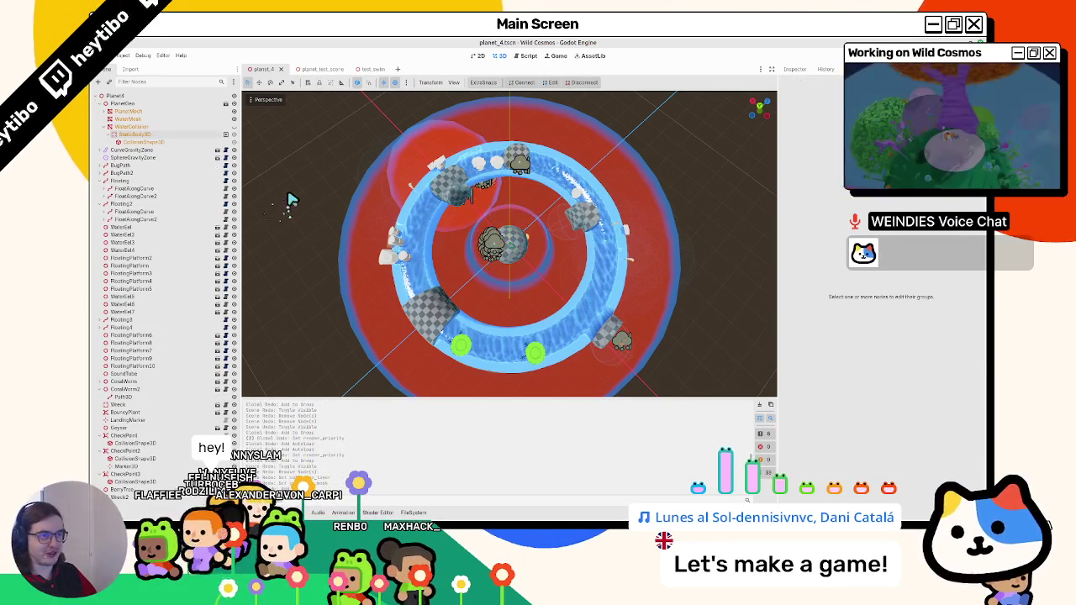
left_click(765, 406)
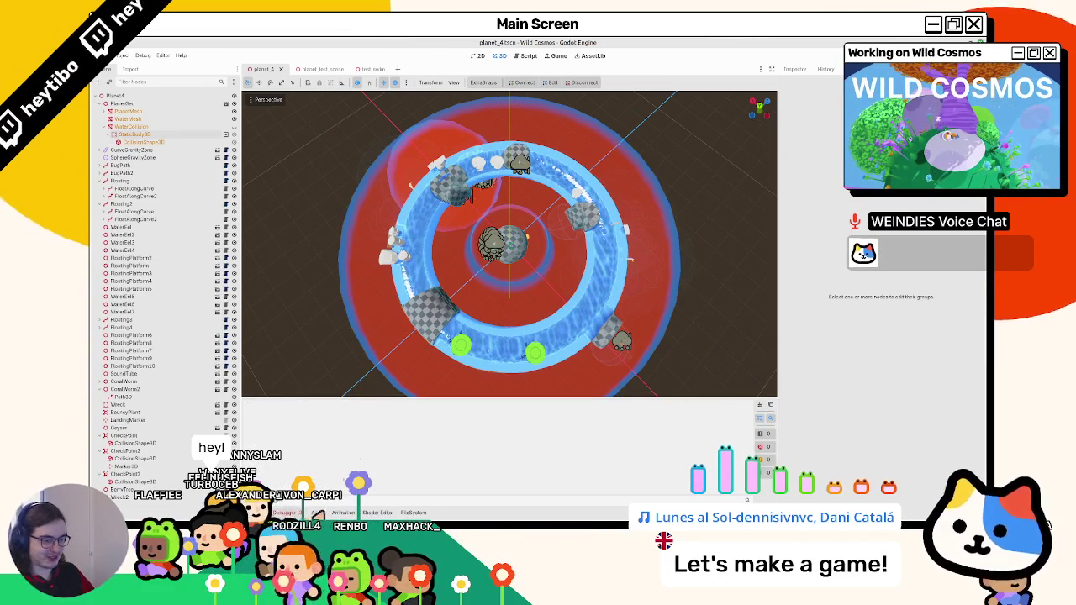
left_click(411, 513)
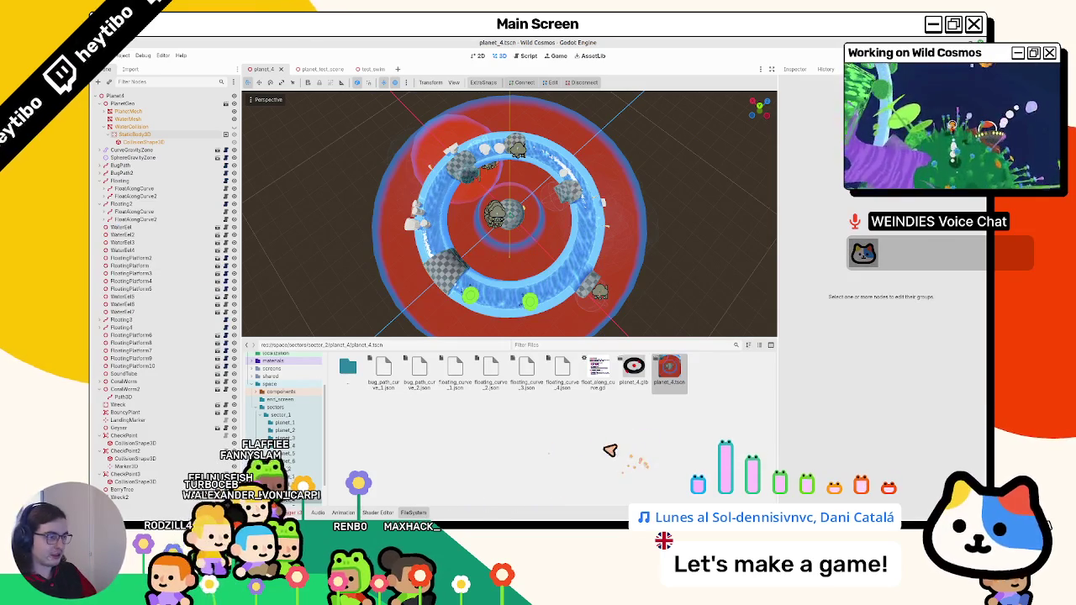
key("Return")
scroll(478, 231, "up", 3)
mouse_move(478, 231)
left_mouse_down()
mouse_move(403, 199)
mouse_move(423, 211)
mouse_move(471, 164)
left_mouse_up()
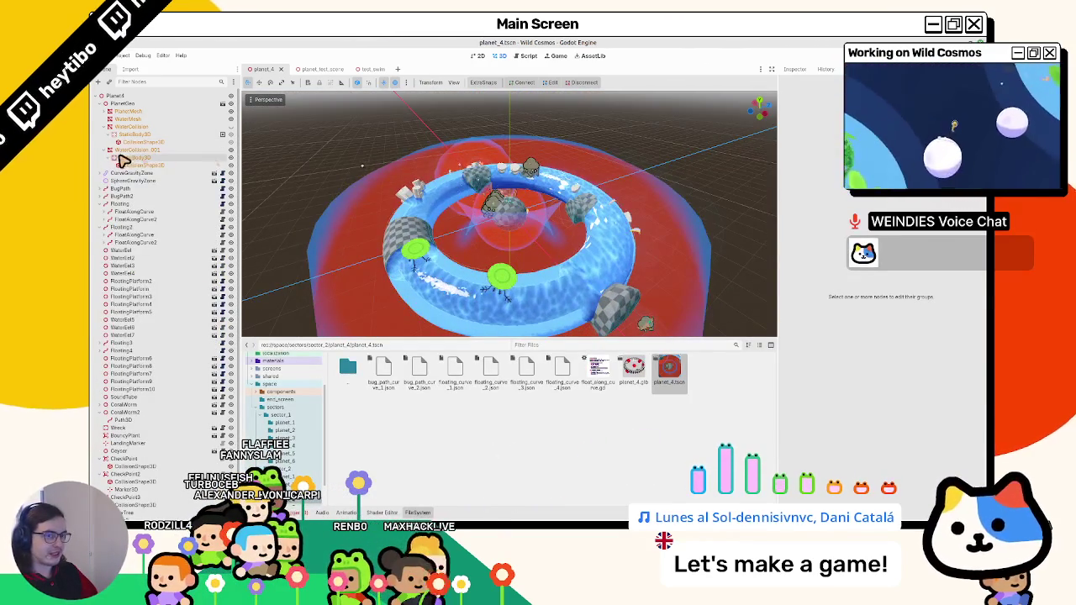
left_click(135, 127)
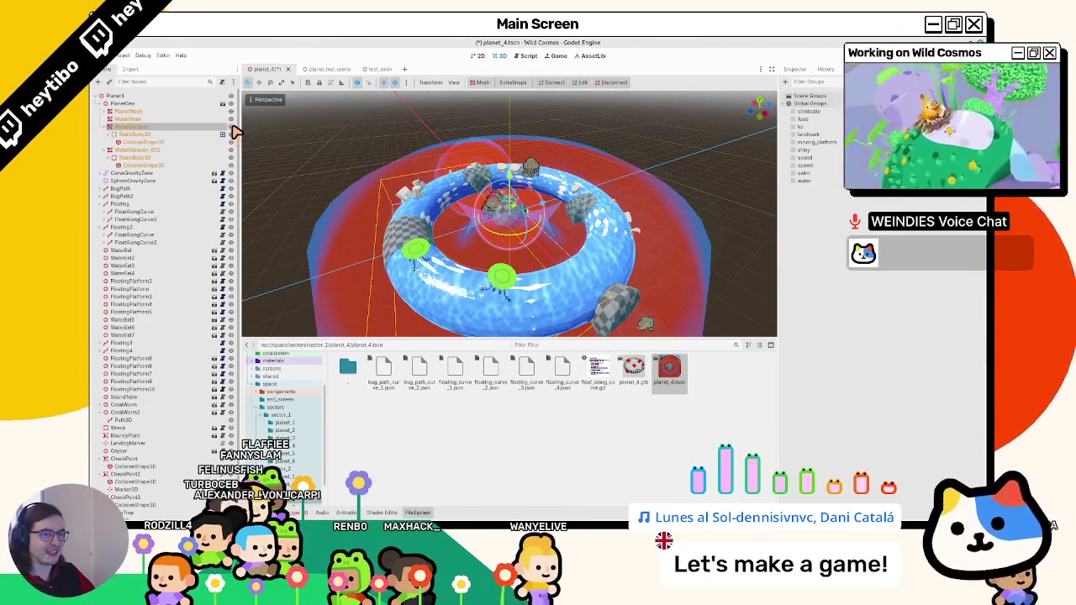
Rename the torus collision halves to WaterCollisionShape names, dropping the .Col suffixes.
key("alt+Tab")
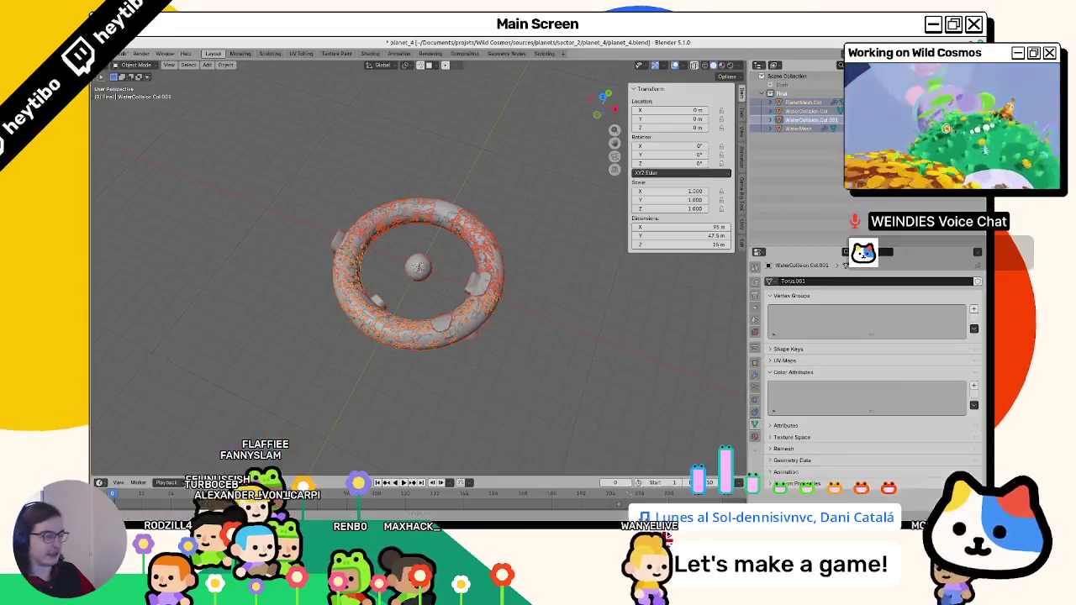
left_click(383, 243)
key("F2")
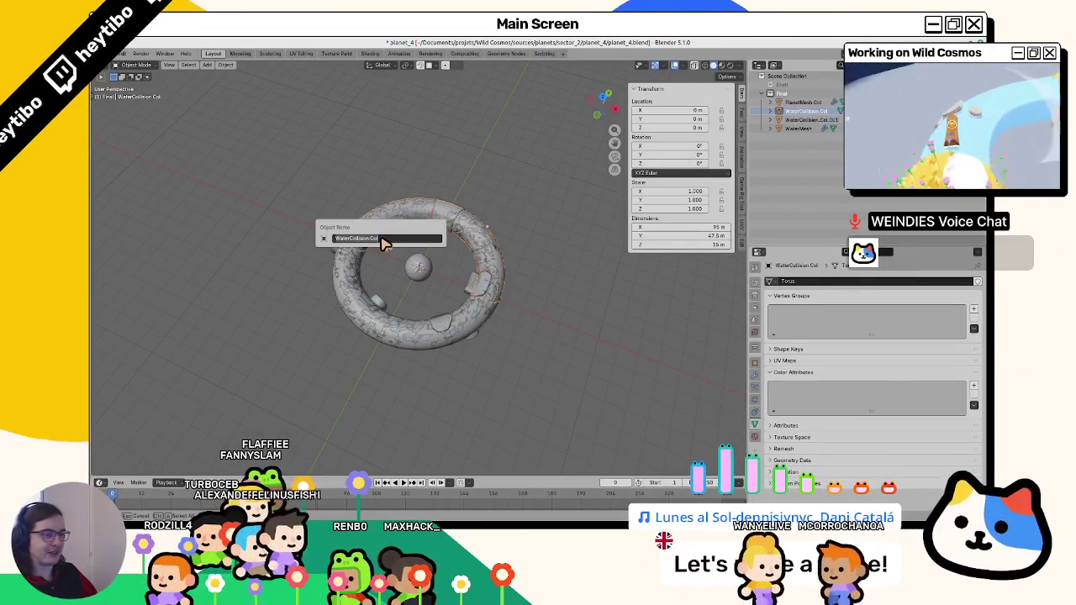
key("BackSpace")
key("BackSpace")
key("Return")
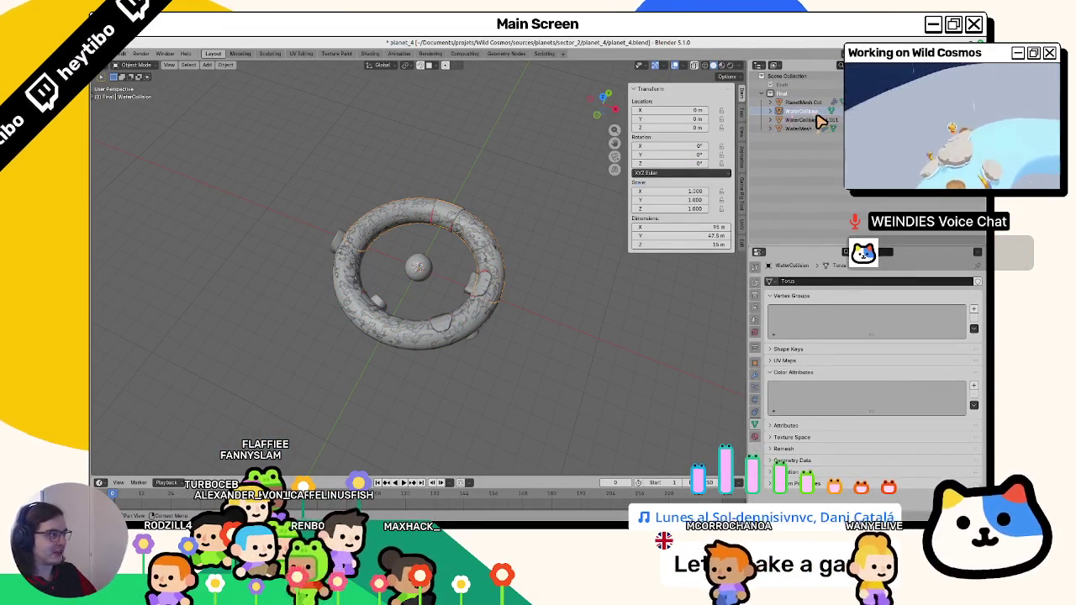
key("F2")
type("Shape")
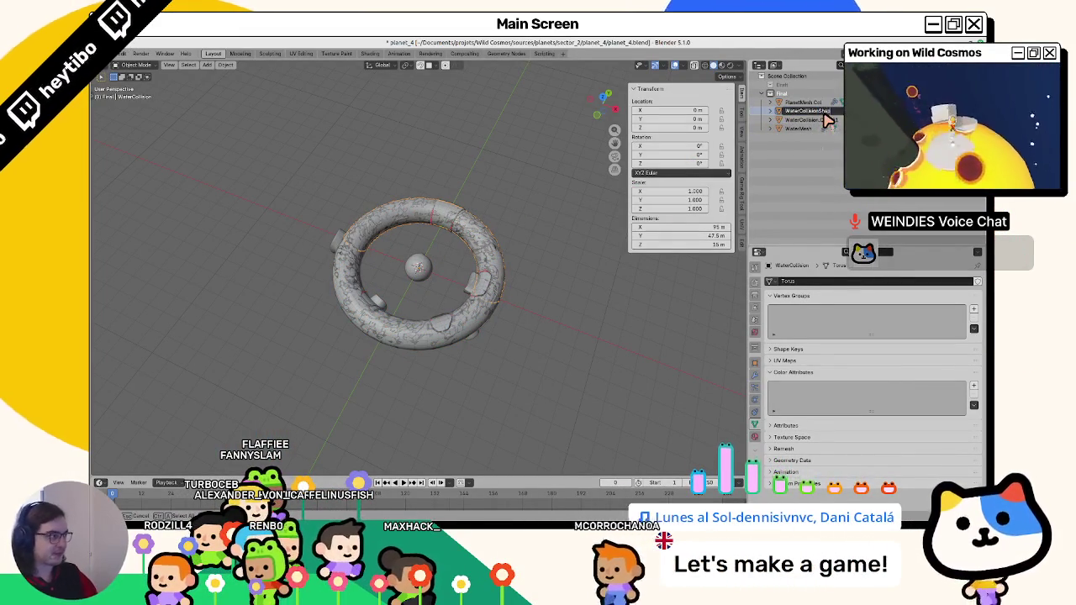
key("Return")
double_click(808, 110)
key("BackSpace")
key("BackSpace")
key("BackSpace")
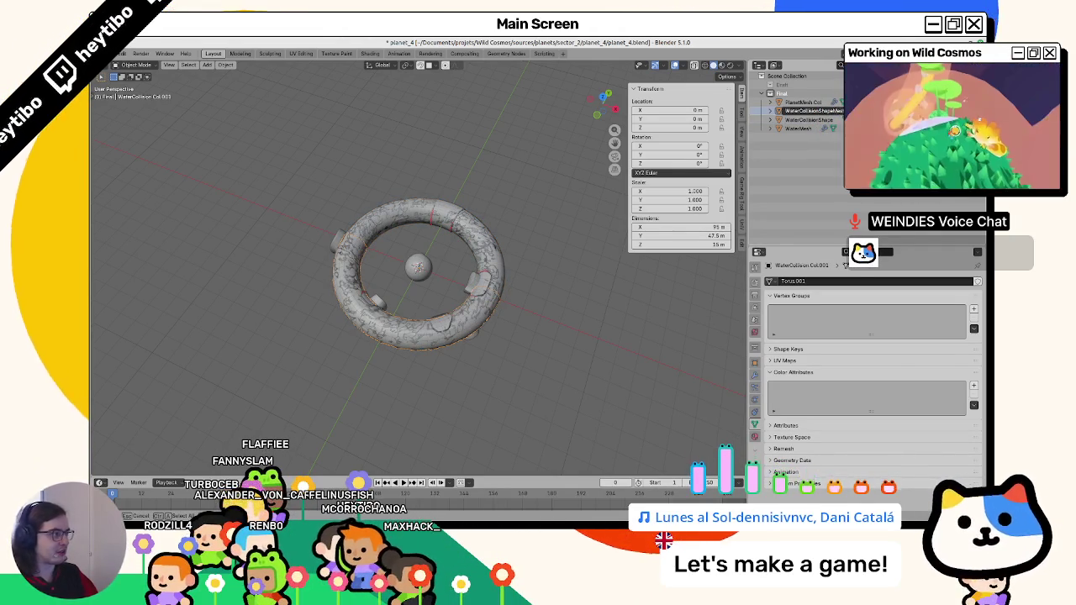
left_click(822, 111)
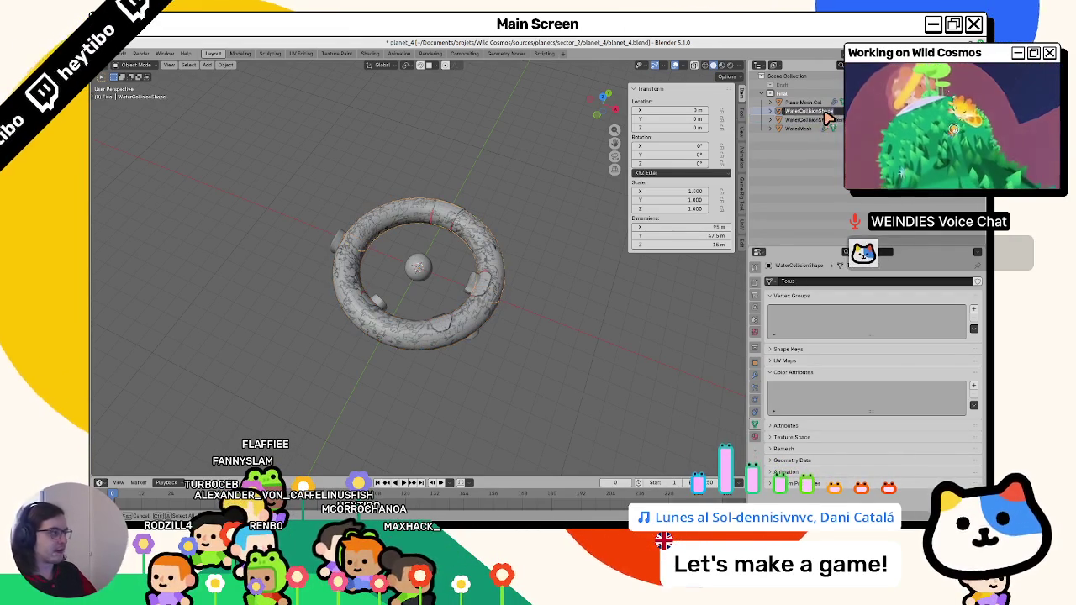
Select all objects and export the scene as glTF 2.0, then return to Godot.
key("a")
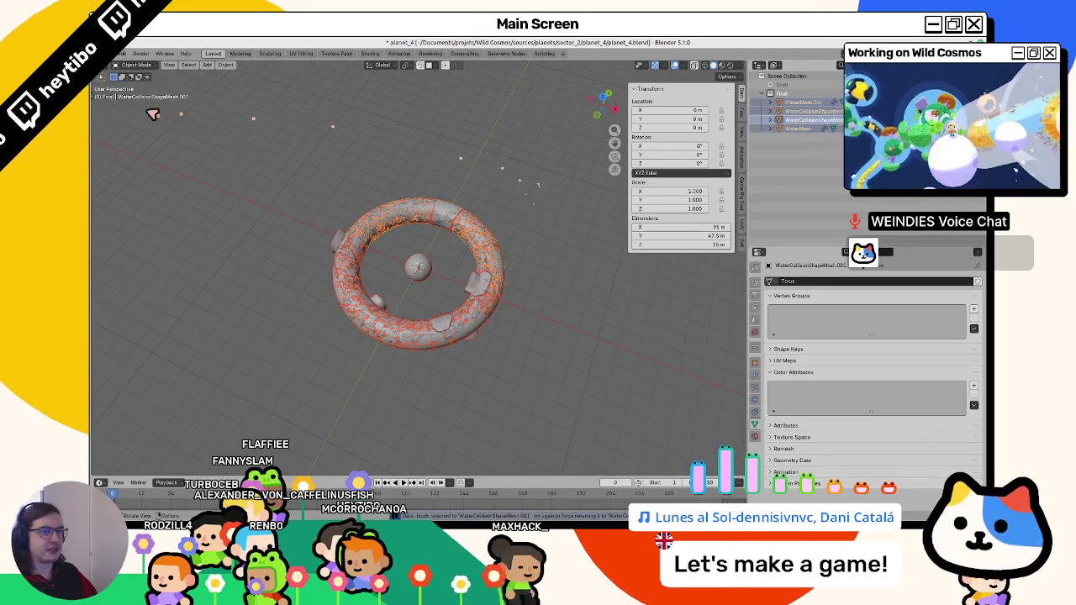
left_click(122, 54)
mouse_move(122, 188)
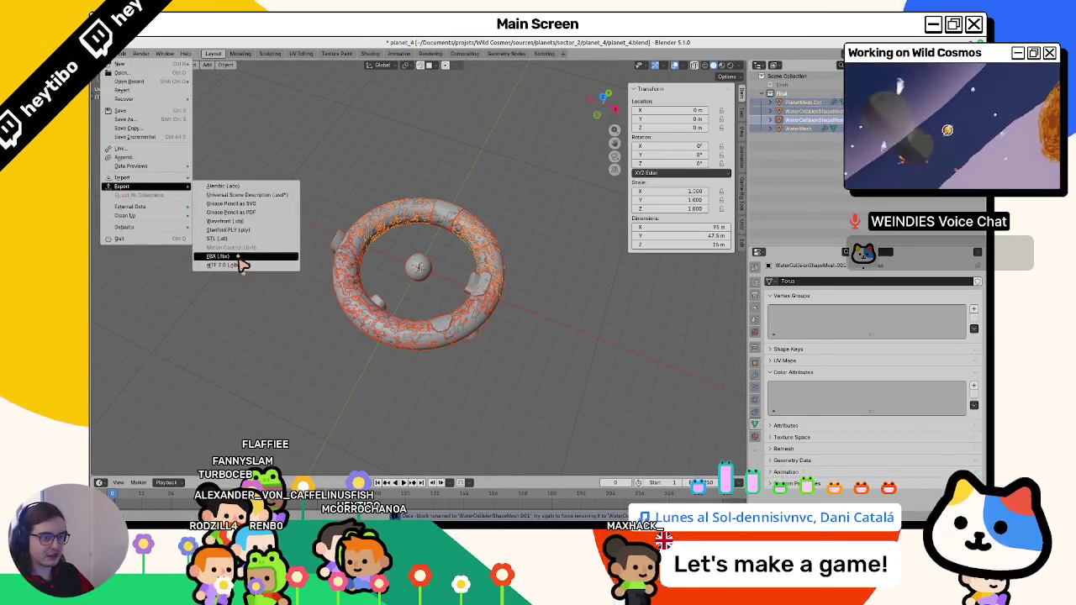
left_click(244, 261)
left_click(772, 501)
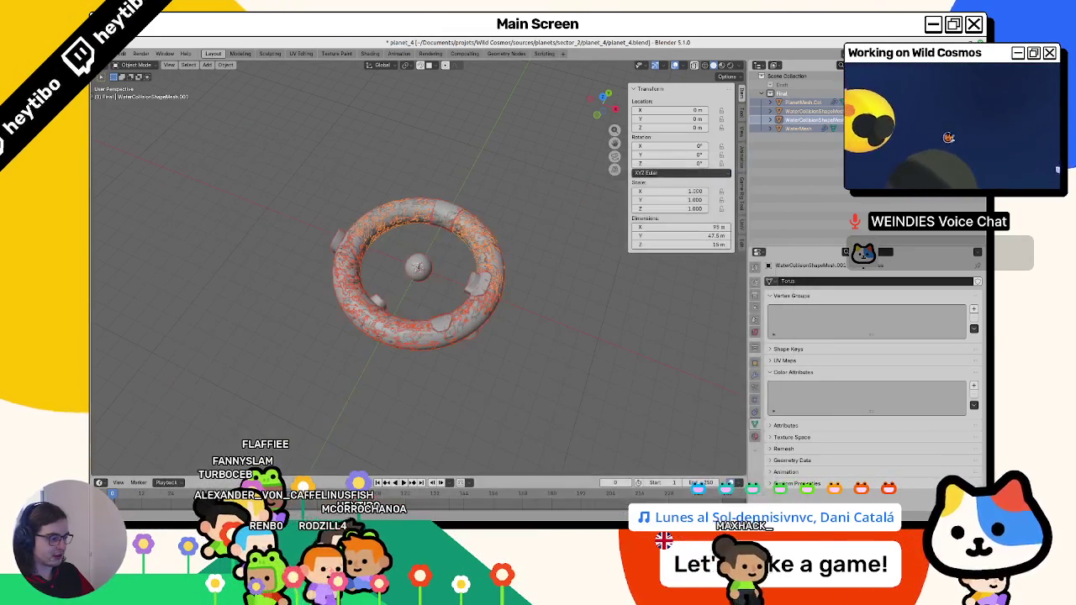
key("alt+Tab")
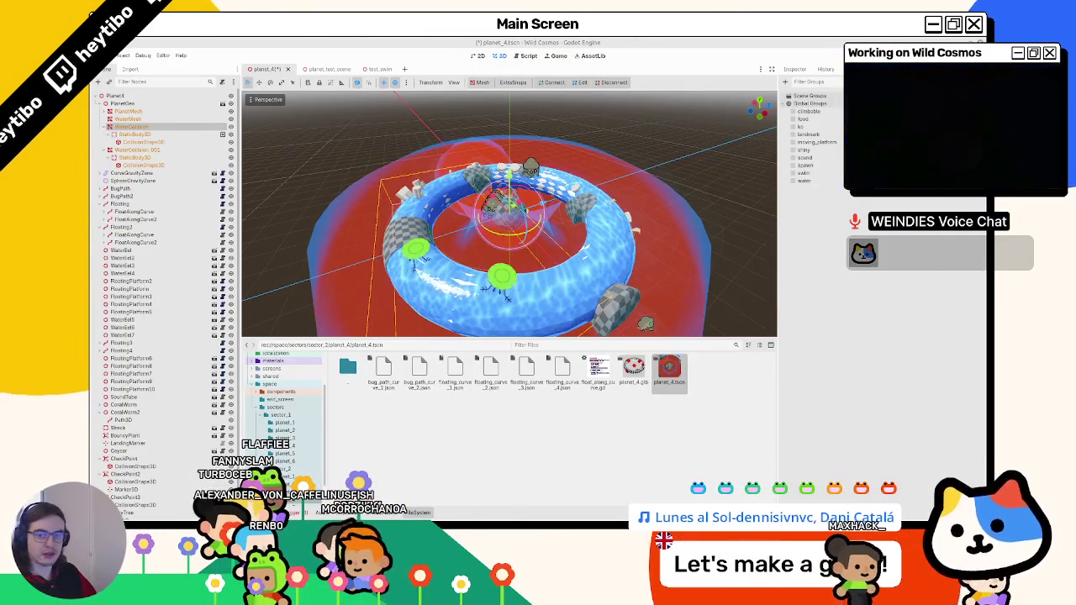
Create a Single Convex collision shape from the WaterCollisionShapeMesh_001 ring.
left_click_drag(634, 370, 623, 450)
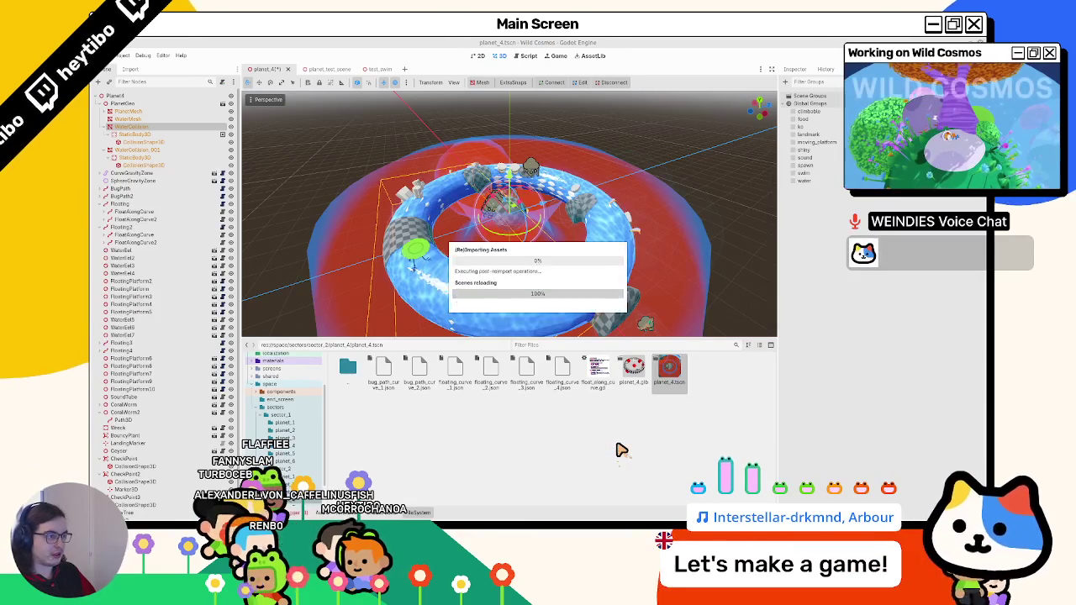
left_click(147, 126)
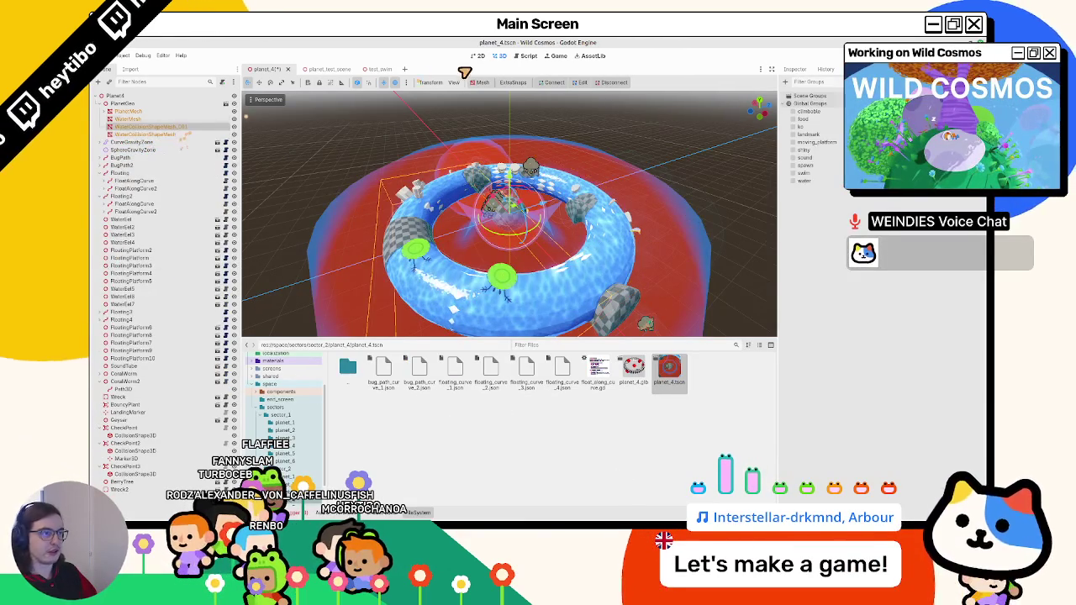
left_click(478, 82)
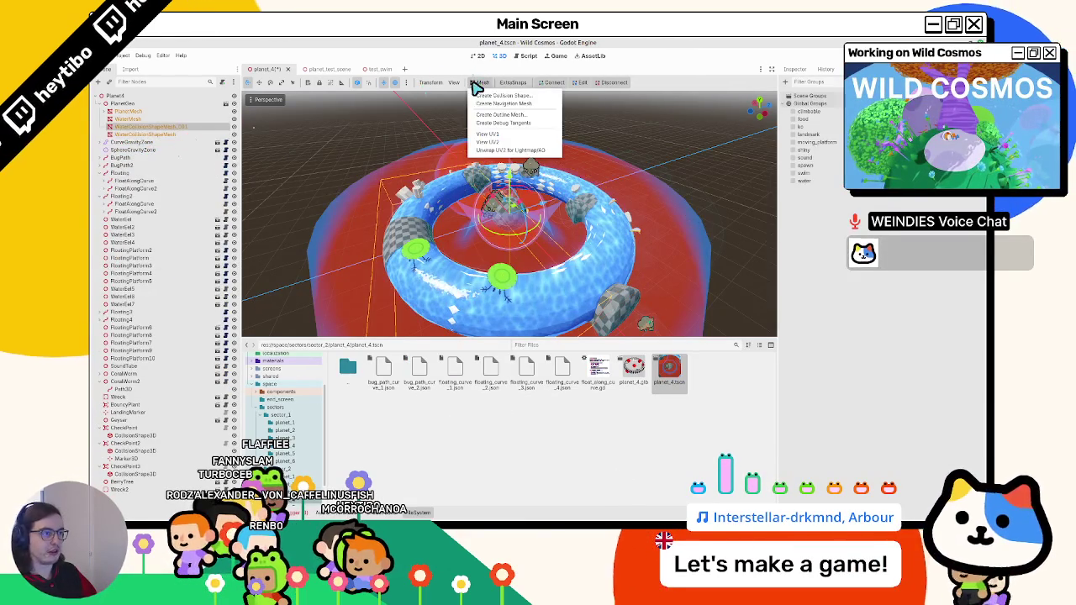
left_click(522, 96)
left_click(532, 287)
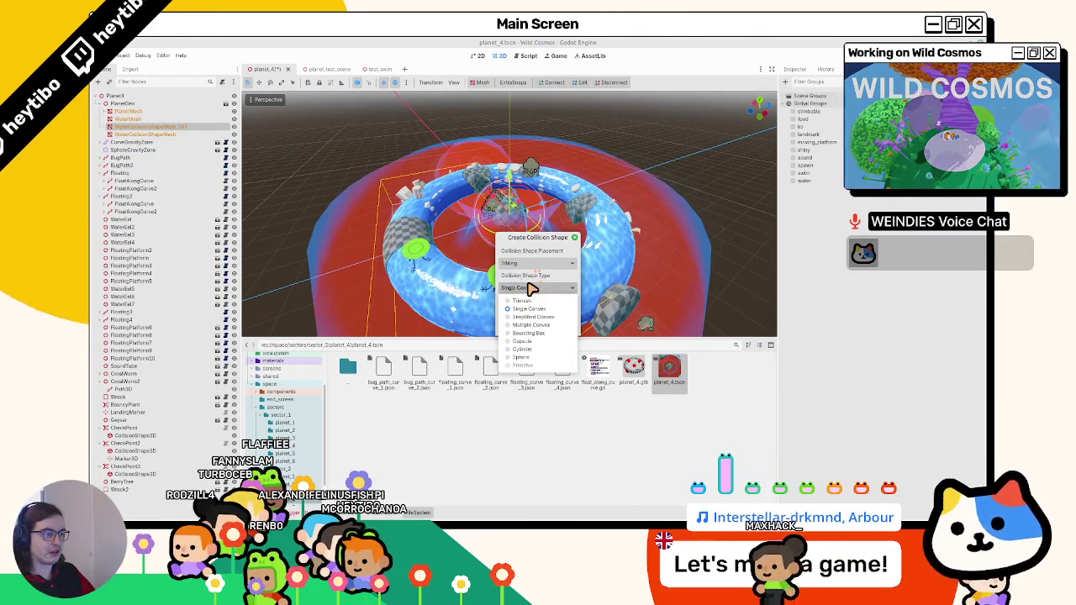
left_click(529, 309)
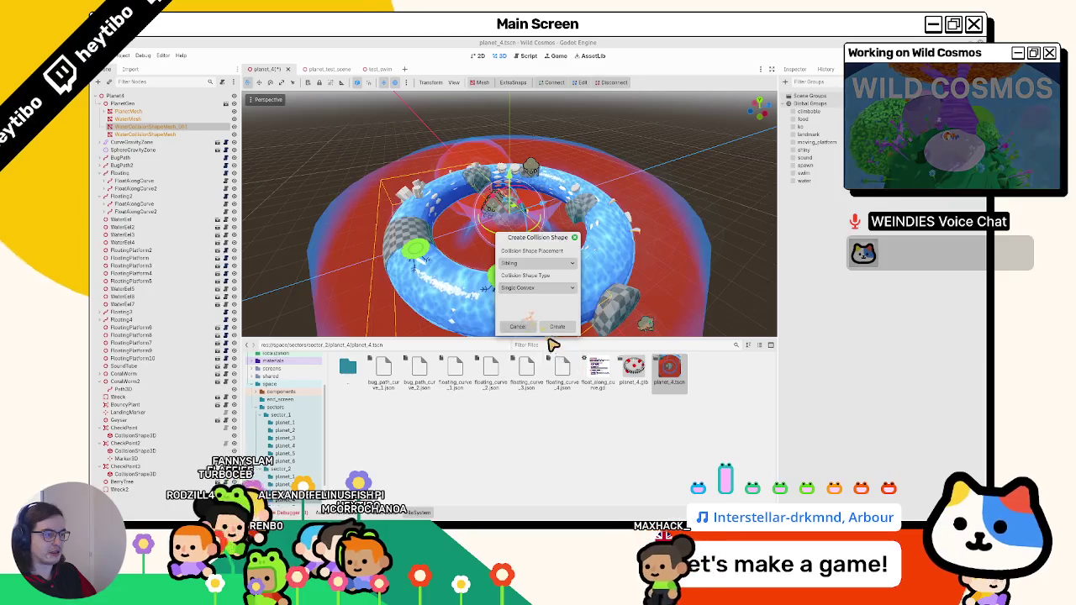
left_click(557, 326)
Lift the convex collision torus to inspect it, then undo it and glance at Blender.
mouse_move(508, 168)
left_mouse_down()
mouse_move(510, 122)
mouse_move(481, 137)
mouse_move(398, 134)
mouse_move(345, 173)
mouse_move(380, 151)
left_mouse_up()
left_click(134, 134)
left_click(511, 138)
key("ctrl+z")
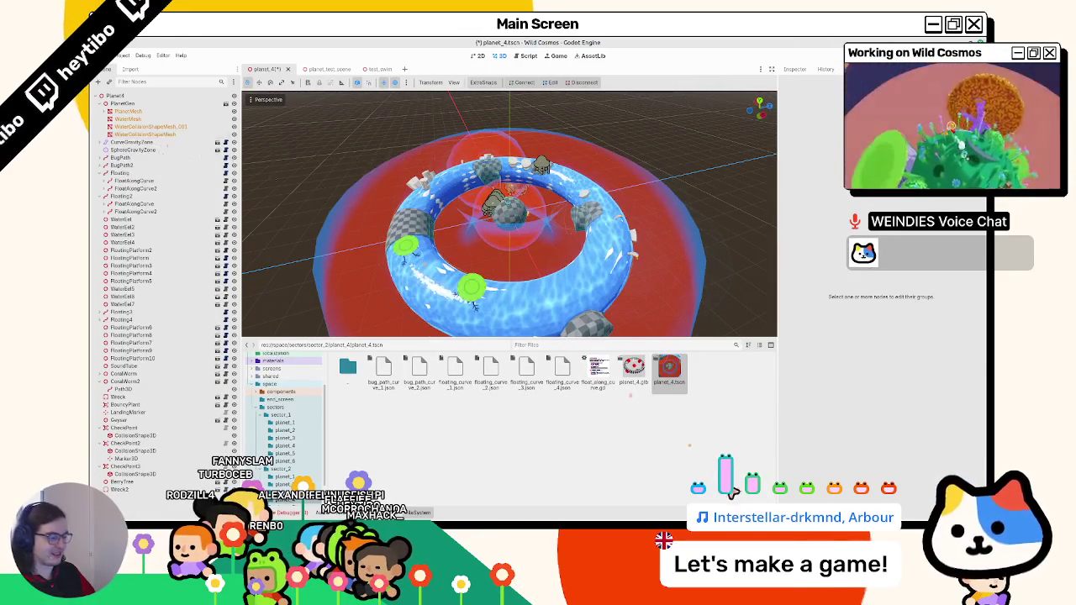
key("alt+Tab")
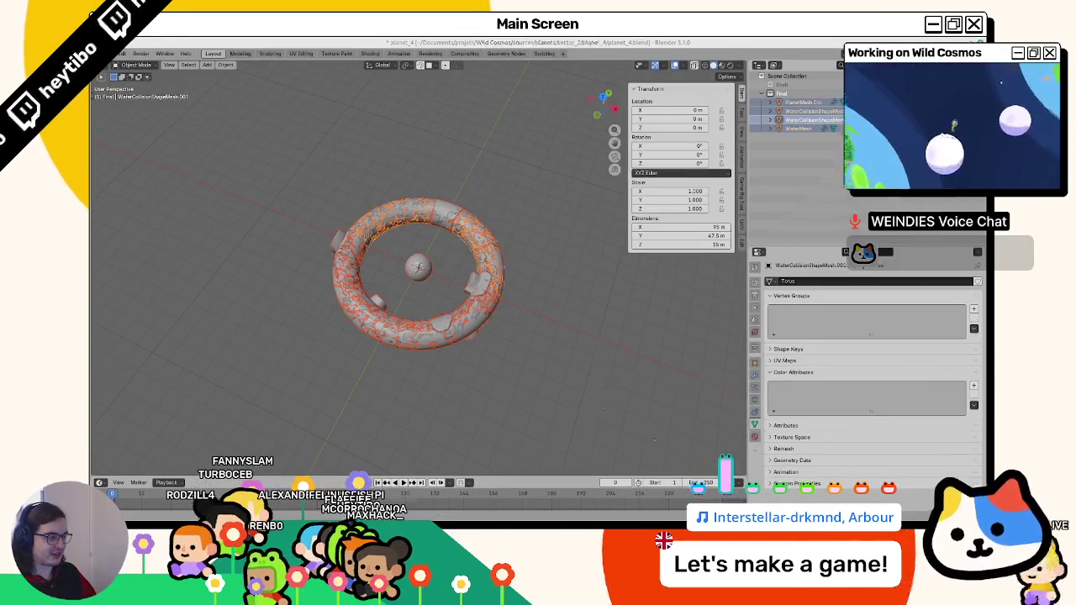
key("alt+Tab")
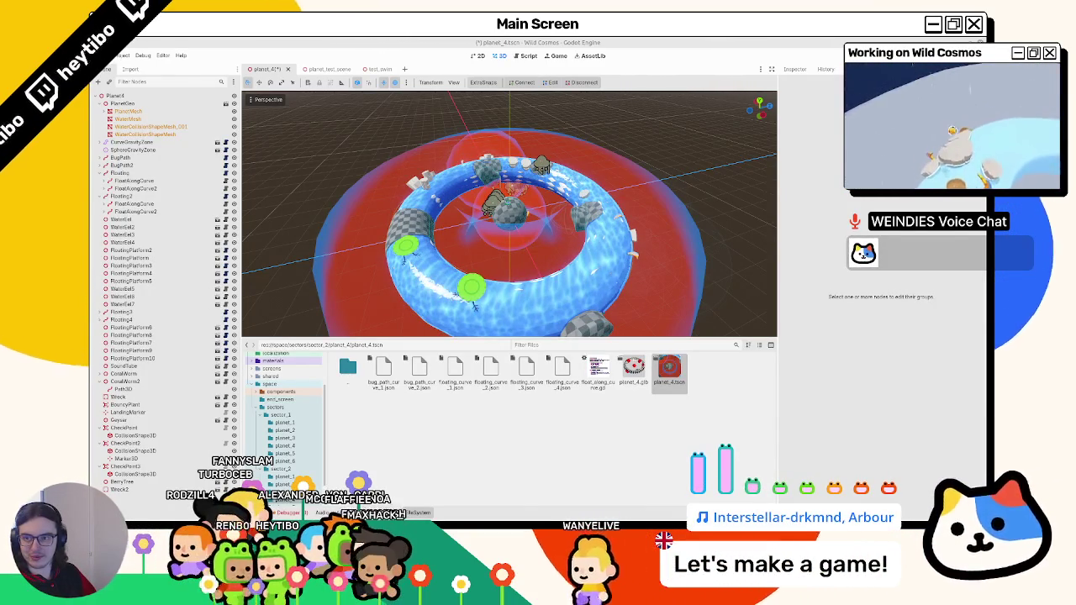
Compare WaterCollisionShapeMesh_001 with WaterMesh's bounds from a top-down view.
left_click(139, 127)
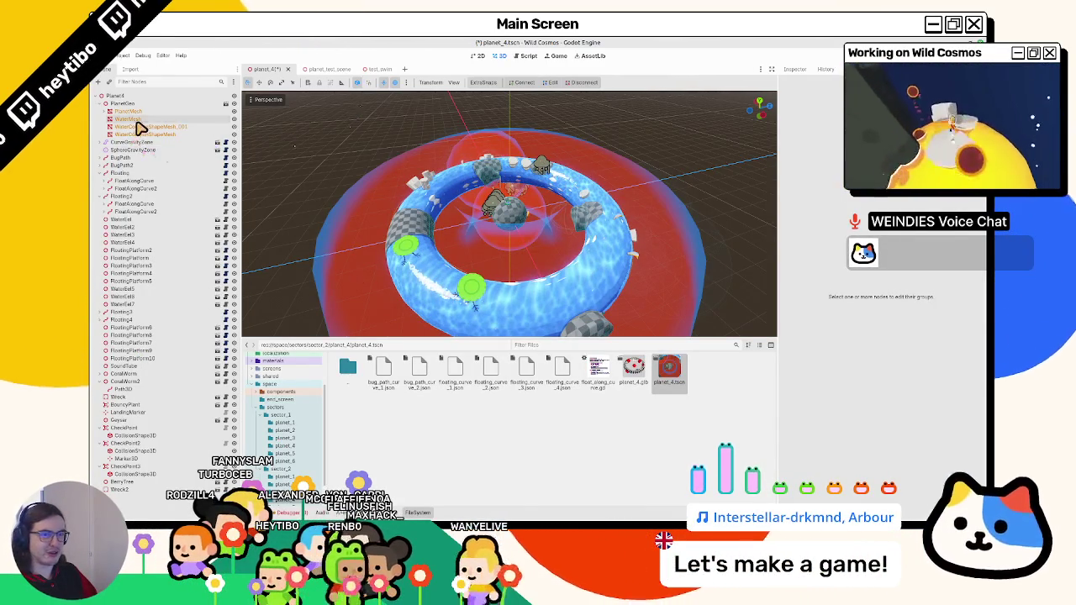
left_click(147, 119)
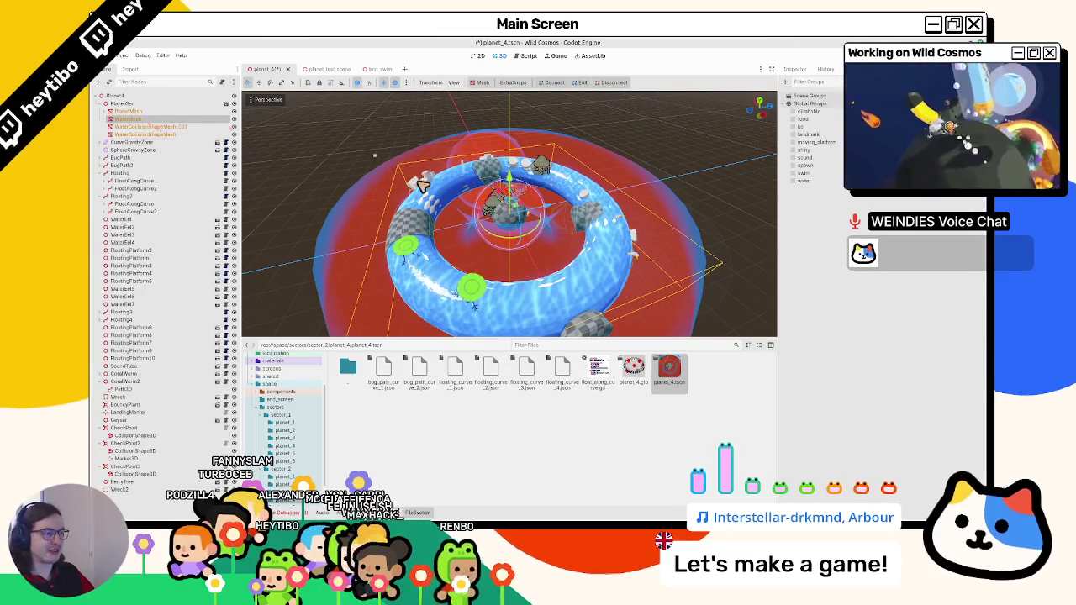
left_click_drag(425, 177, 336, 151)
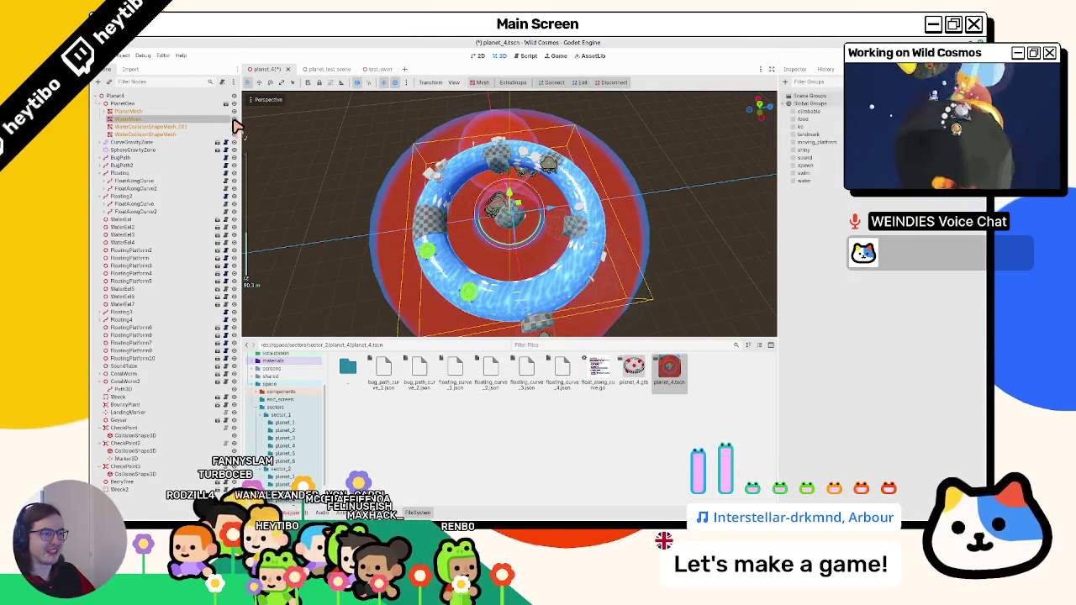
Create a Trimesh collision shape from both WaterCollisionShapeMesh rings.
left_click(187, 135)
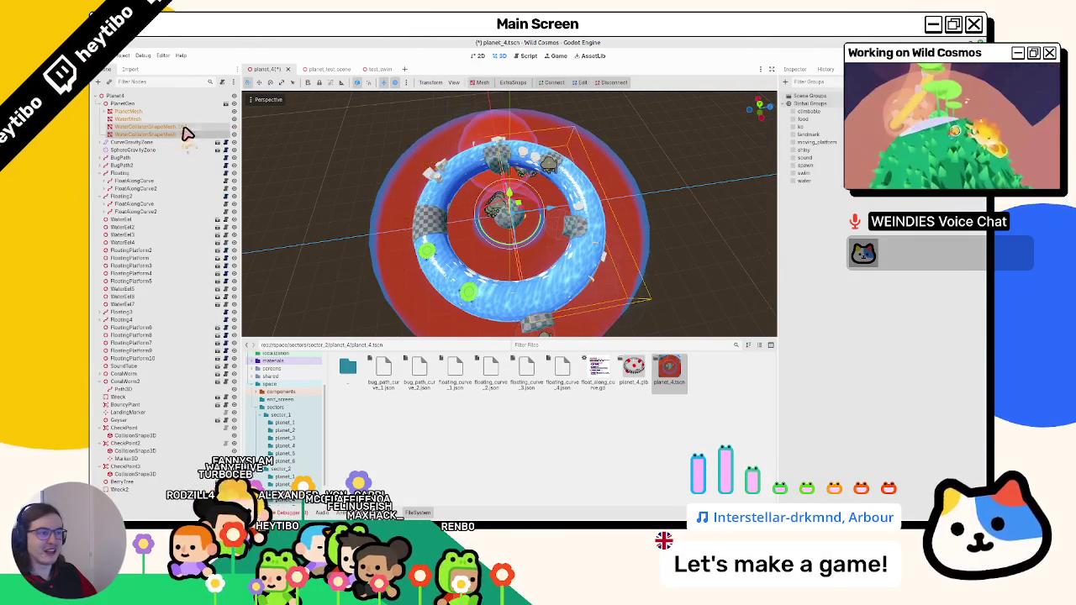
left_click(180, 126, "ctrl")
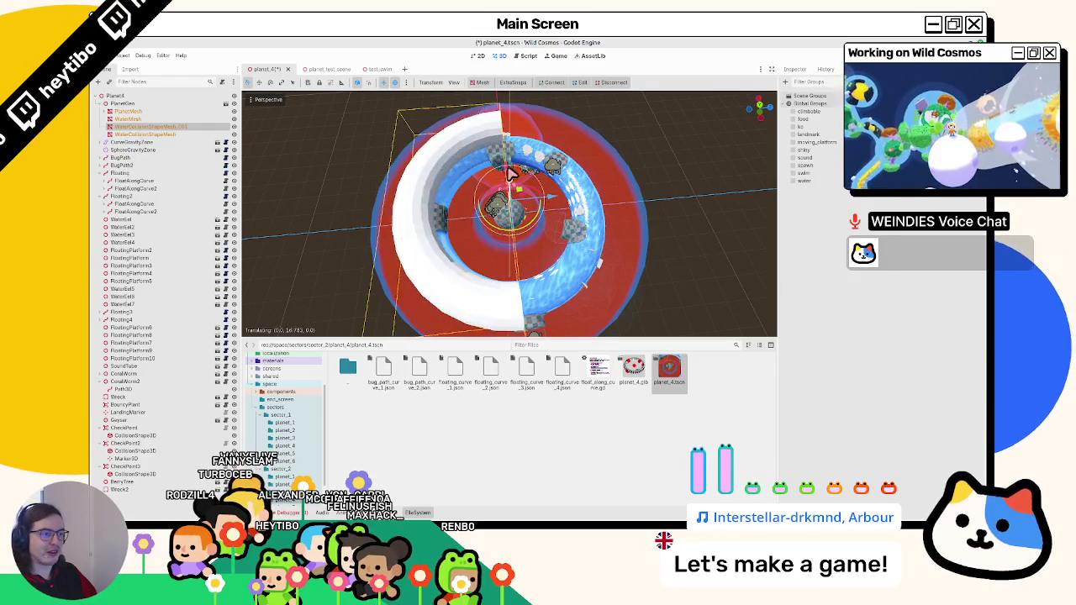
left_click(484, 83)
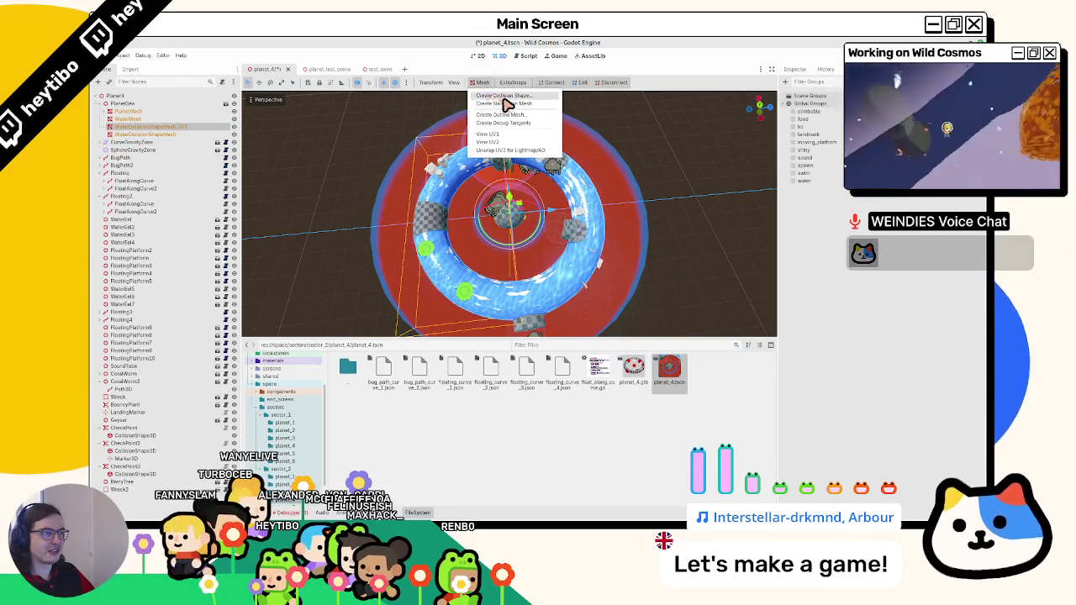
left_click(504, 96)
left_click(560, 289)
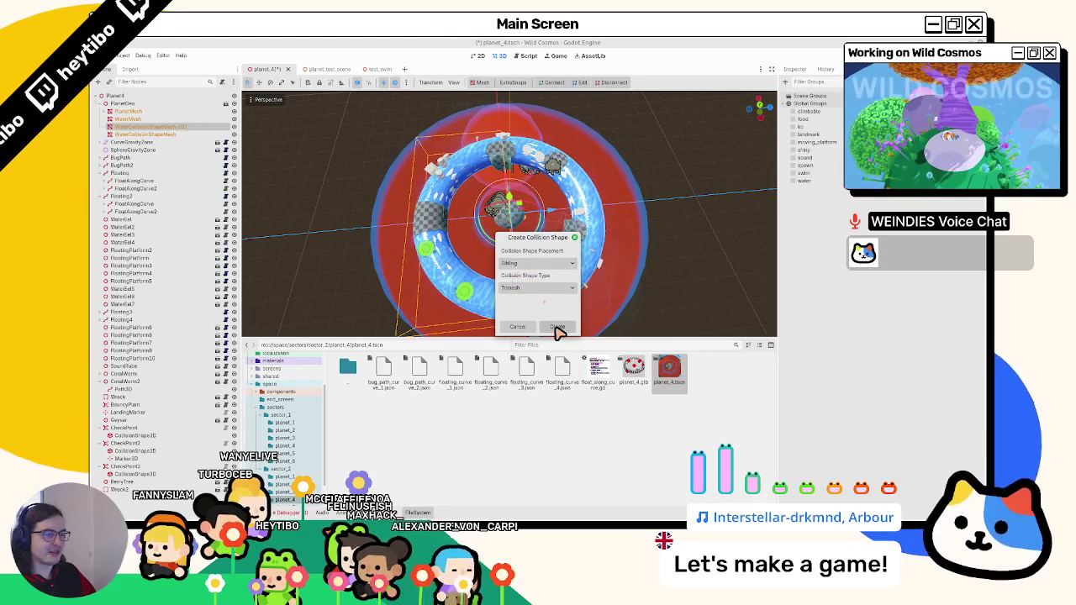
left_click(558, 327)
Add a StaticBody3D named SwimCollision as the parent of the CollisionShape3D.
left_click_drag(132, 136, 137, 168)
key("ctrl+a")
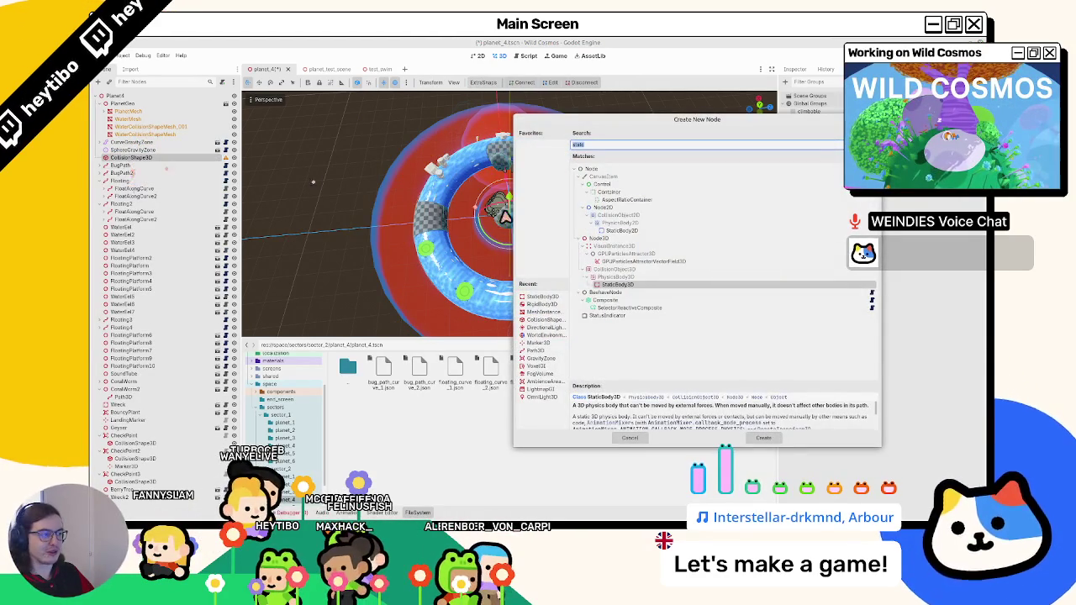
key("Escape")
key("ctrl+a")
type("co")
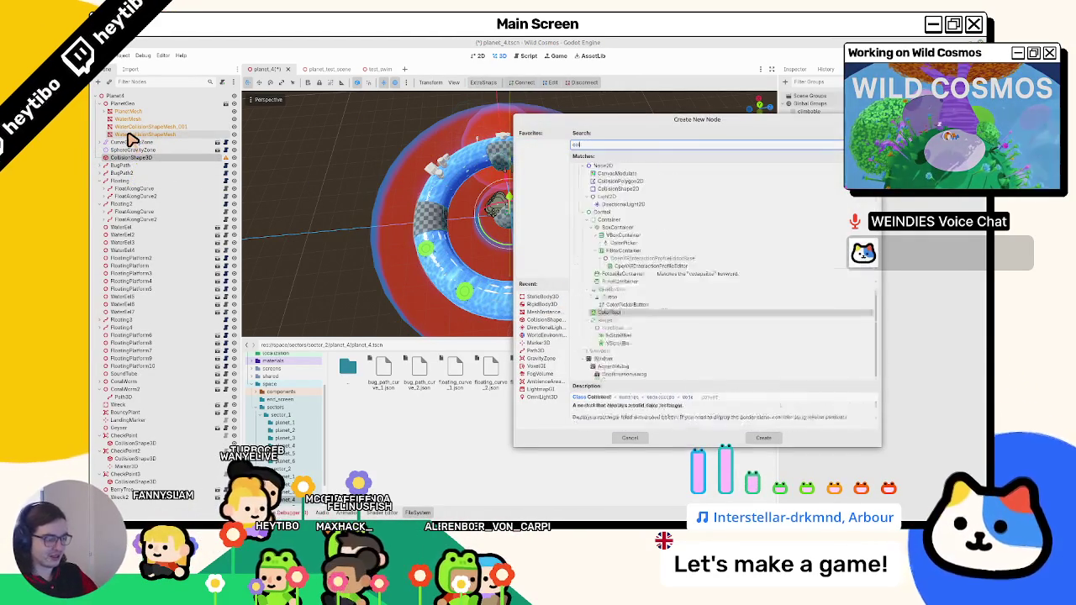
type("llisi")
type("static")
key("Return")
left_click_drag(158, 160, 157, 163)
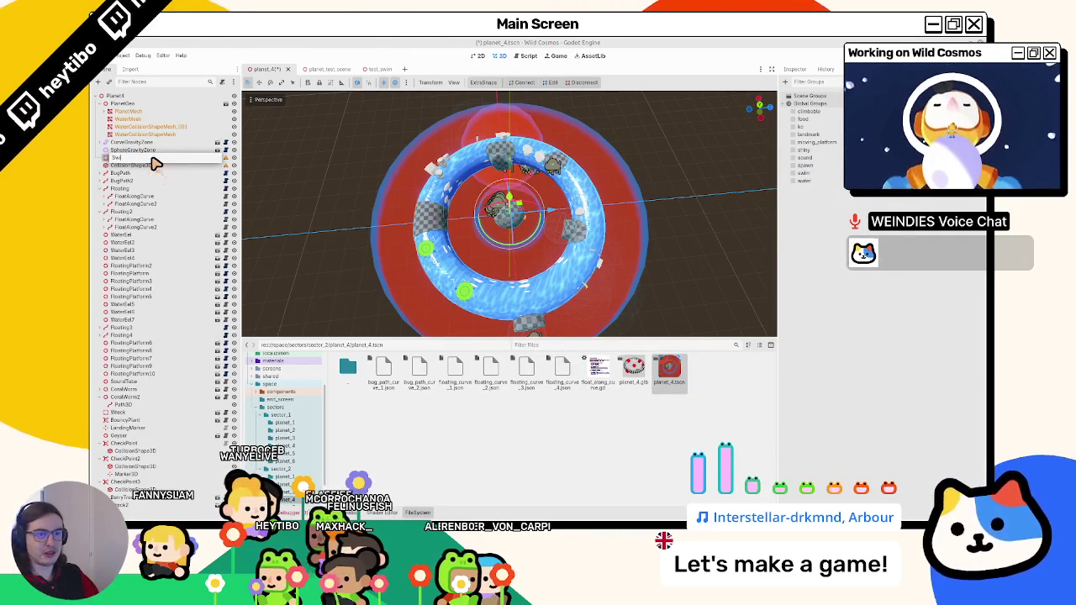
key("Return")
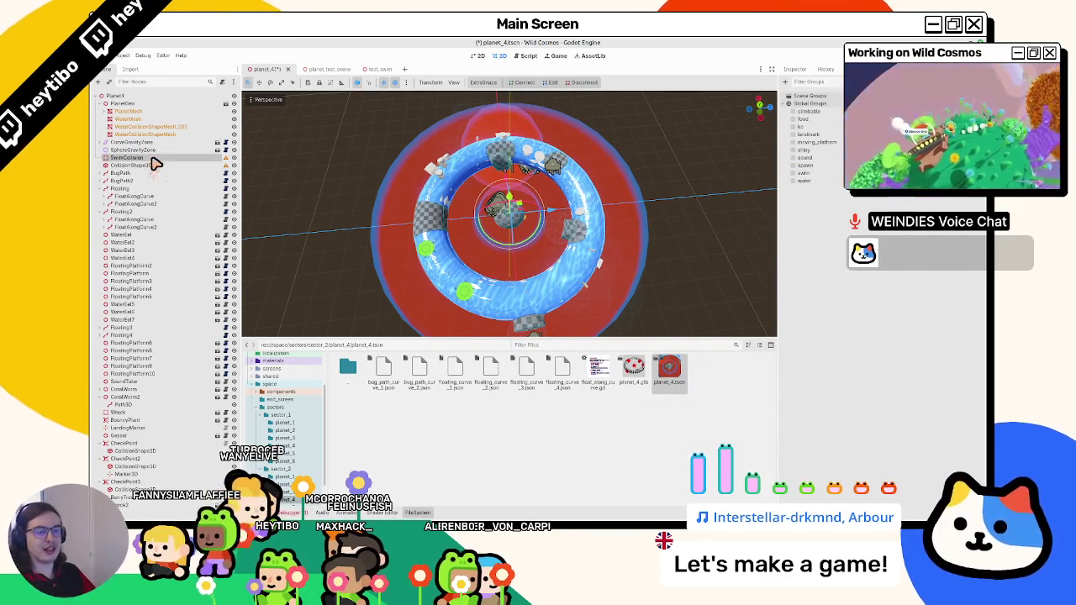
Try lifting SwimCollision's CollisionShape3D upward about 8.9, then cancel the move.
right_click(155, 161)
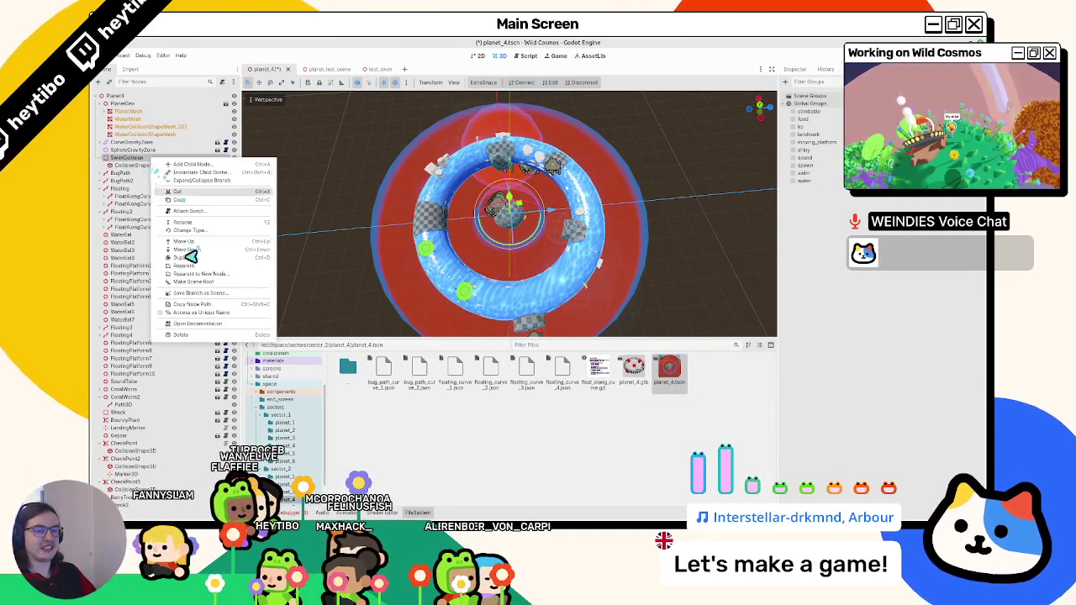
left_click(185, 305)
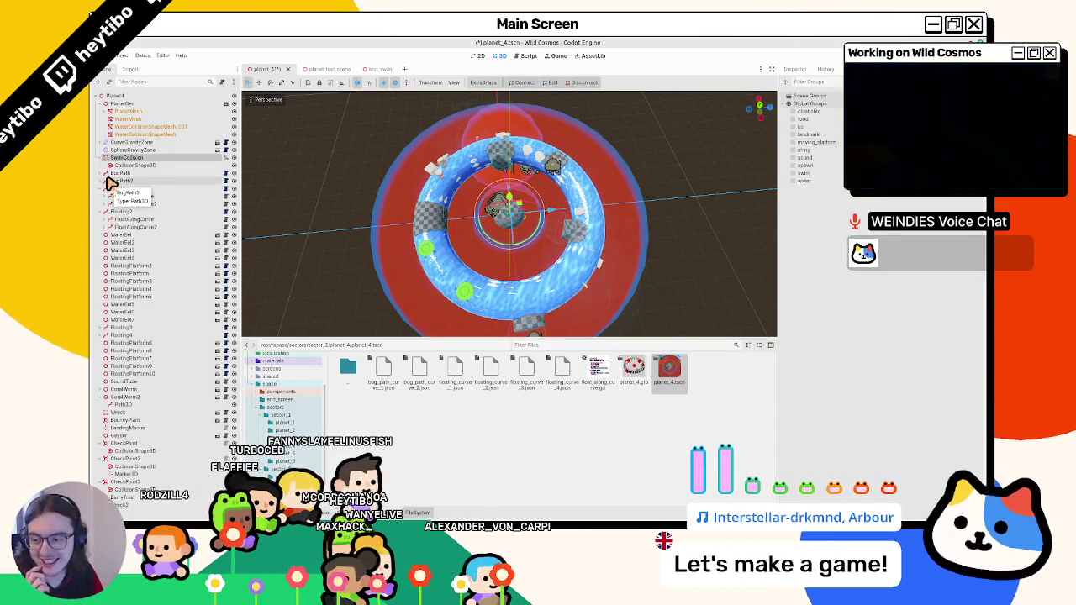
left_click(206, 166)
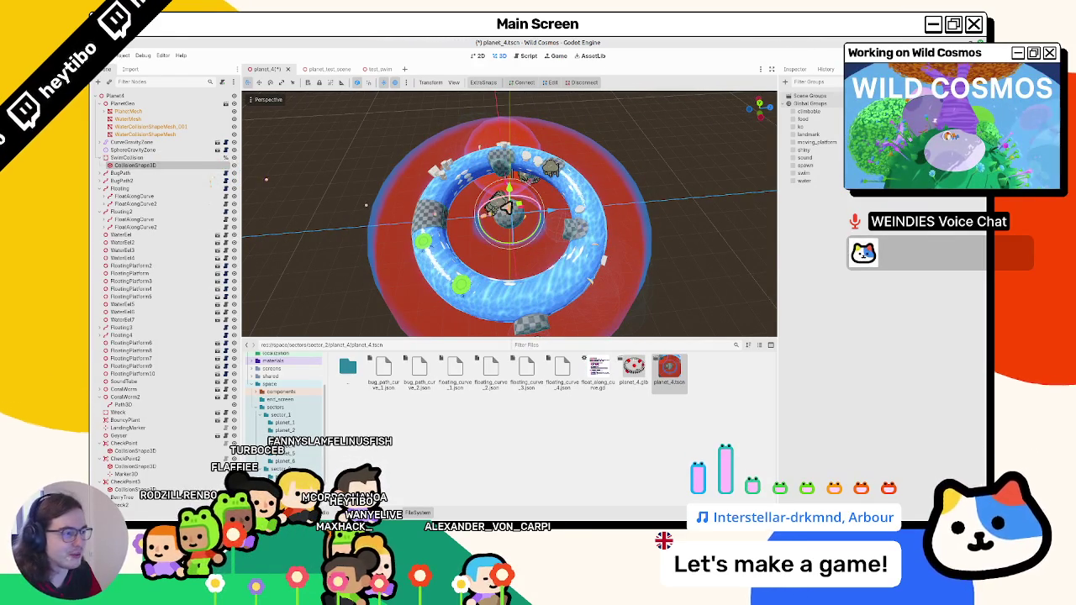
left_click_drag(508, 185, 508, 149)
left_click(126, 158)
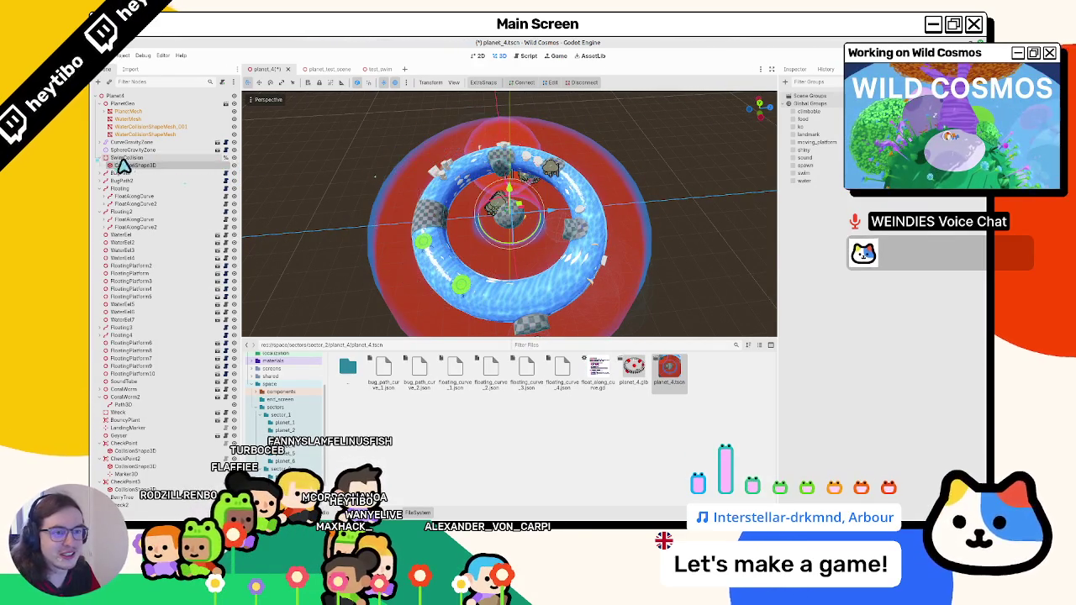
Review SwimCollision's properties, including its collision layer and mask settings.
left_click(237, 141)
left_click(126, 159)
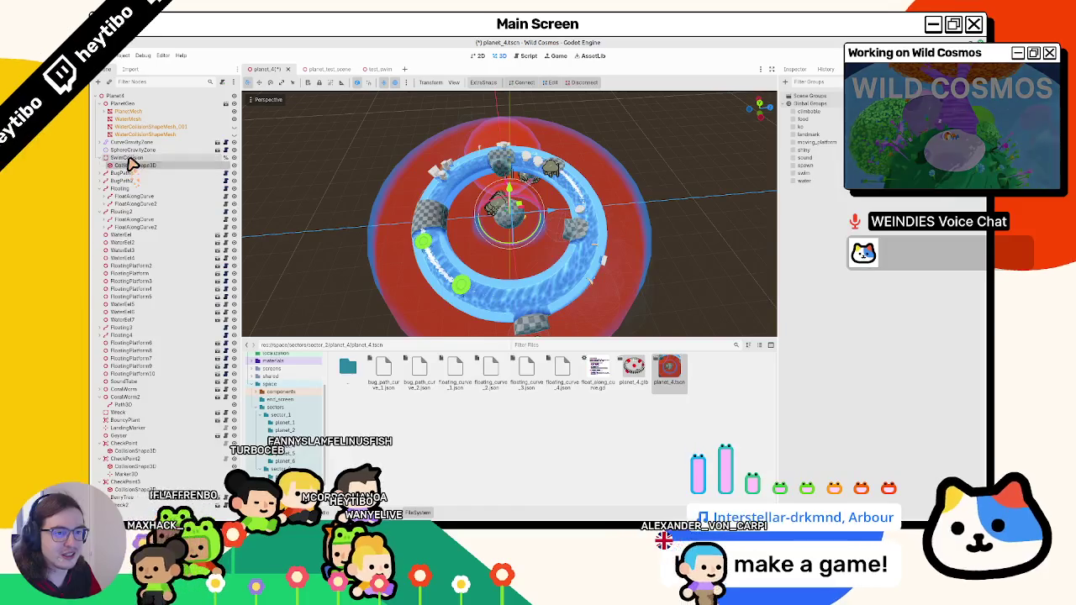
left_click(795, 69)
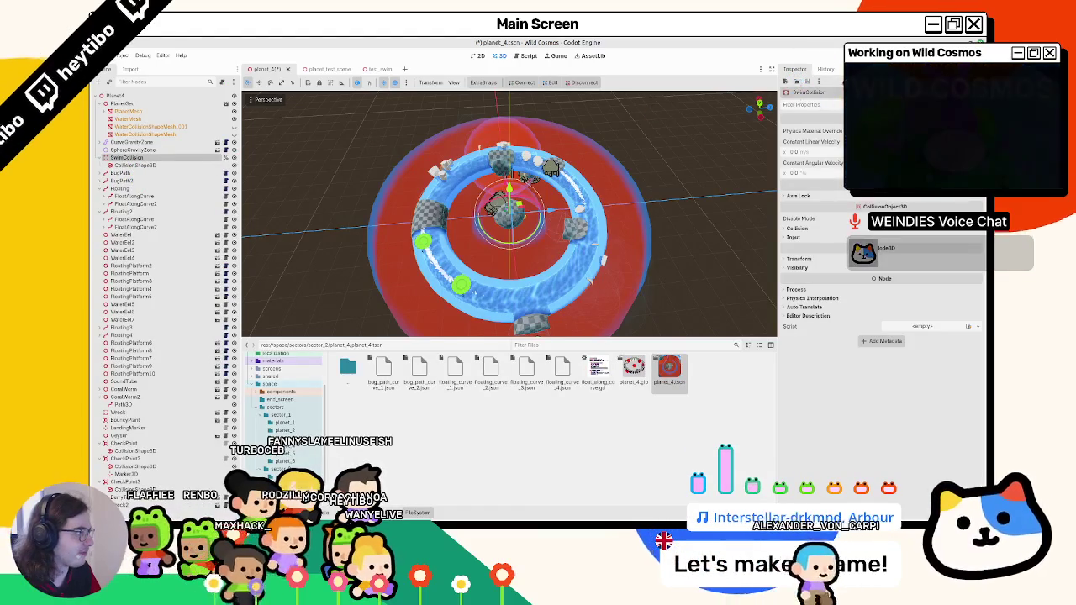
left_click(826, 69)
left_click(795, 71)
left_click(799, 230)
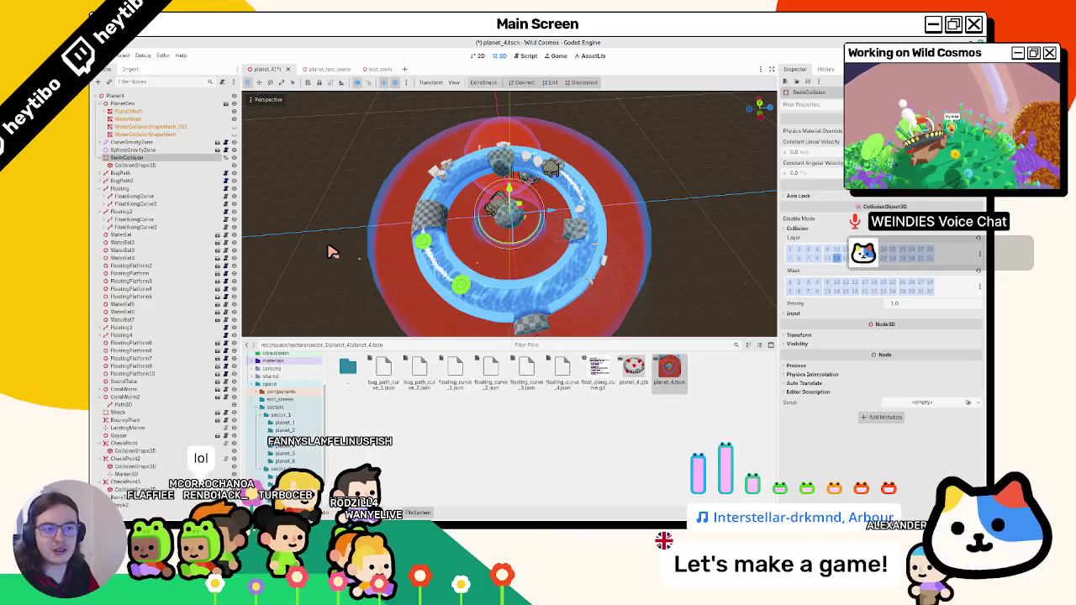
Save and play-test the water ring in planet_test_scene, then stop the game.
key("F5")
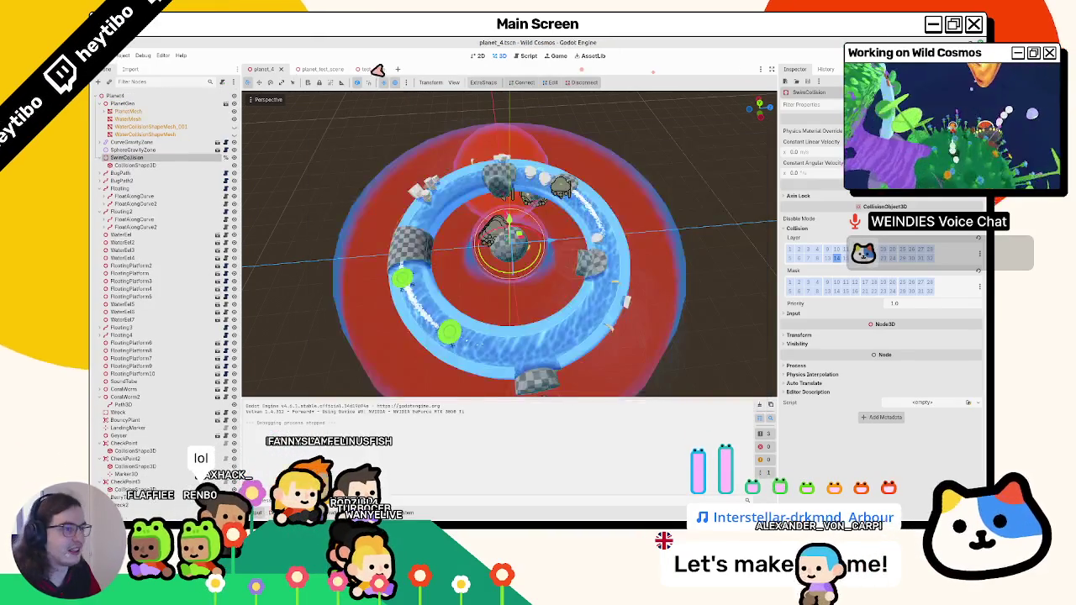
left_click(311, 70)
key("F6")
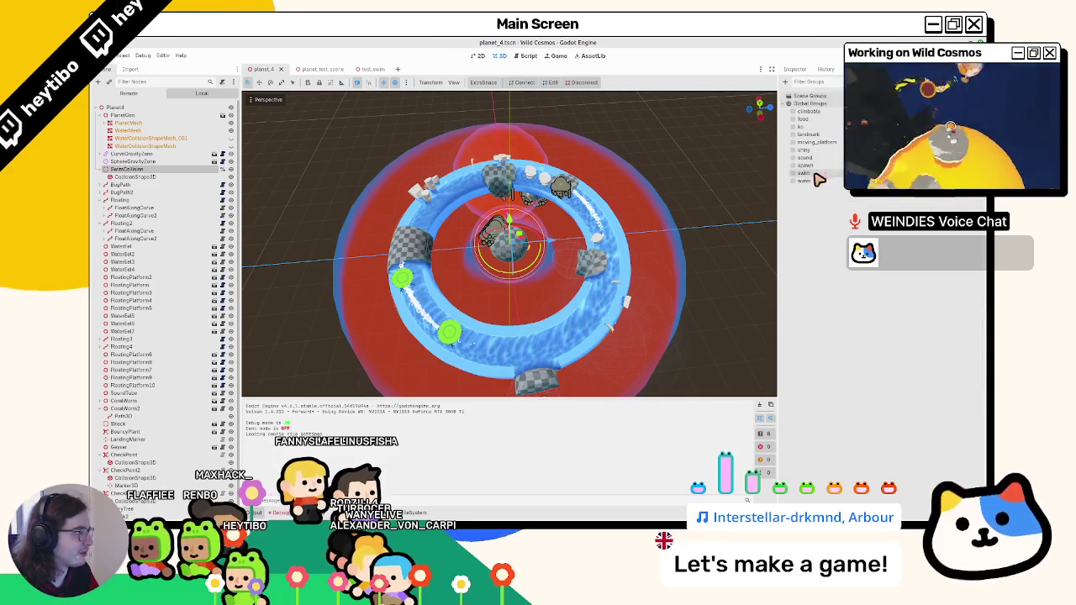
key("ctrl+Tab")
key("F6")
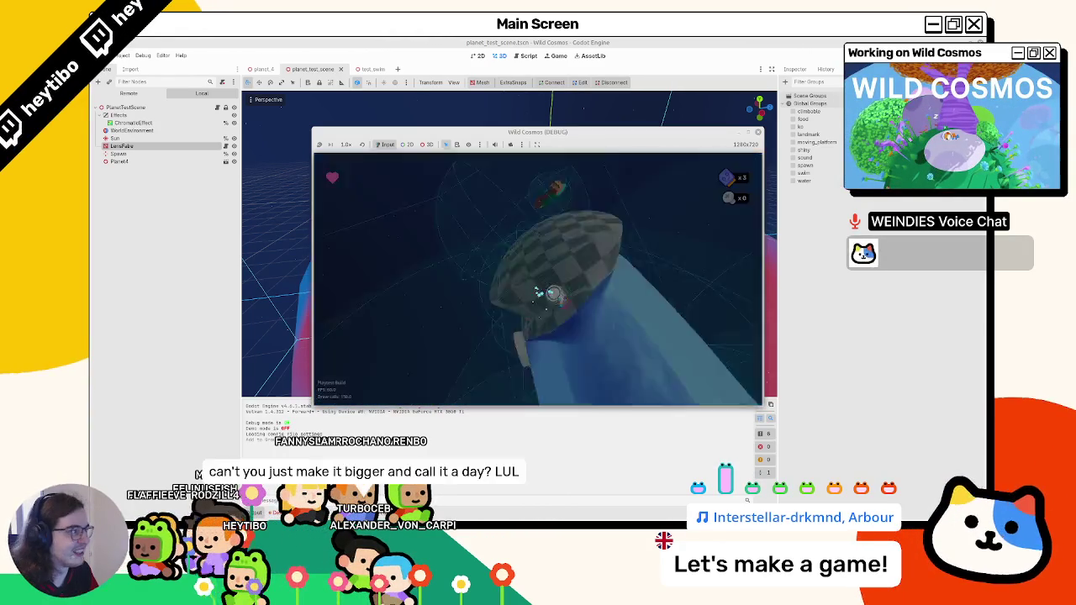
key("F5")
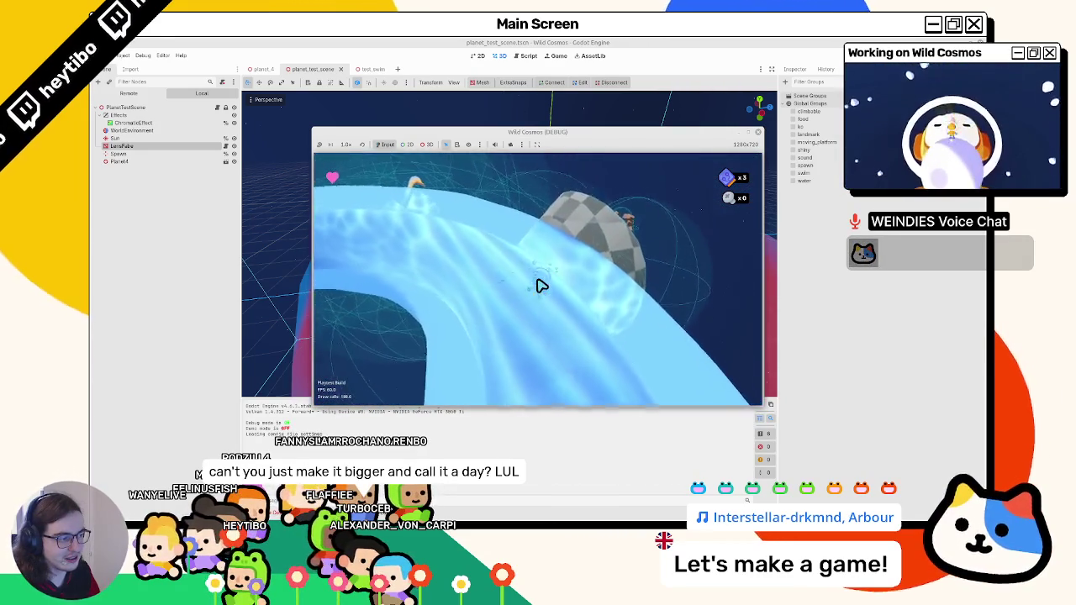
key("F8")
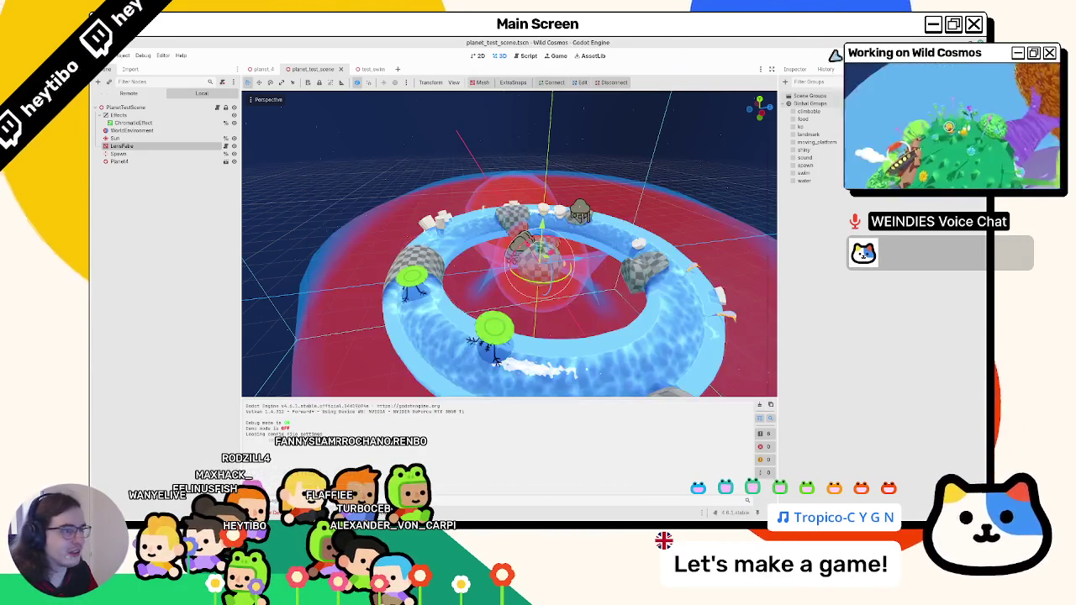
Back in planet_4, select SwimCollision's collision shape and view the ring from the side.
left_click(219, 160)
left_click(200, 166)
mouse_move(517, 225)
left_mouse_down()
mouse_move(504, 168)
mouse_move(413, 137)
mouse_move(502, 126)
mouse_move(504, 252)
mouse_move(492, 223)
left_mouse_up()
Save planet_4 and show SwimCollision's properties.
key("ctrl+z")
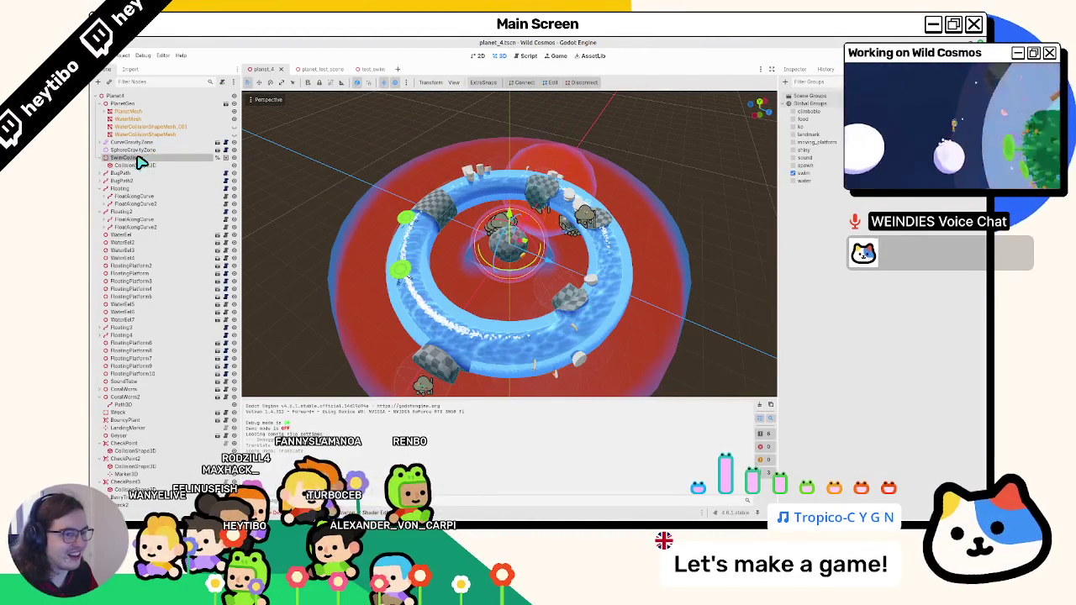
left_click(134, 158)
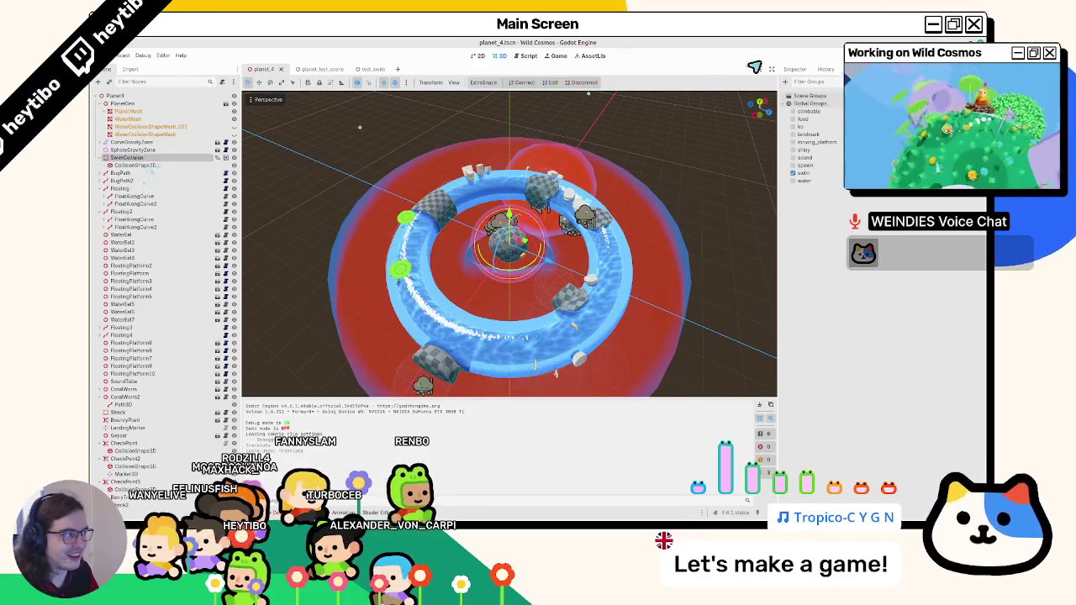
left_click(793, 69)
Change SwimCollision's type to RigidBody3D, check its deactivation settings, and run the game.
right_click(164, 160)
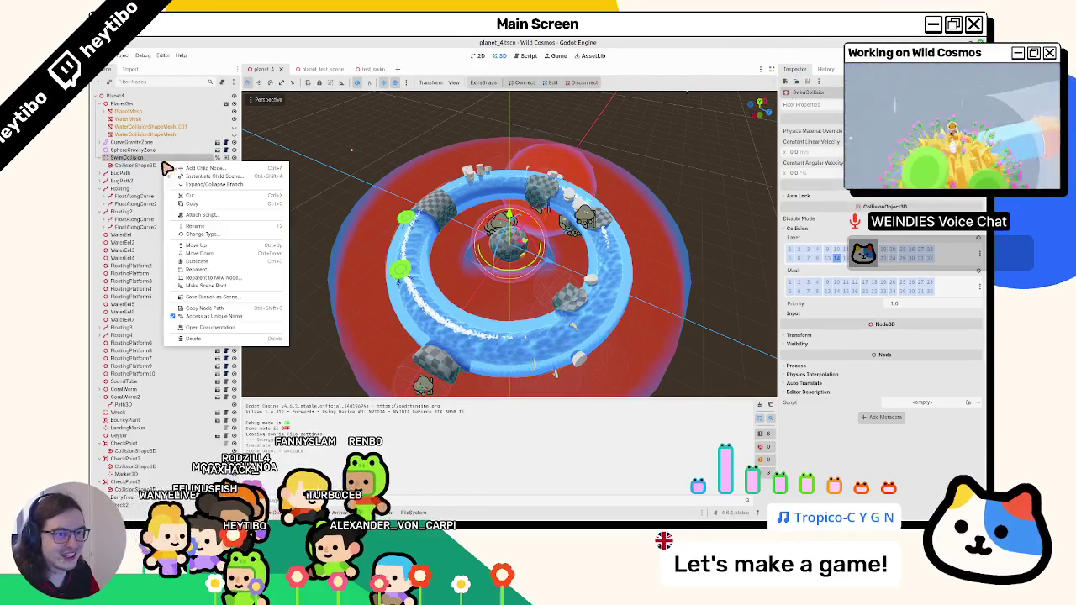
left_click(203, 234)
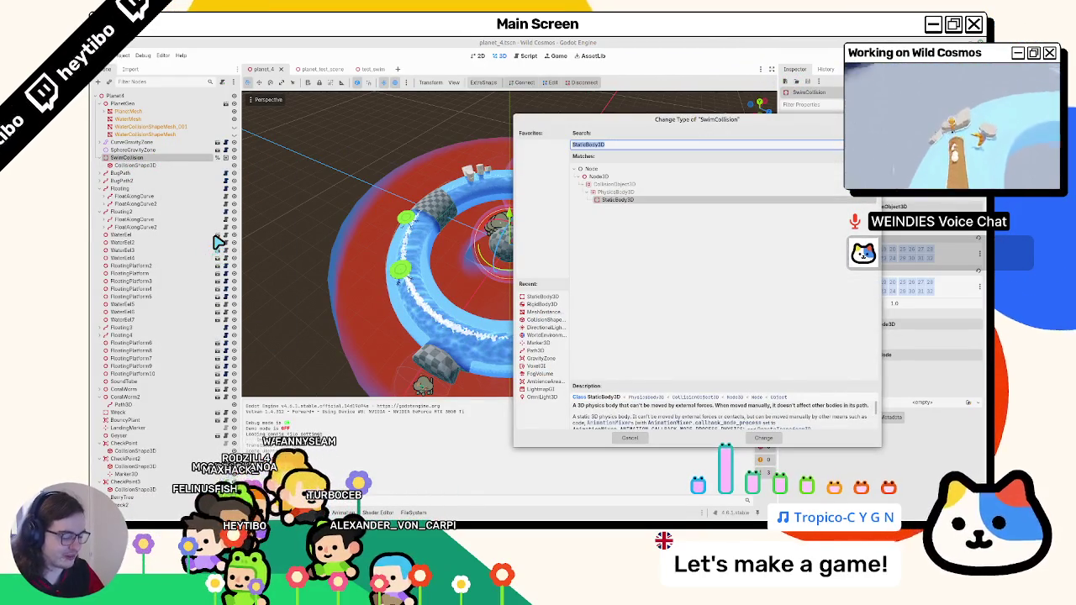
type("rigid")
key("Return")
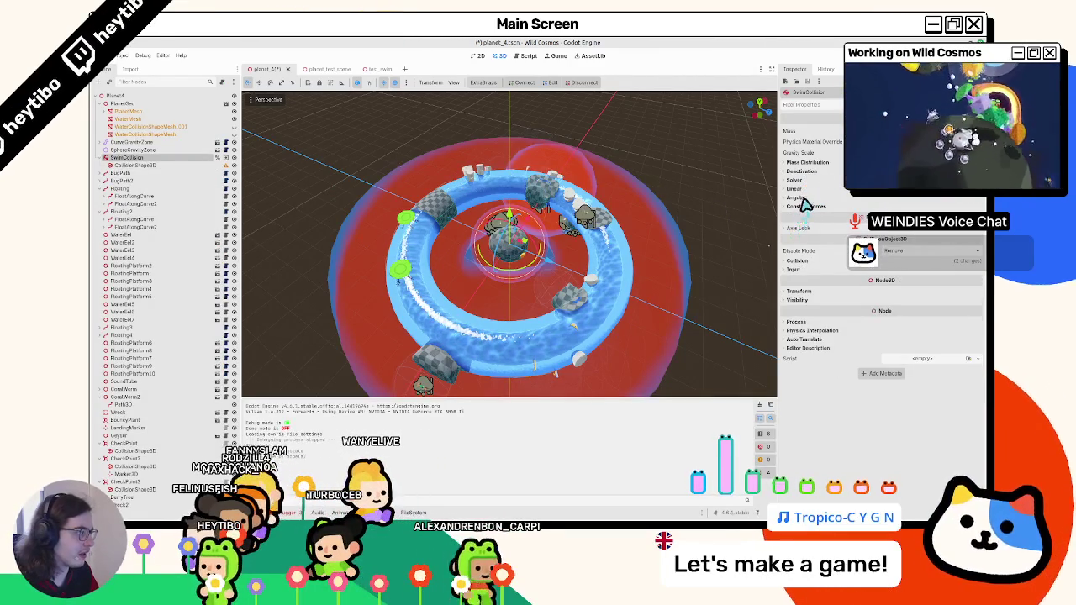
left_click(801, 172)
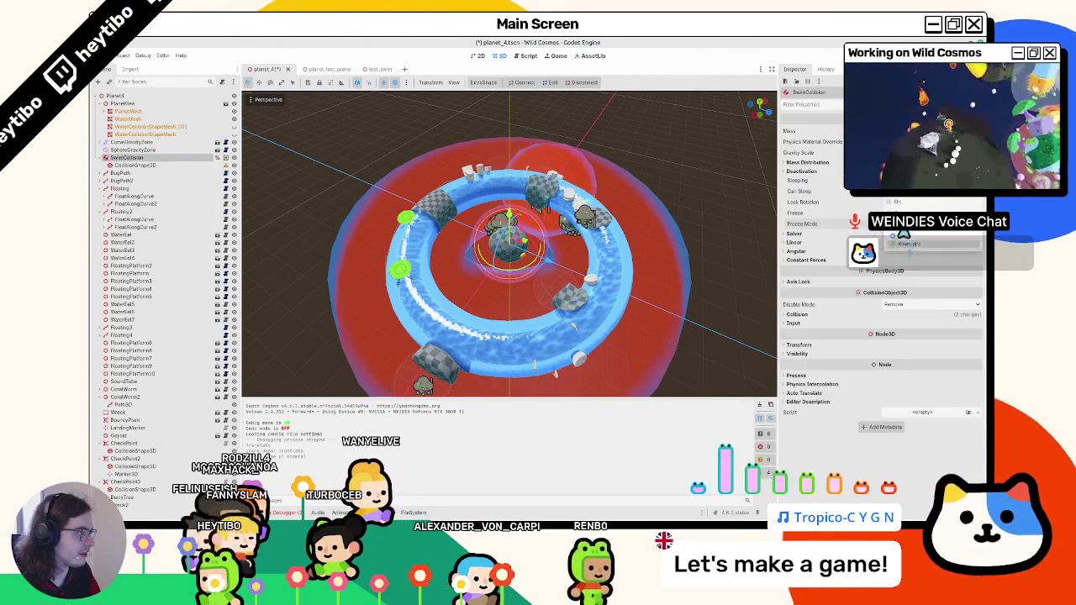
key("F6")
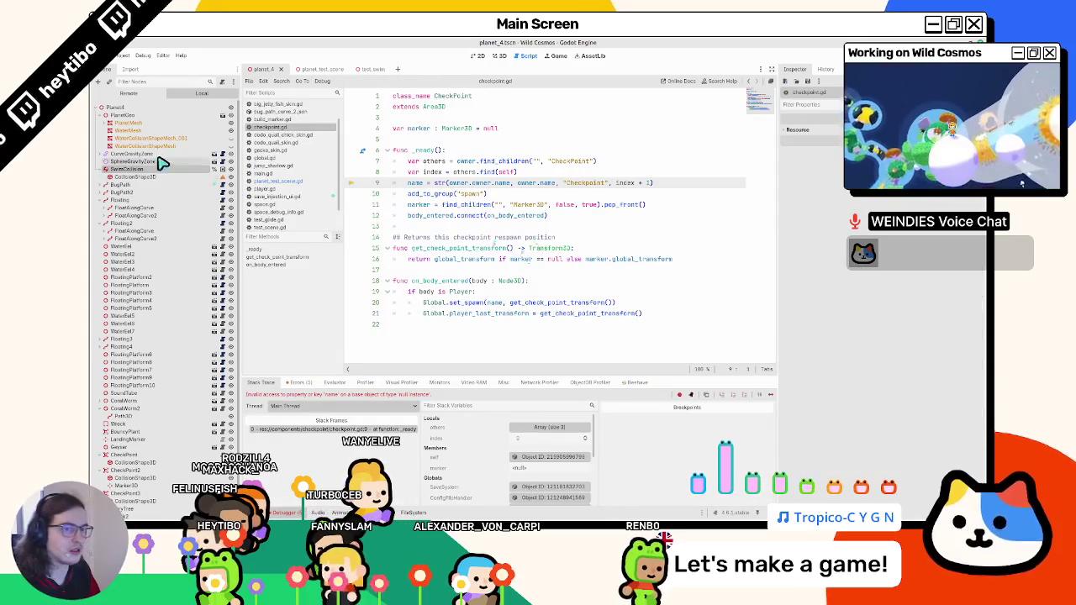
Rerun planet_test_scene, then review the Shape resource of SwimCollision's CollisionShape3D in planet_4.
left_click(313, 68)
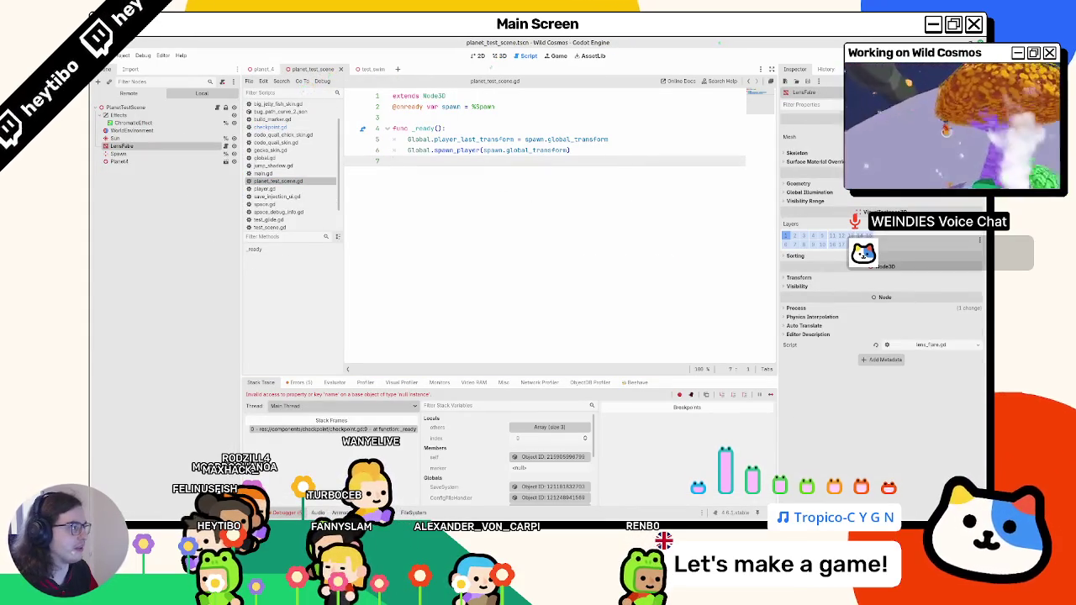
key("F6")
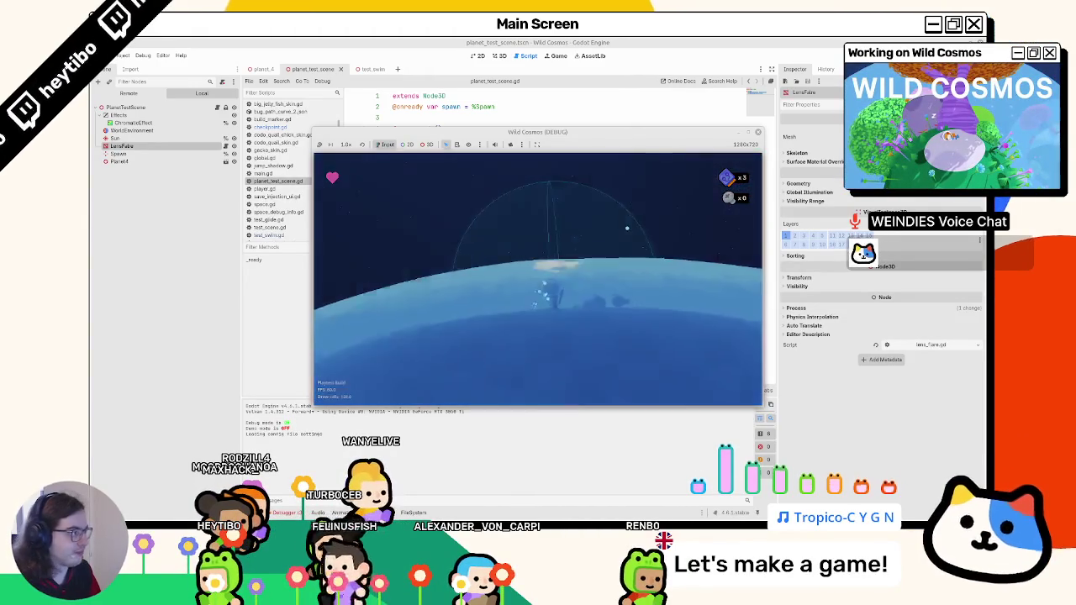
left_click(487, 57)
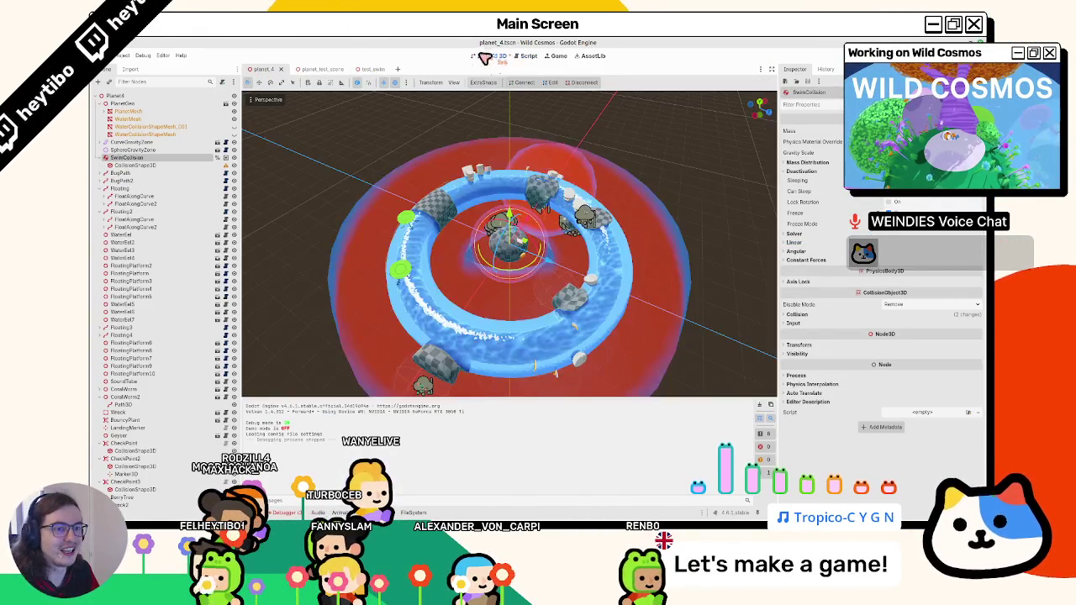
left_click(122, 165)
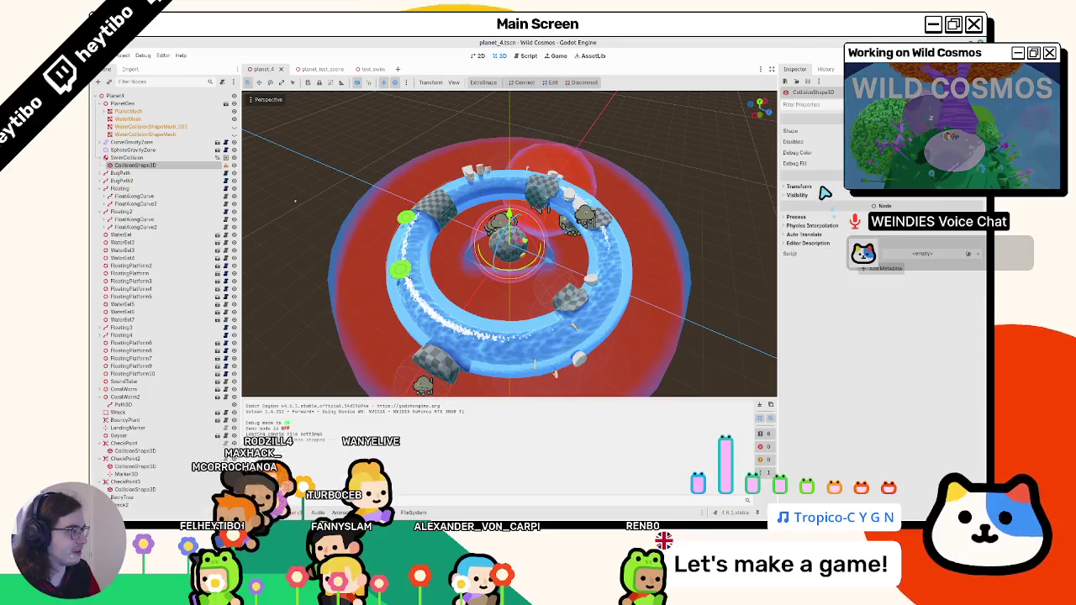
left_click(891, 131)
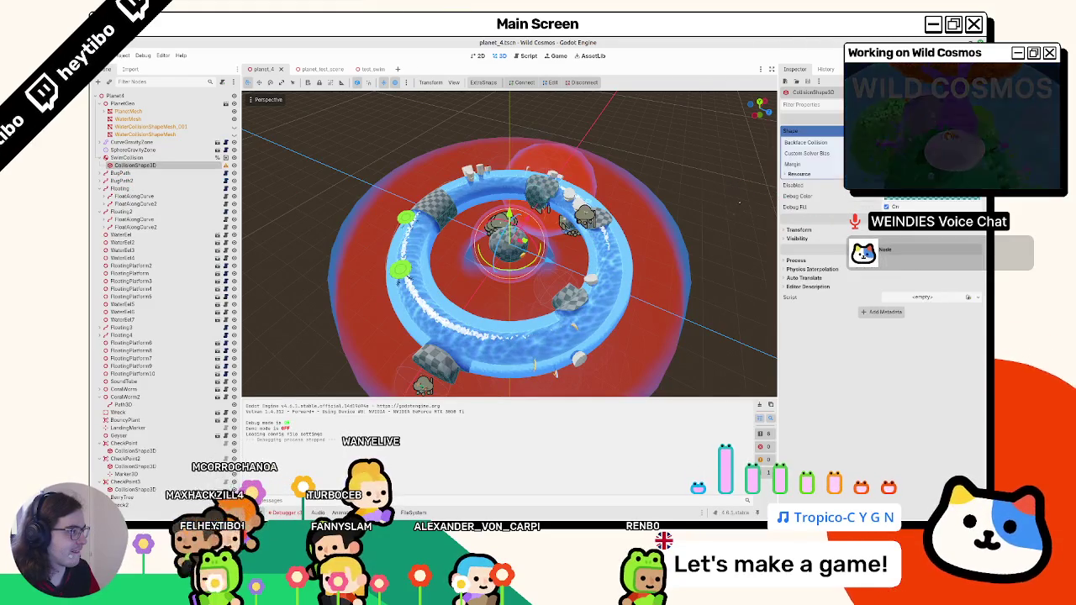
left_click(892, 132)
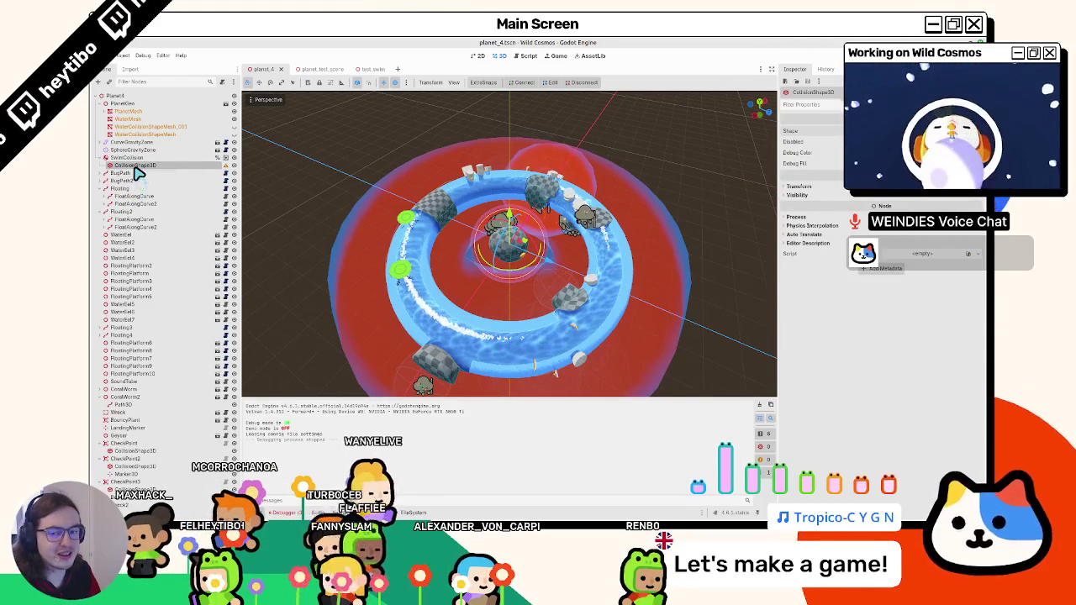
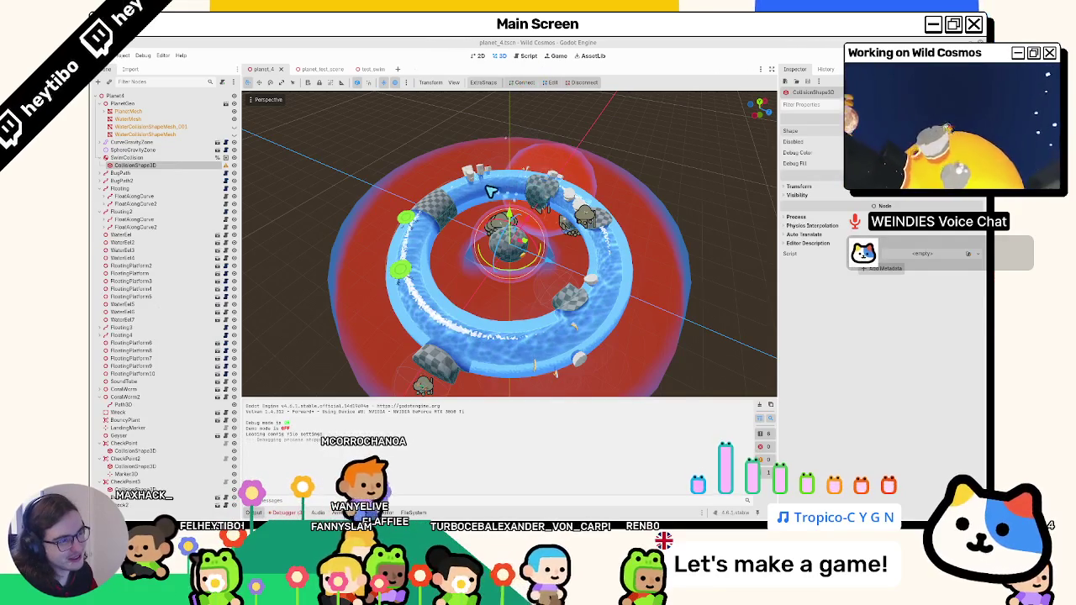
Check SwimCollision's groups in test_swim and read its collision shape's configuration warning.
left_click(128, 157)
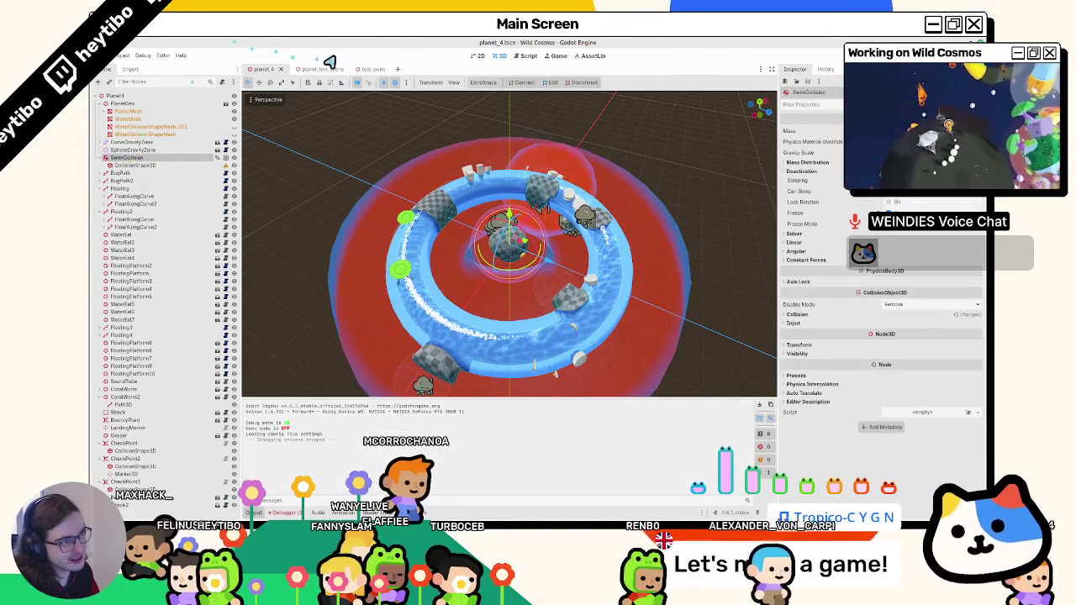
left_click(368, 69)
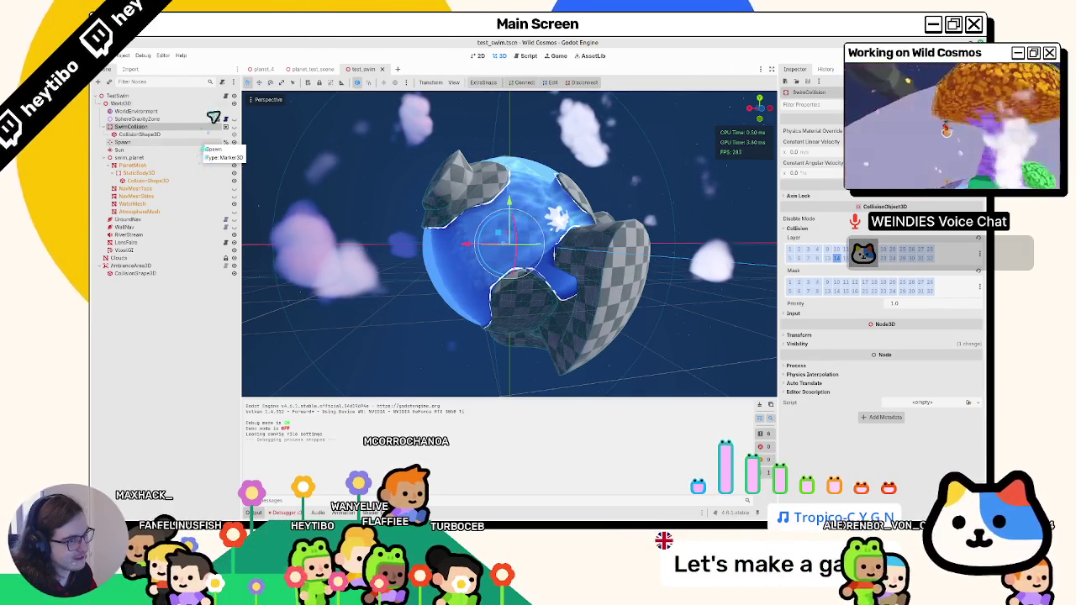
left_click(225, 127)
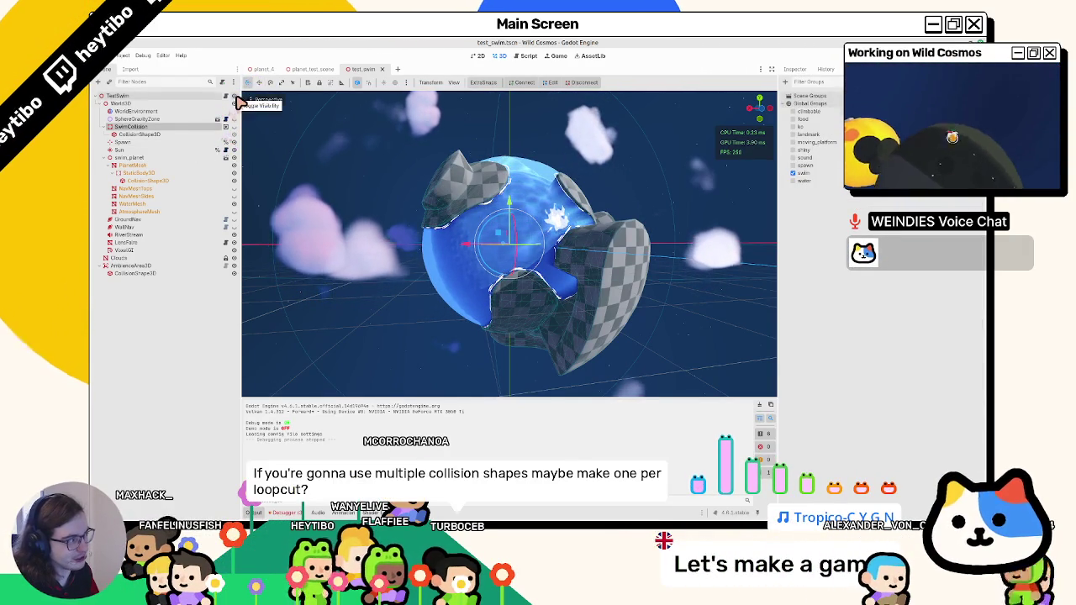
left_click(259, 69)
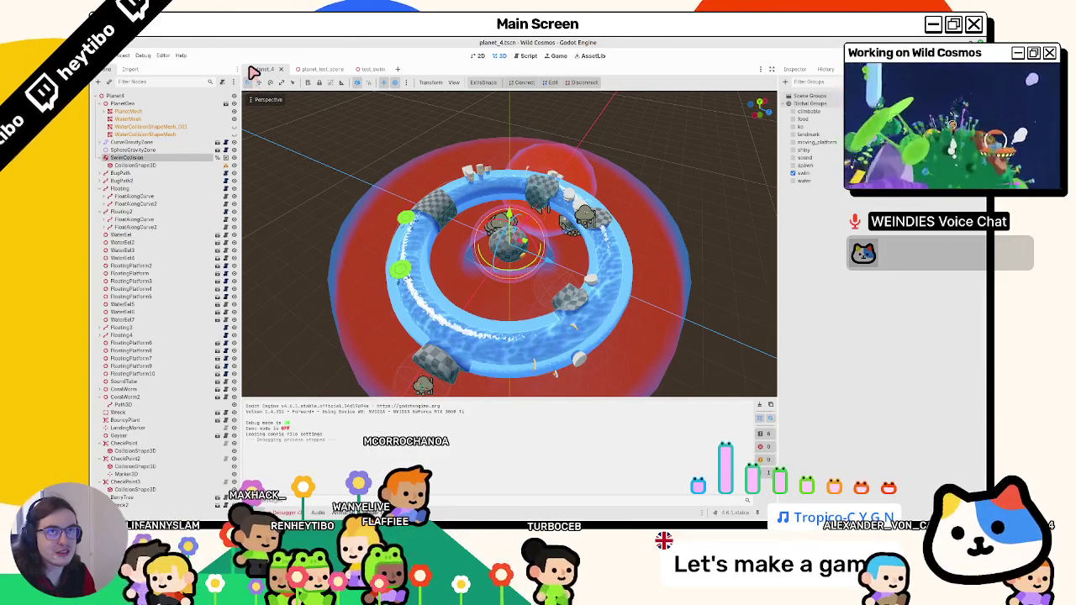
left_click(156, 166)
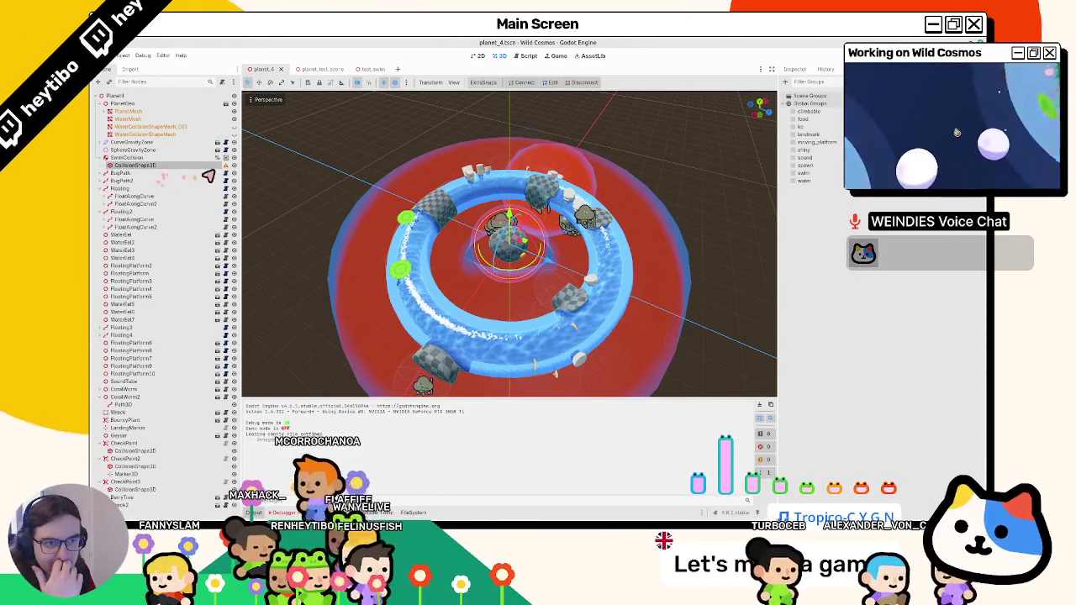
left_click(225, 166)
left_click(537, 312)
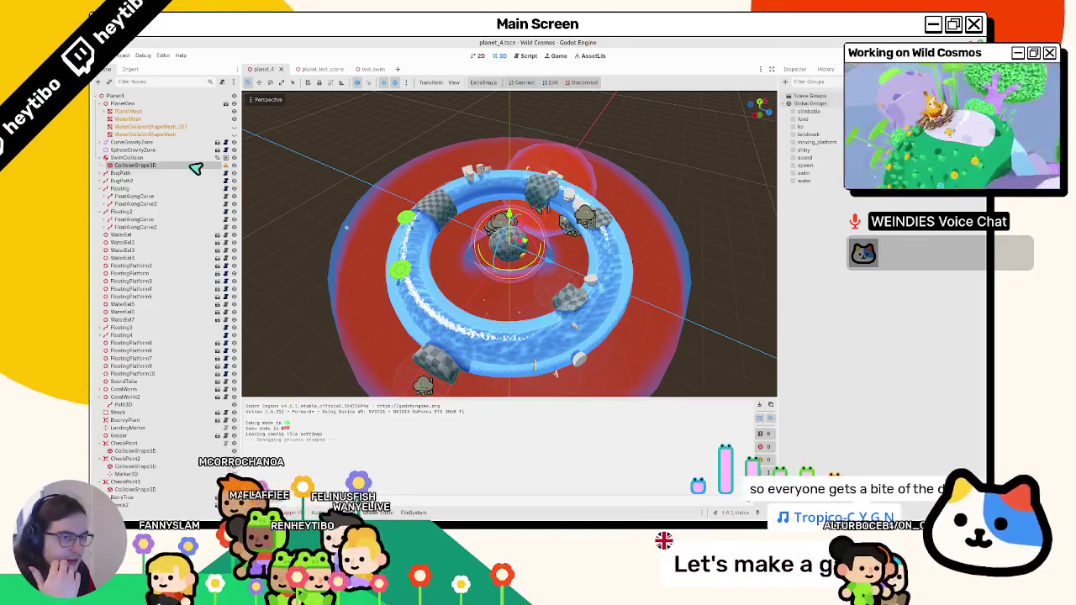
left_click(131, 159)
Enable Freeze with a freeze mode on SwimCollision, save, reload planet_4, and recheck the warning.
left_click(796, 69)
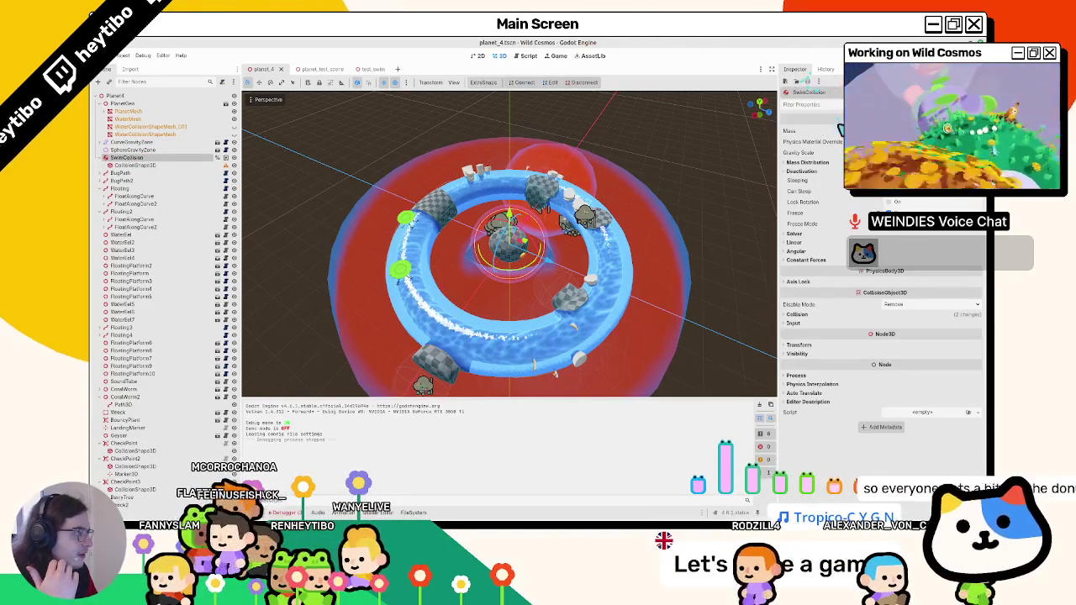
left_click(893, 213)
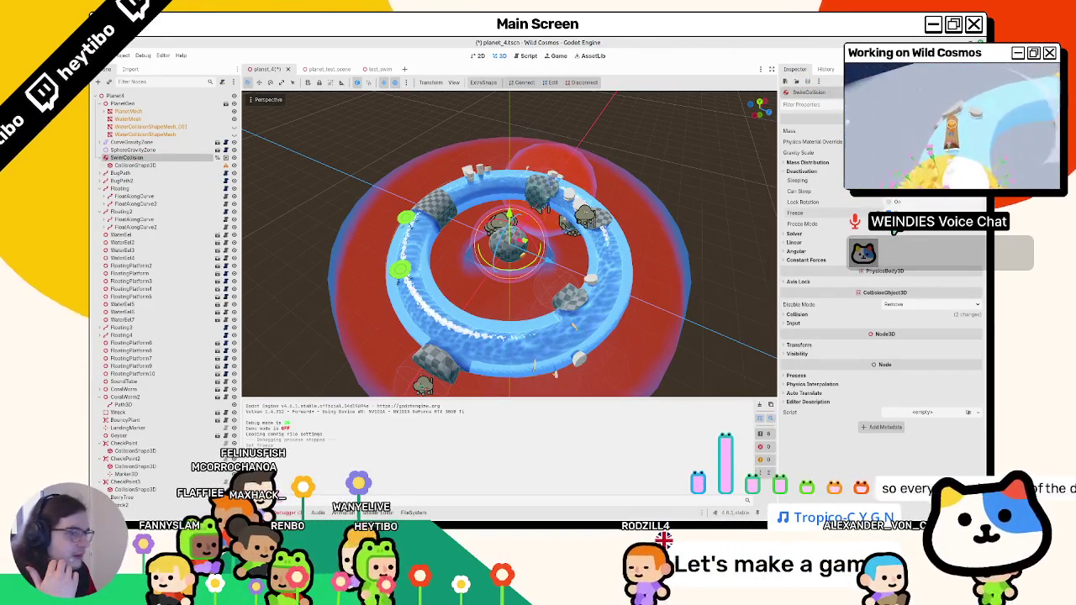
left_click(908, 224)
left_click(903, 242)
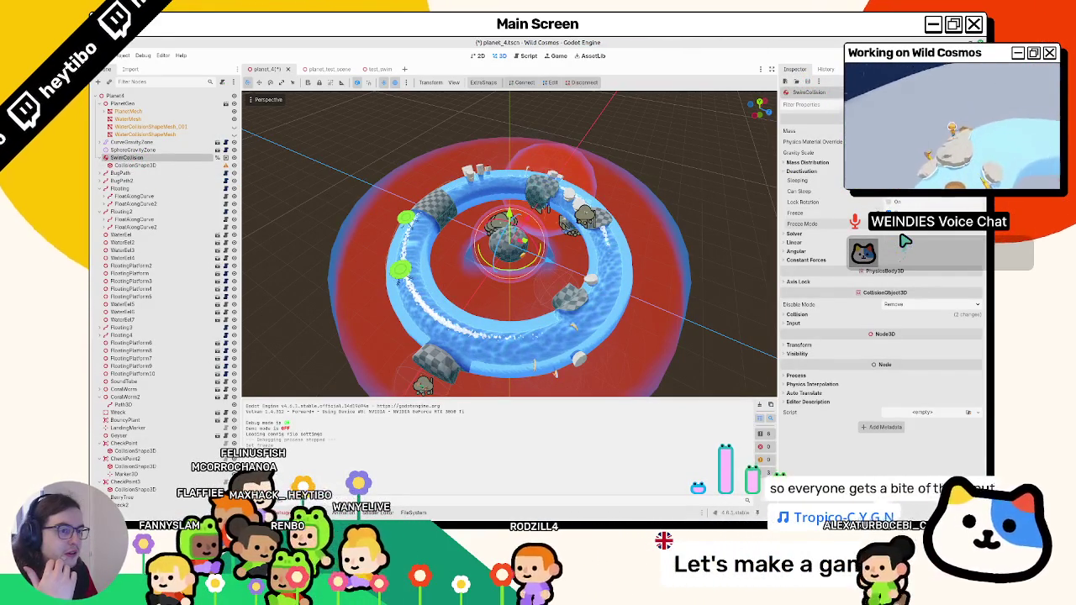
key("ctrl+s")
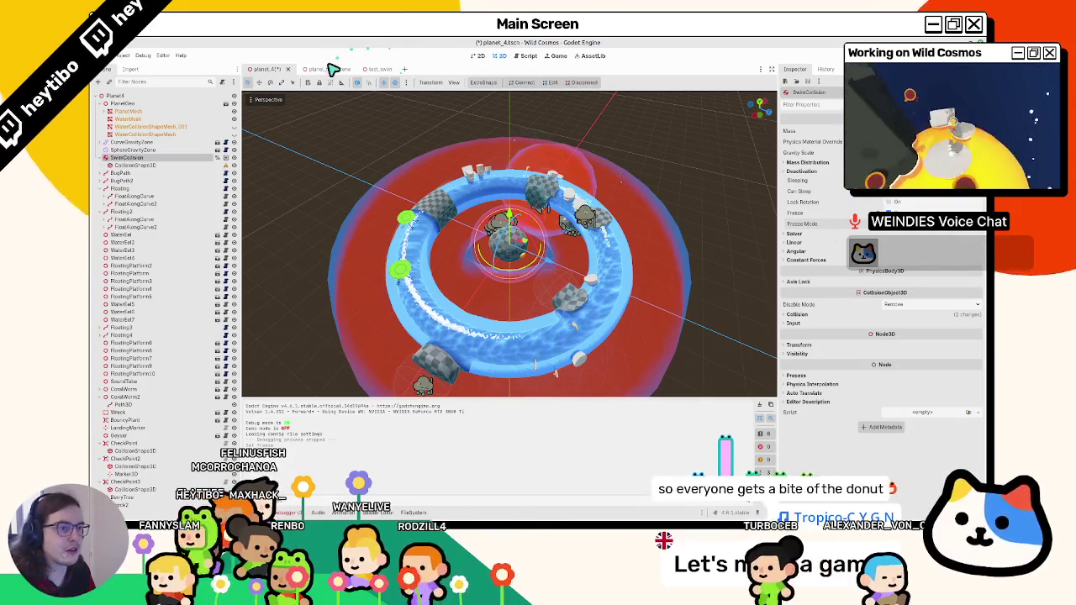
left_click(282, 69)
key("ctrl+shift+t")
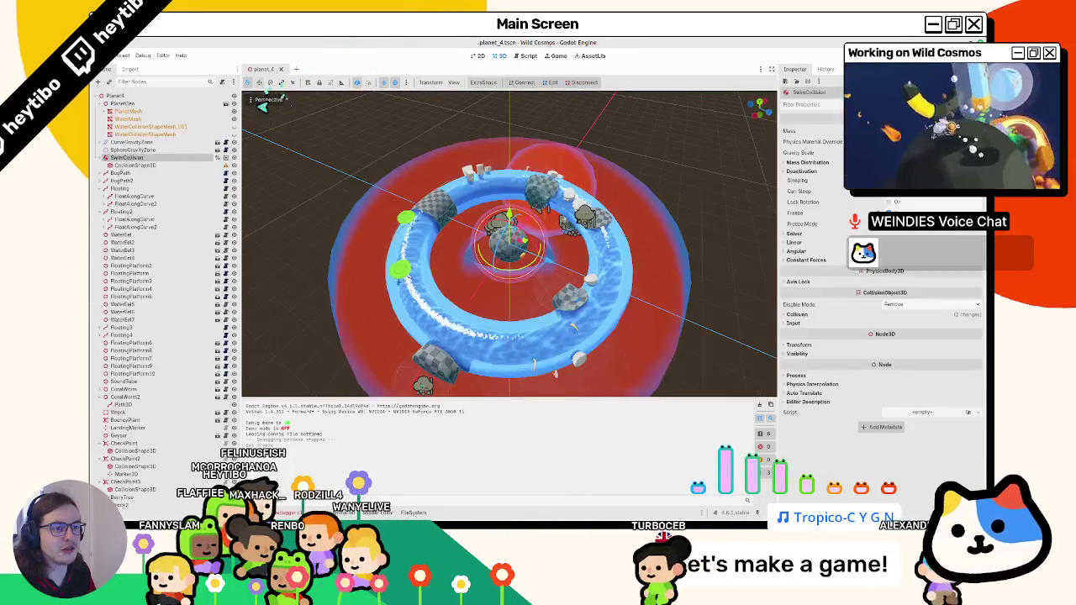
left_click(225, 168)
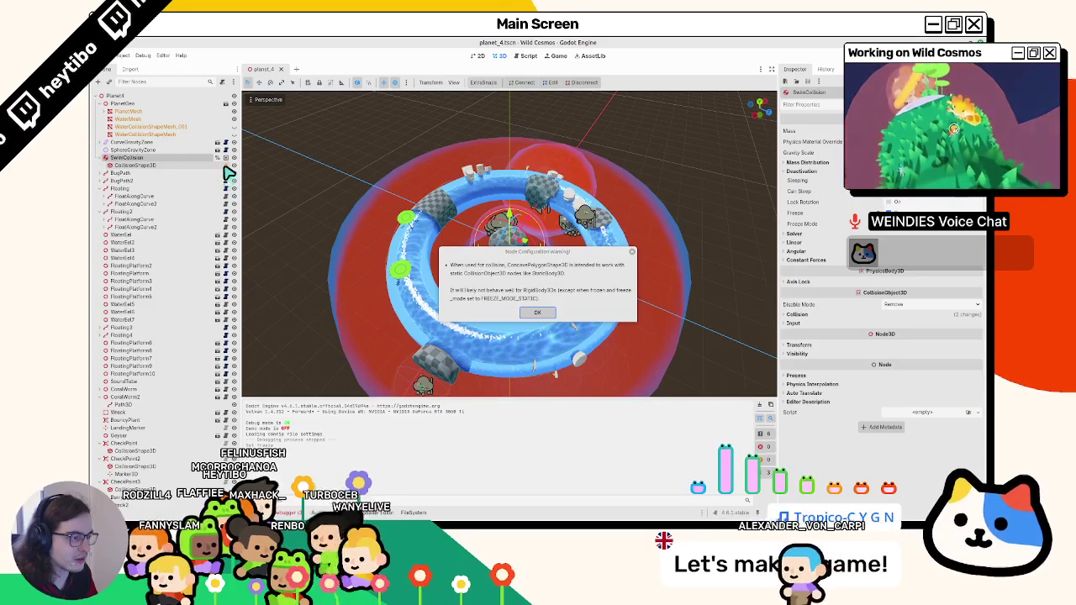
Change SwimCollision's node type to StaticBody3D.
left_click(537, 312)
right_click(137, 158)
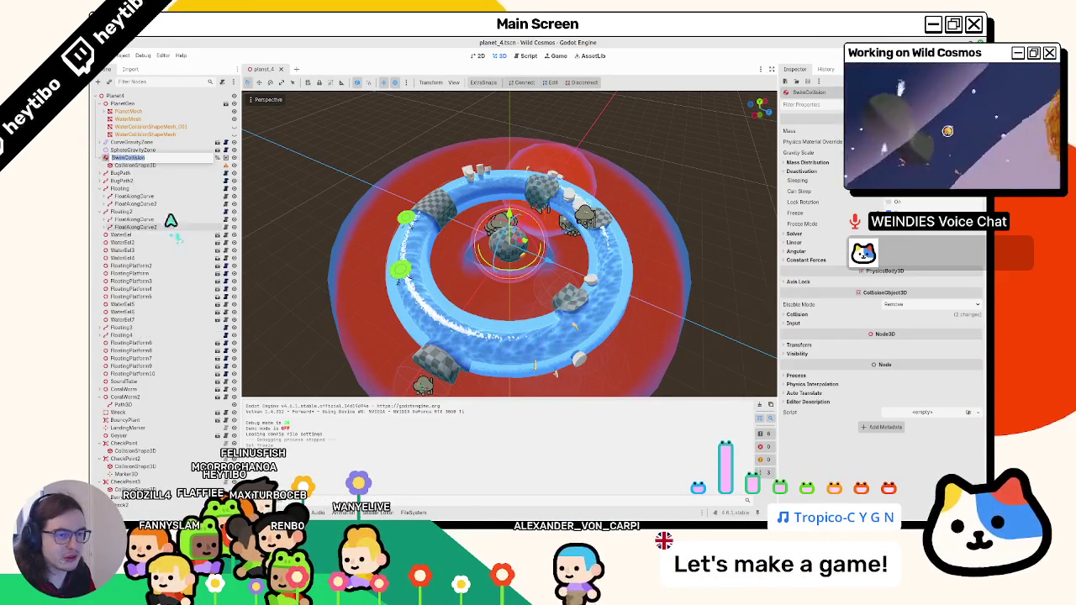
right_click(165, 158)
left_click(185, 235)
type("sttaic")
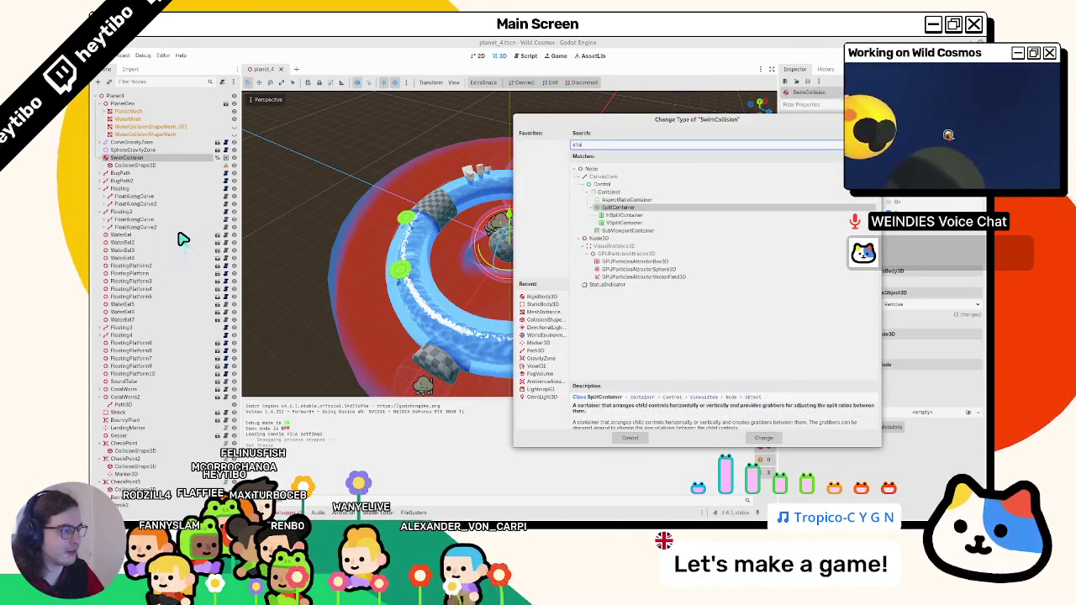
key("BackSpace")
key("BackSpace")
key("BackSpace")
type("tatic")
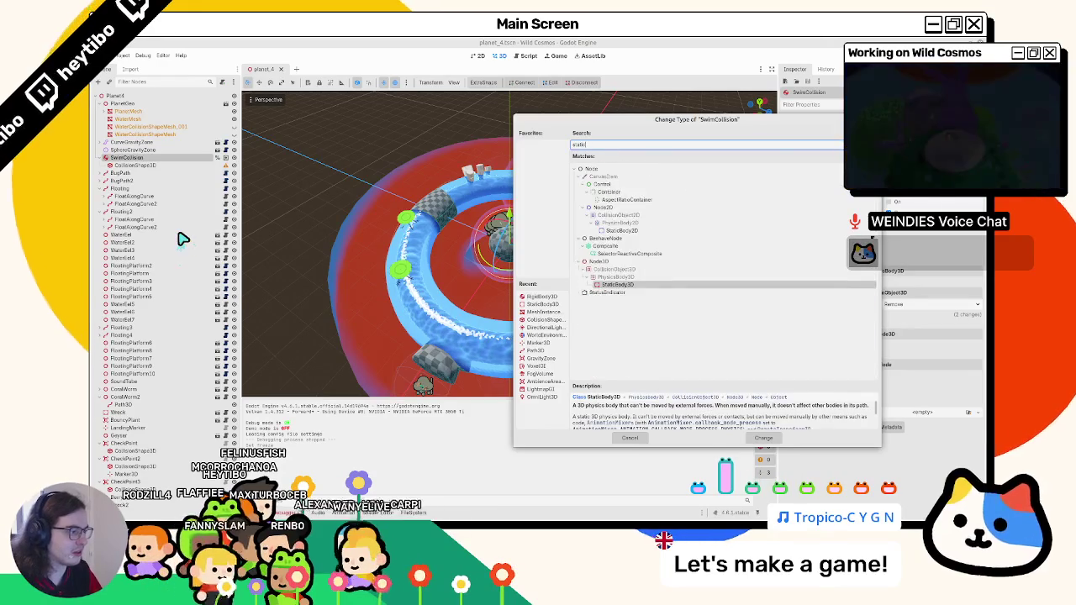
key("Return")
Save planet_4 and run the game to playtest the change.
key("ctrl+s")
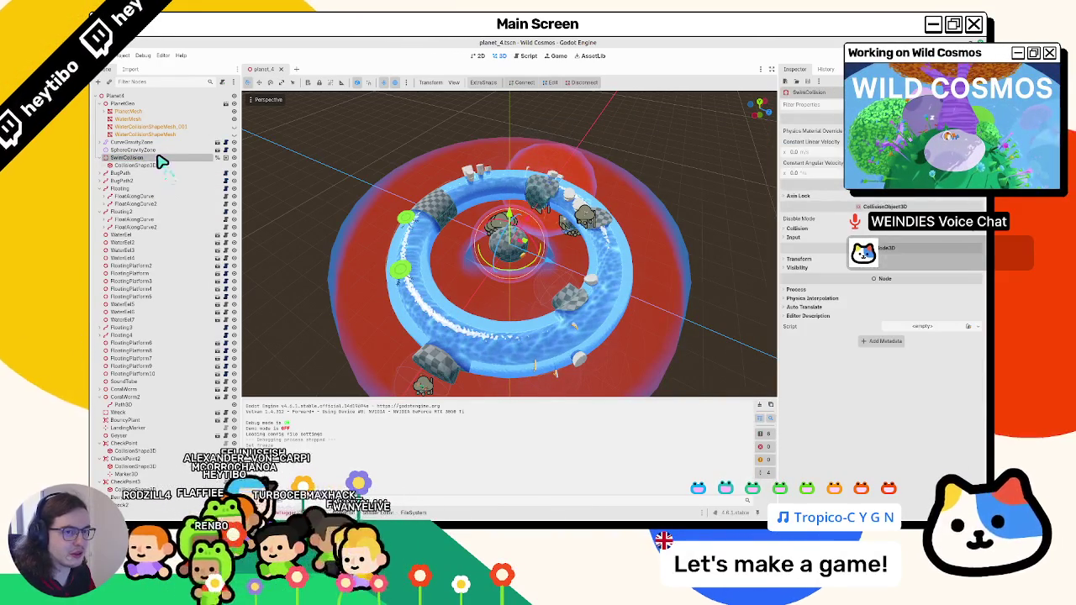
left_click(102, 112)
key("F6")
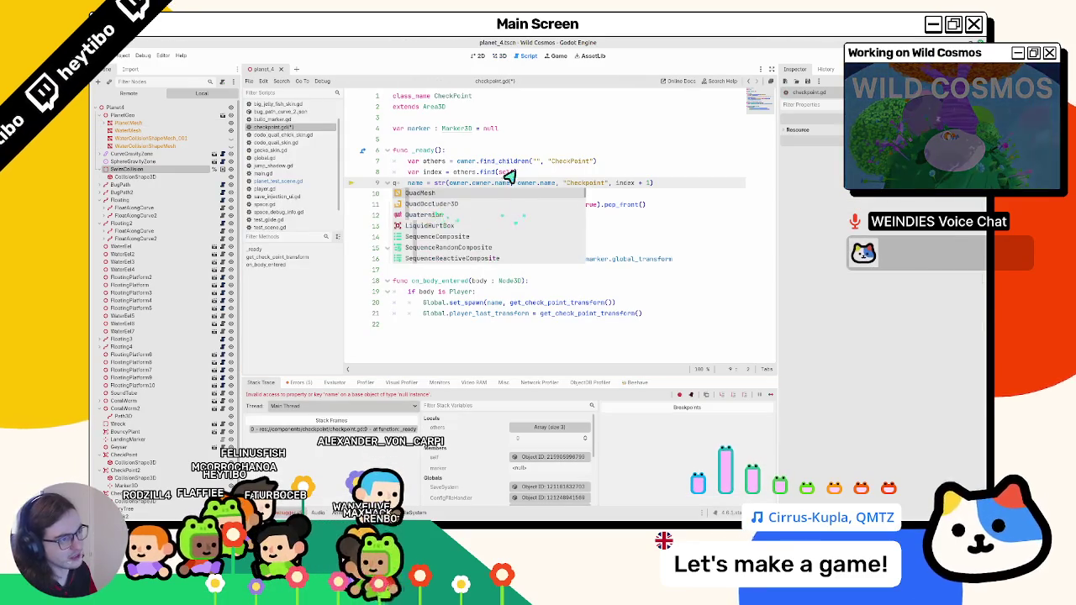
Stop the test run and find planet_test_scene in the FileSystem dock with a PLANET_TEST filter.
left_click(507, 56)
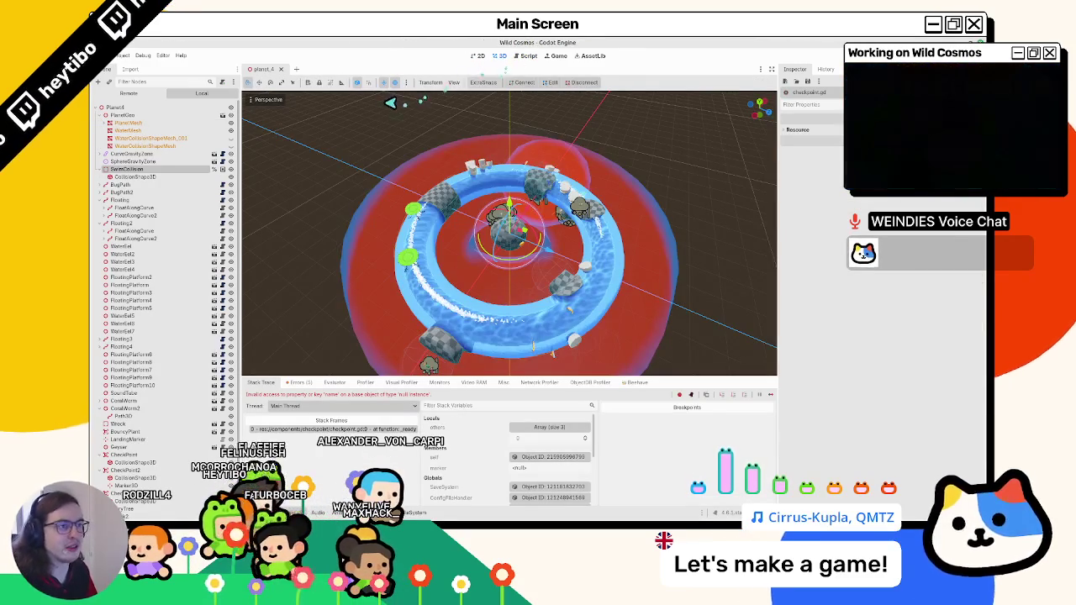
key("F8")
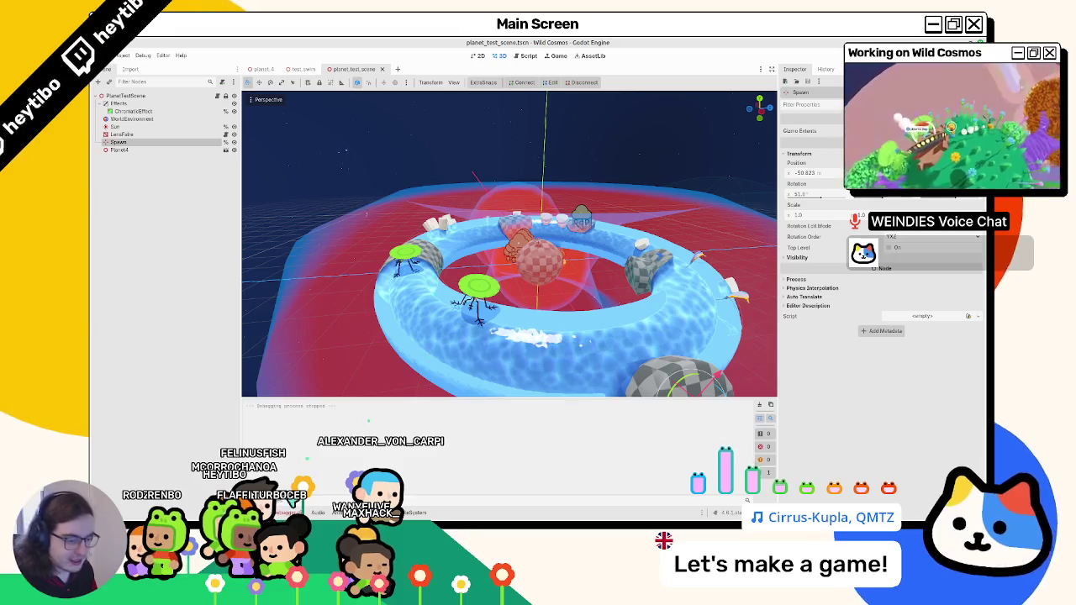
key("alt+f")
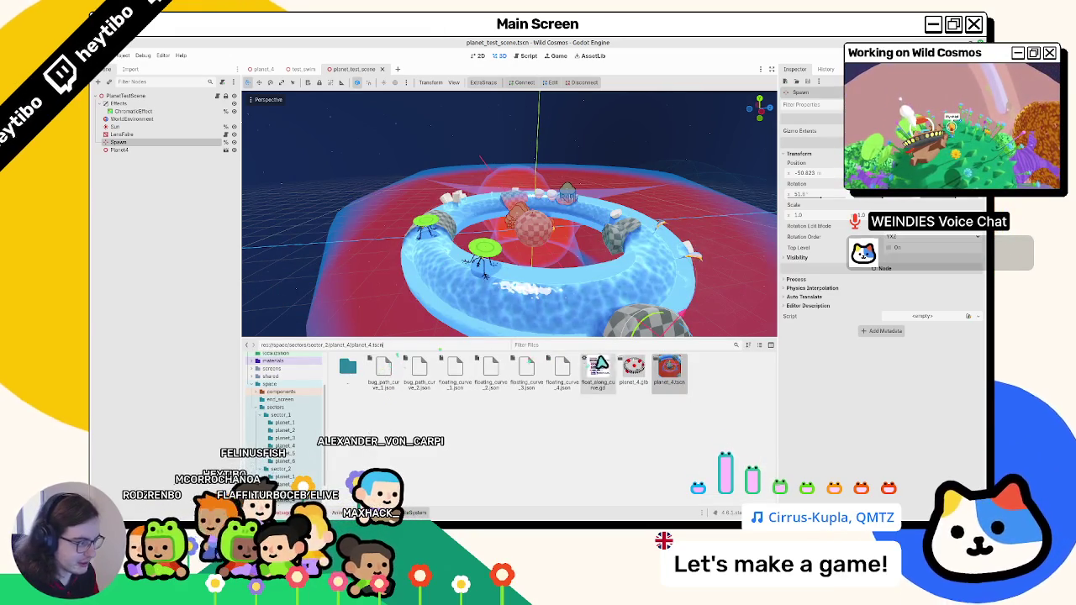
type("PLAN")
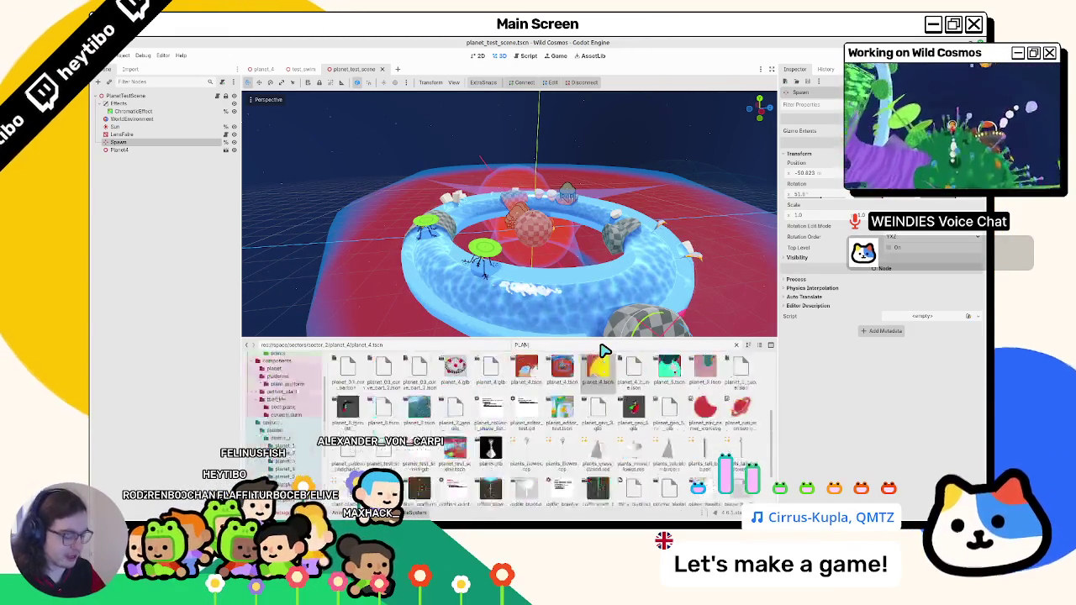
type("ET_TESTC")
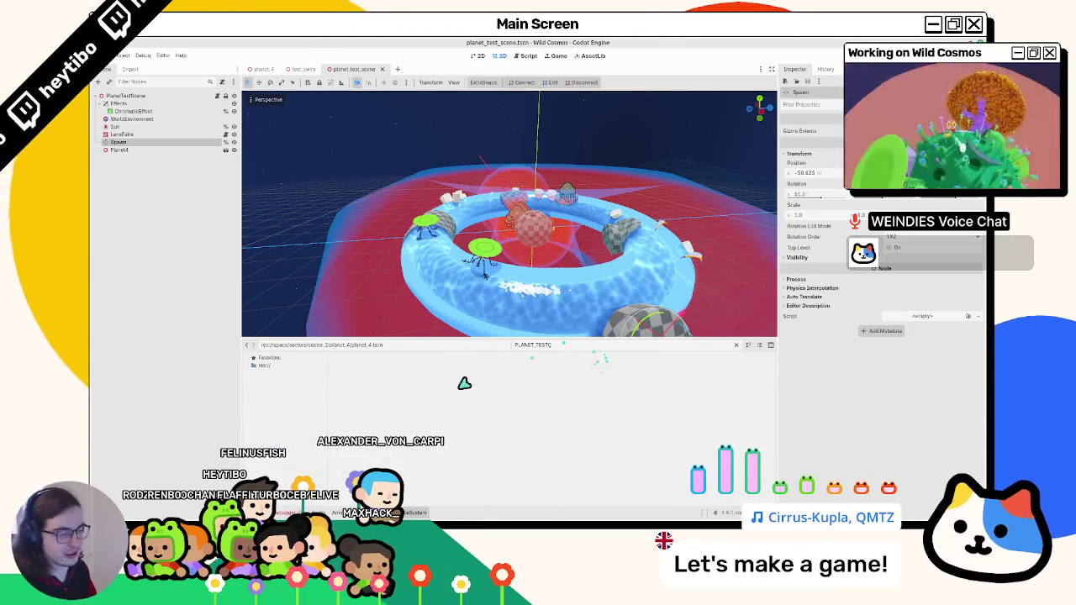
key("BackSpace")
right_click(426, 368)
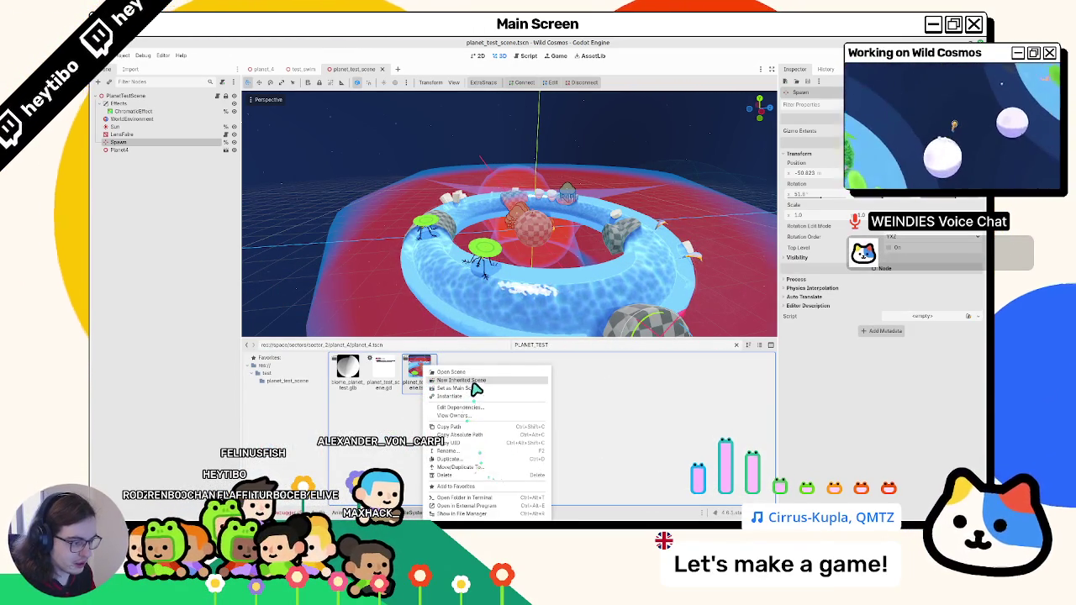
left_click(572, 351)
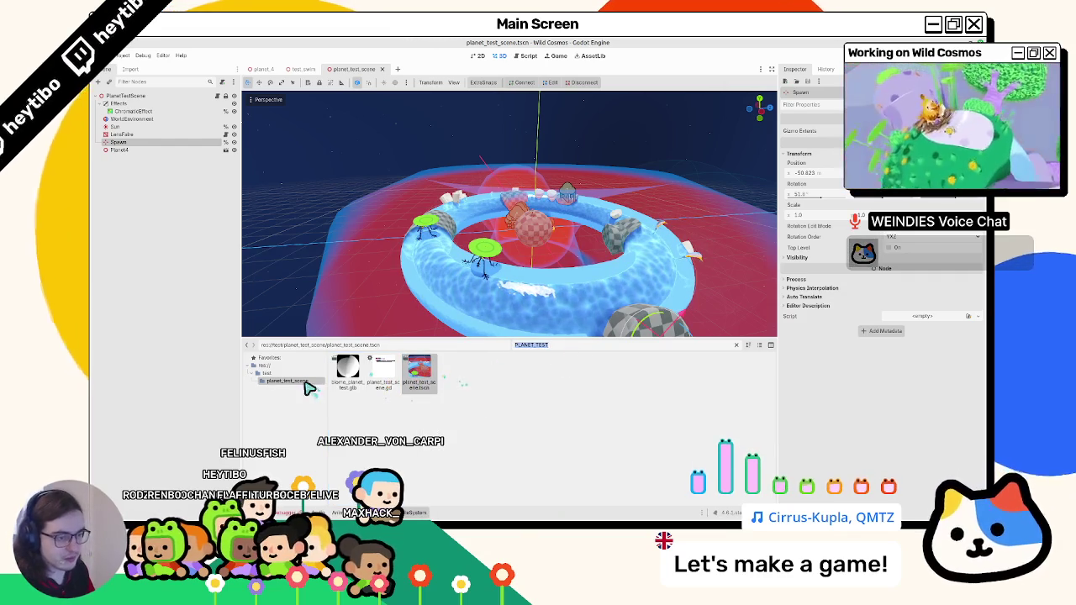
Browse to sectors/sector_2/planet_4 and open planet_4.tscn.
left_click(311, 385)
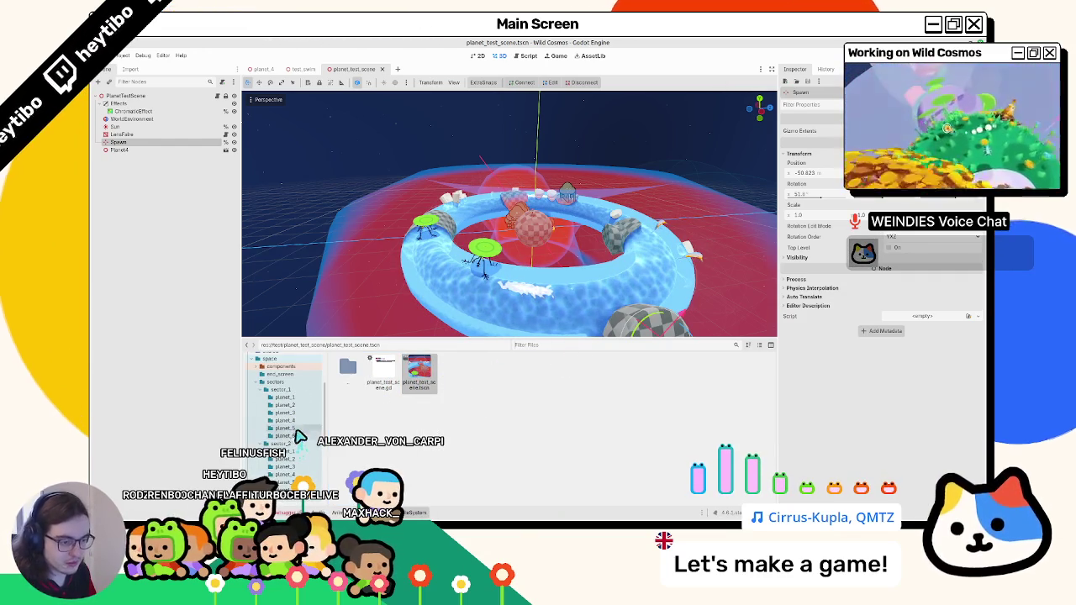
left_click(305, 421)
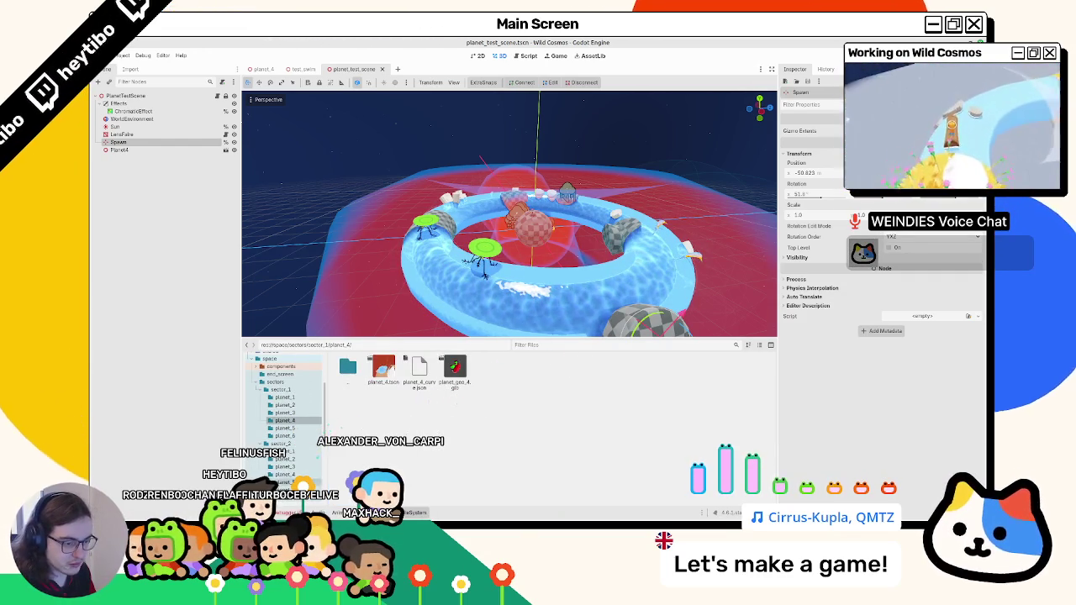
left_click(318, 475)
double_click(671, 375)
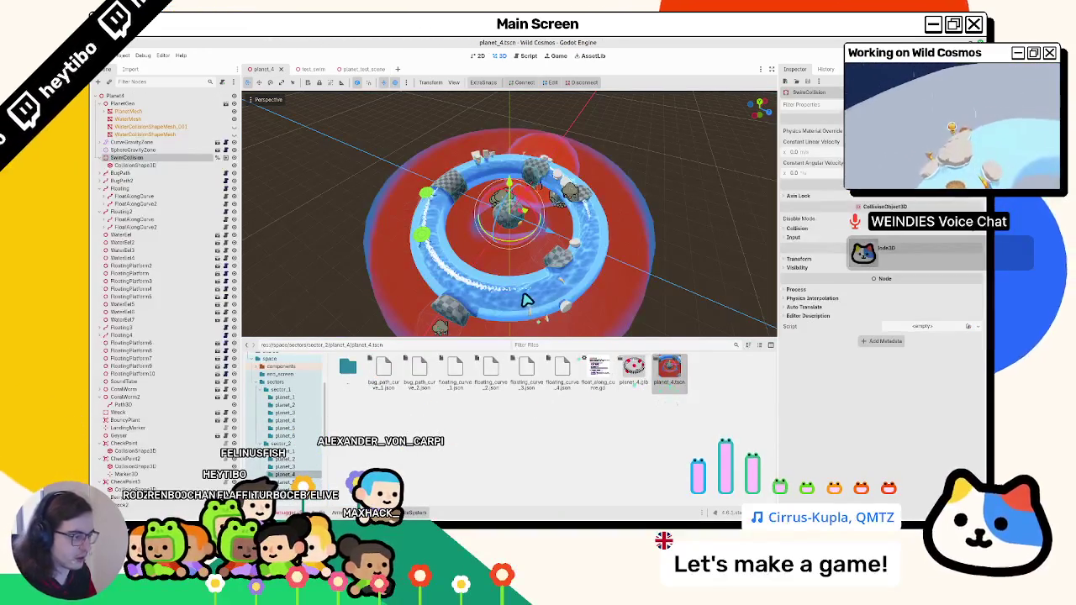
Playtest planet_4 by swimming through the water to the geyser, launching, then stopping.
key("F6")
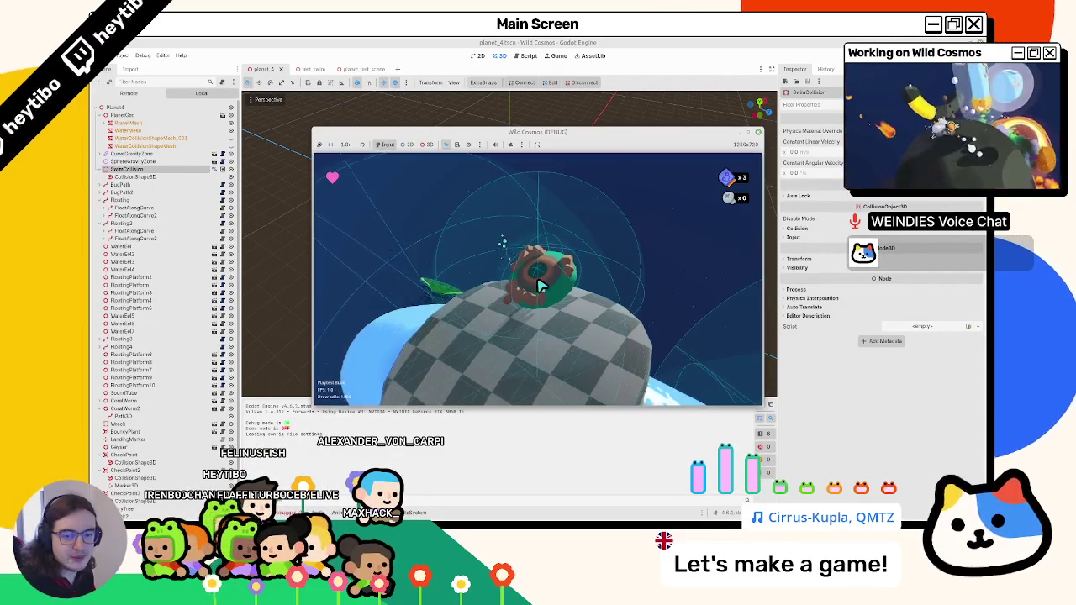
key("w")
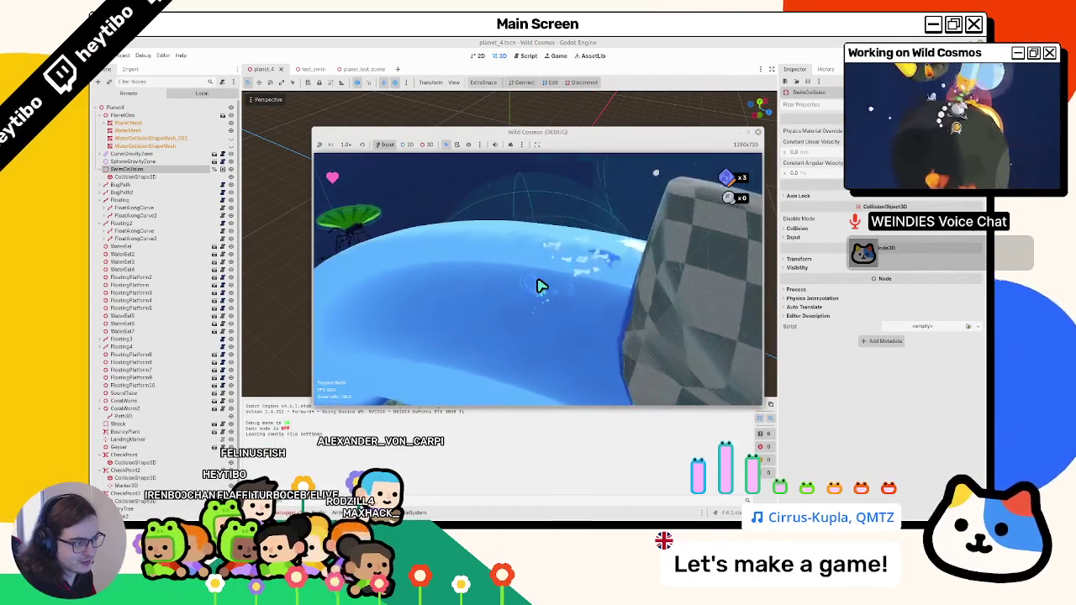
key("w")
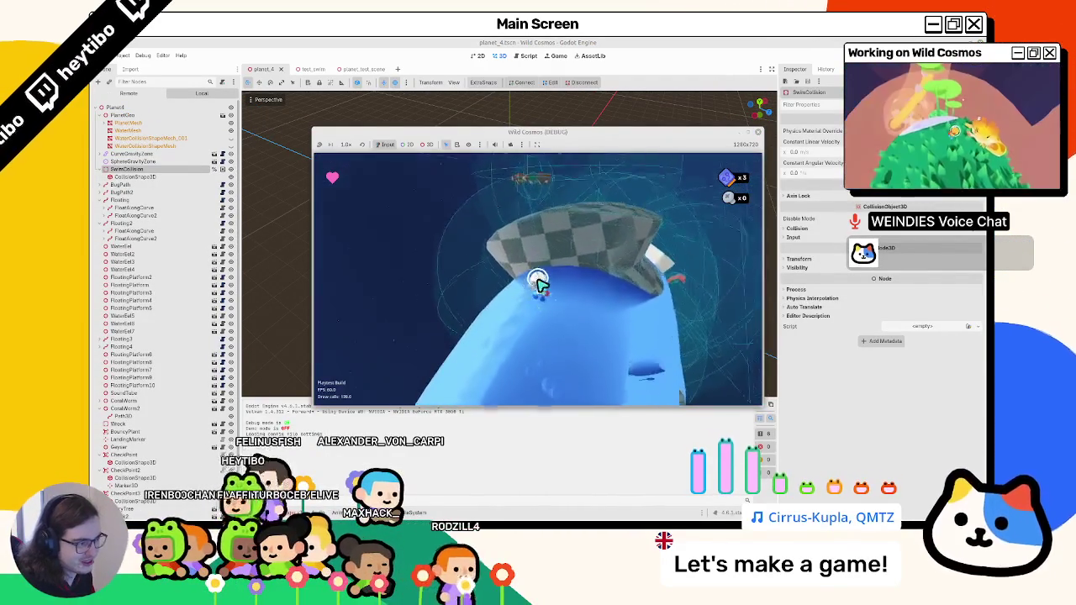
key("w")
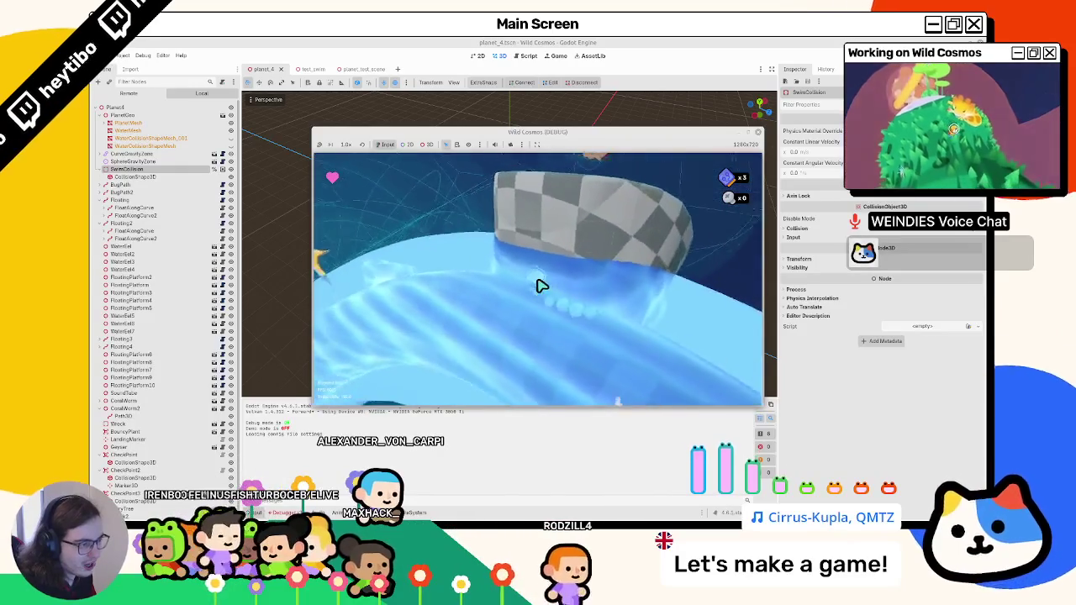
key("w")
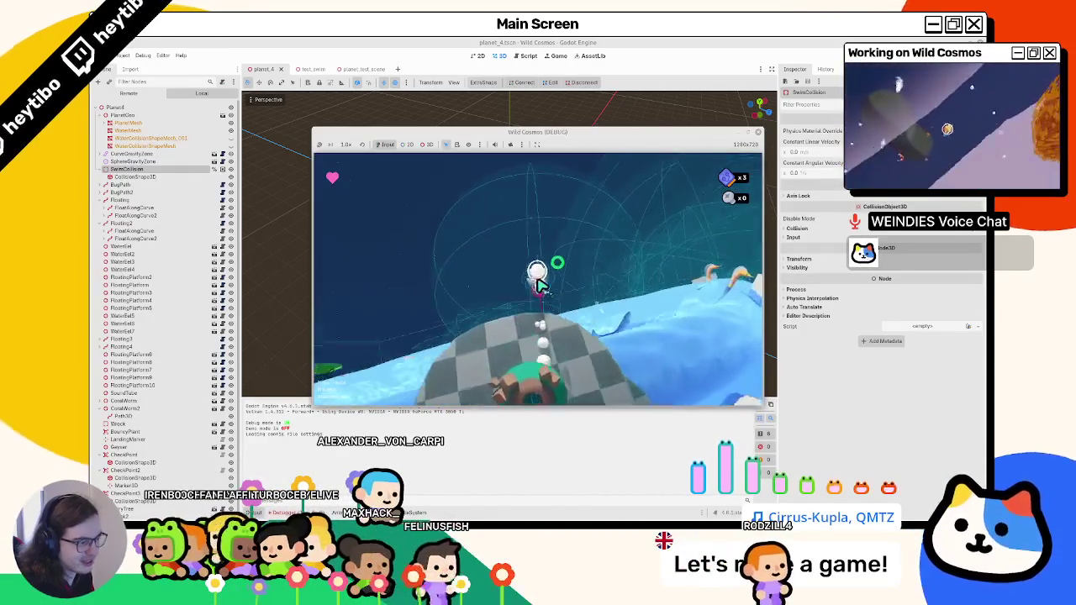
key("e")
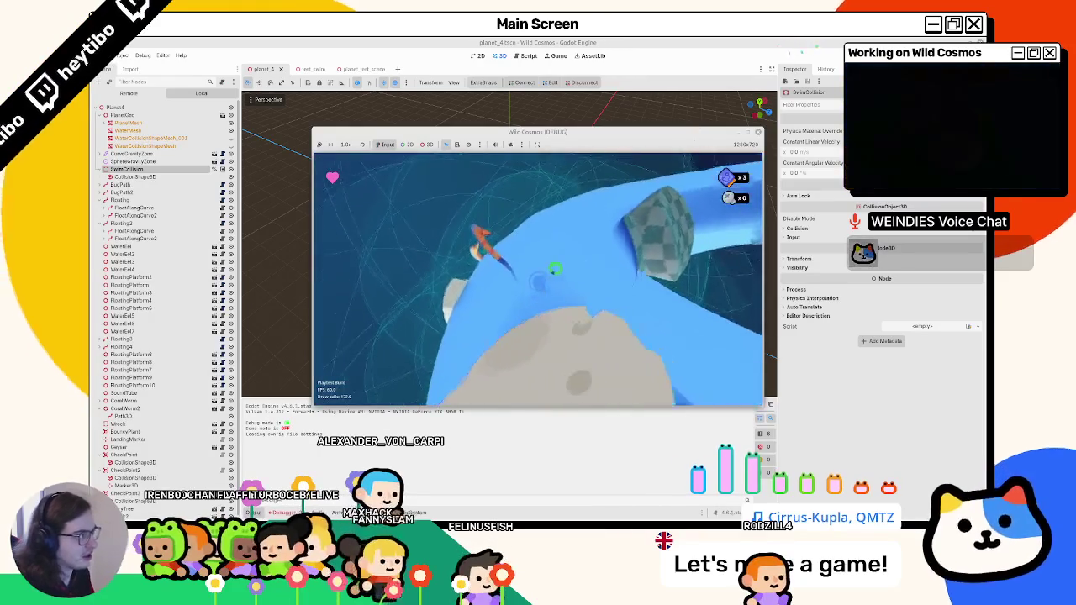
key("F8")
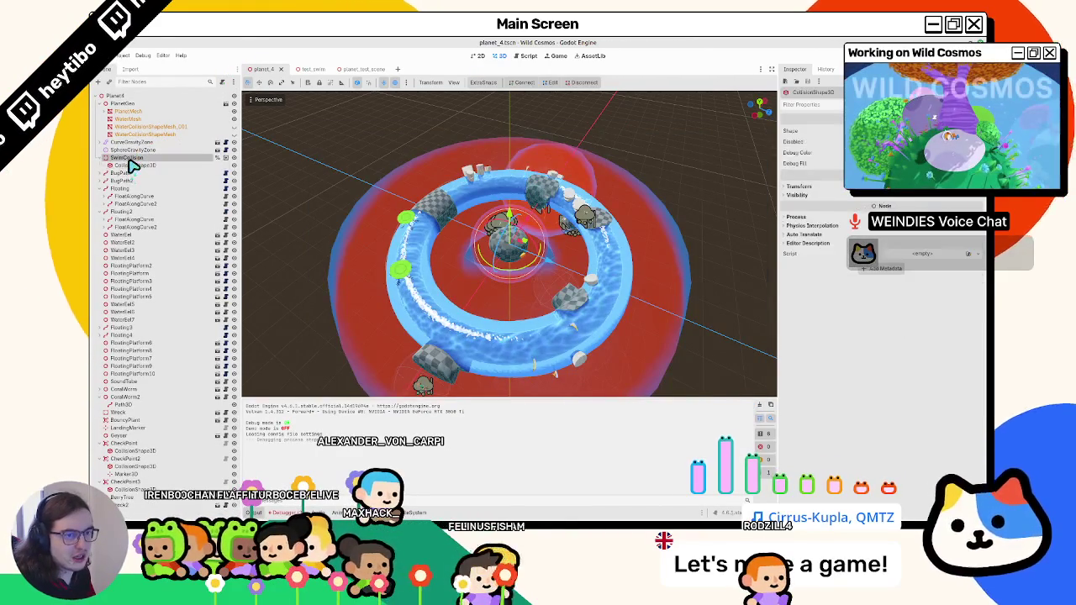
Flip SwimCollision's CollisionShape3D between its two positions with undo/redo to compare them.
left_click(146, 166)
left_click(147, 158)
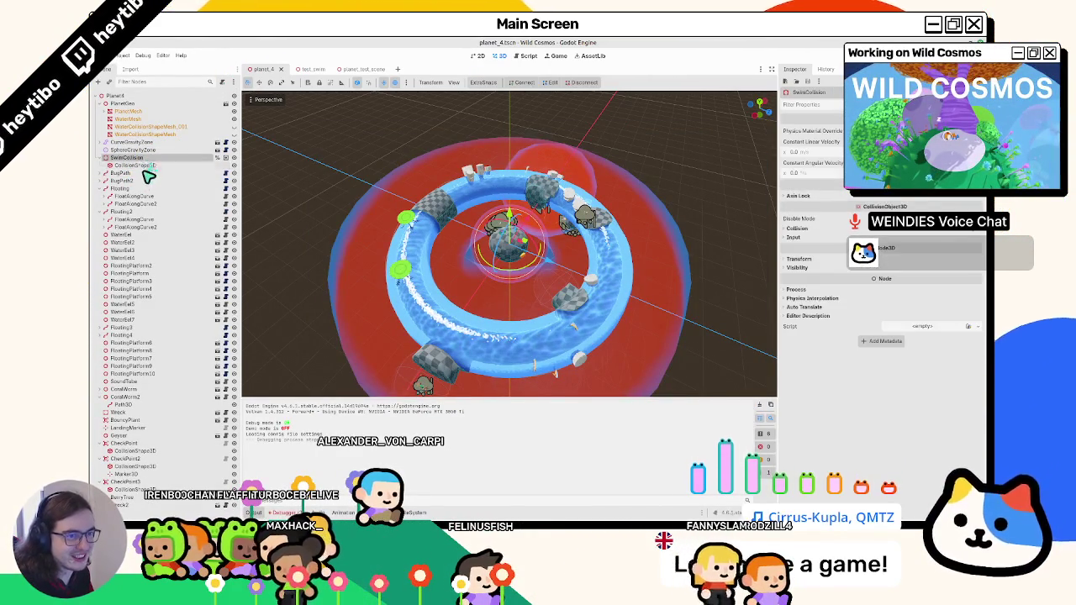
left_click(148, 166)
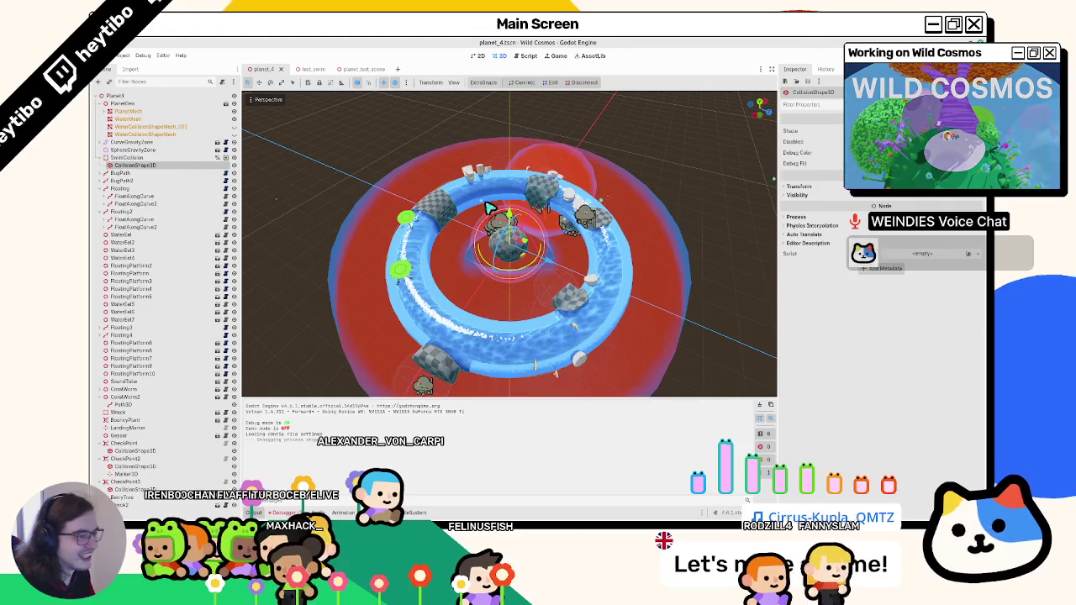
mouse_move(521, 145)
left_mouse_down()
mouse_move(500, 137)
mouse_move(483, 108)
mouse_move(492, 125)
mouse_move(481, 180)
mouse_move(457, 211)
left_mouse_up()
key("ctrl+z")
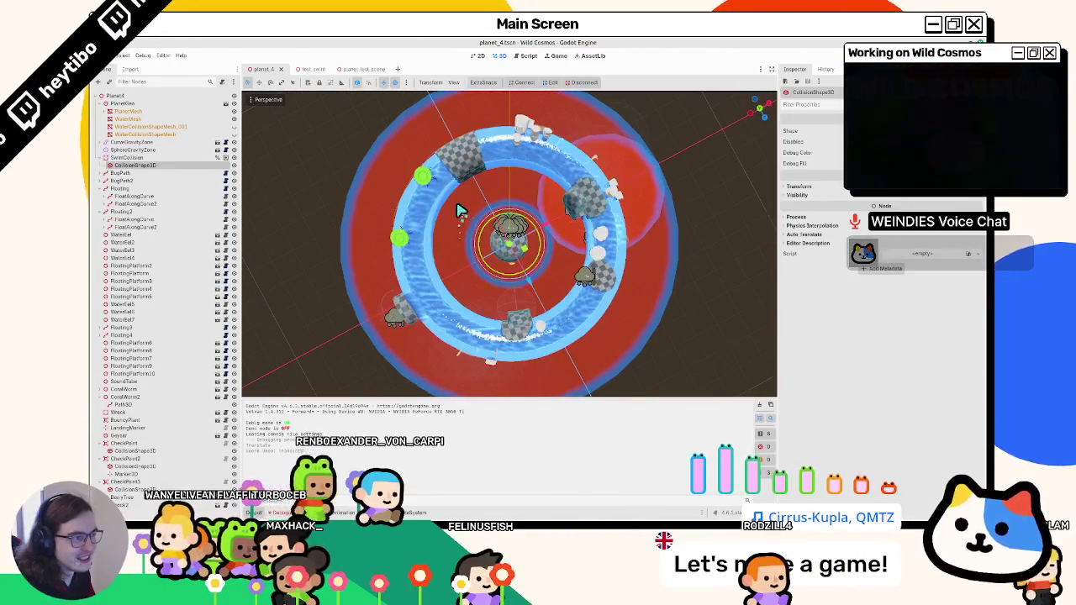
key("ctrl+shift+z")
key("ctrl+z")
key("ctrl+shift+z")
key("ctrl+z")
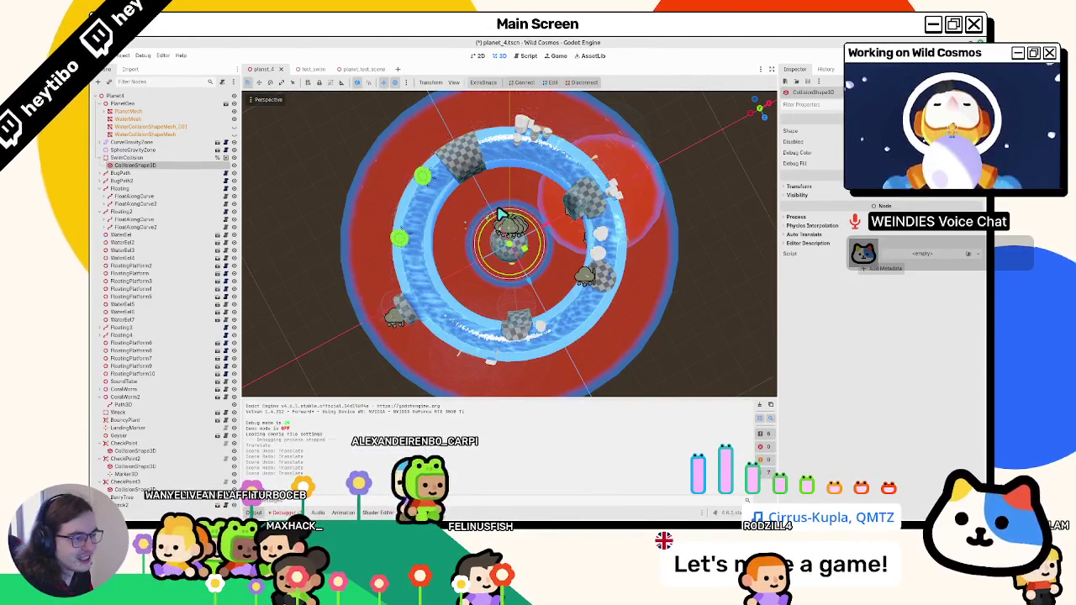
key("ctrl+shift+z")
key("ctrl+z")
mouse_move(457, 213)
left_mouse_down()
mouse_move(519, 177)
mouse_move(507, 220)
mouse_move(505, 165)
mouse_move(516, 173)
mouse_move(515, 211)
left_mouse_up()
Playtest the water planet again, stop it, and switch to Blender.
key("F6")
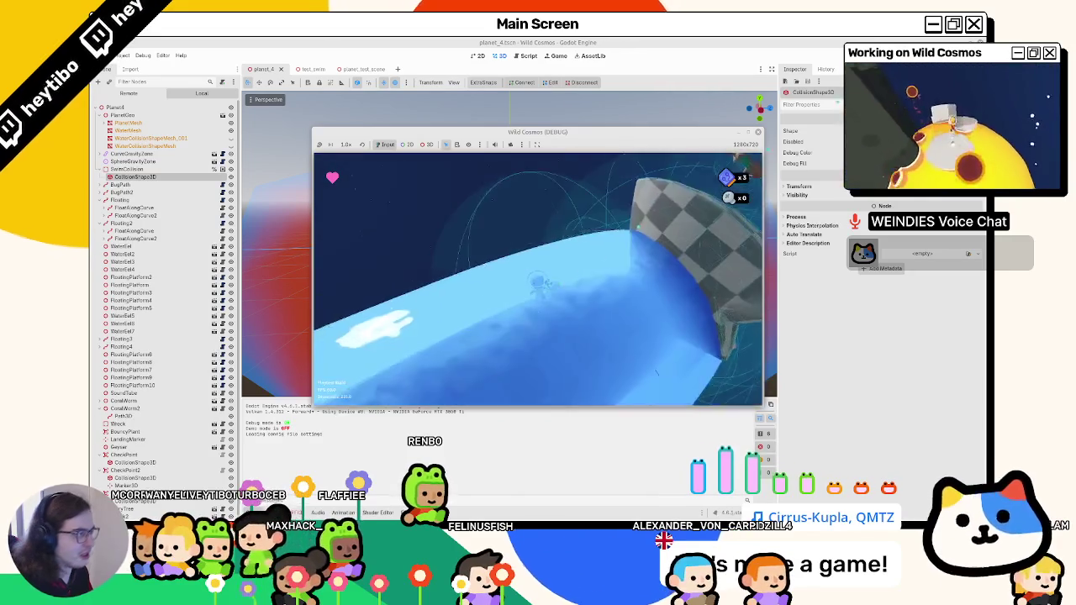
key("F8")
key("alt+Tab")
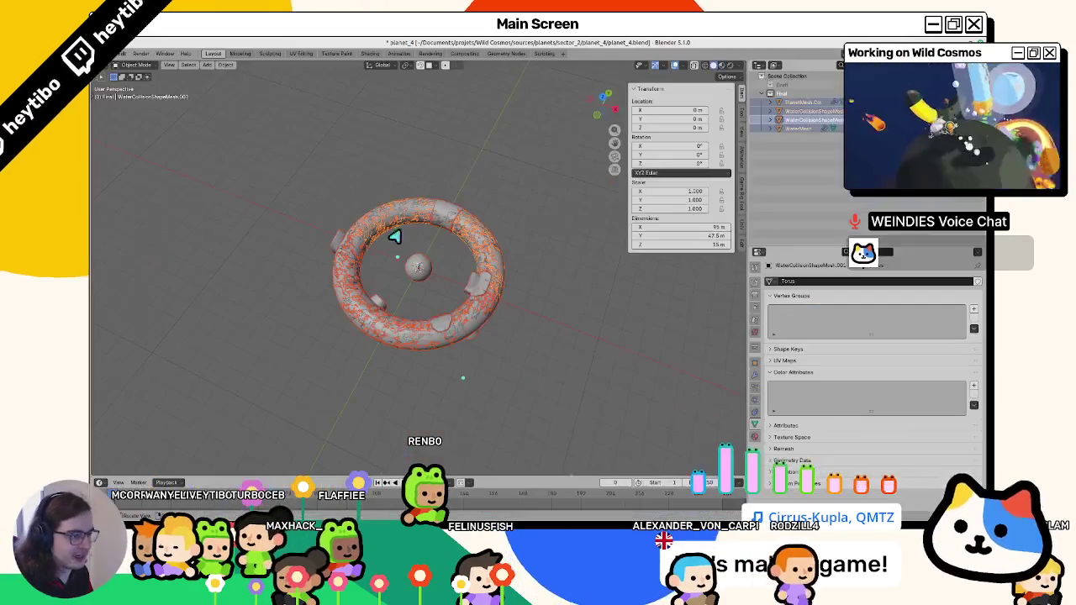
Select the Torus collision mesh from top view in Edit Mode, undoing the stray Torus.001 object.
scroll(434, 246, "up", 2)
left_click(838, 112)
left_click_drag(355, 264, 403, 260)
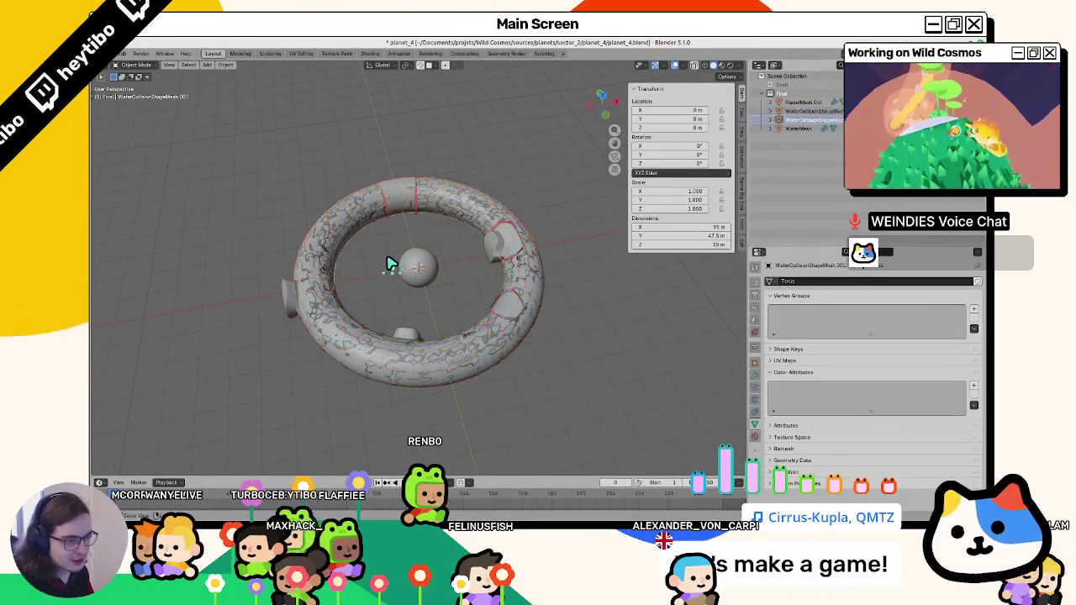
key("ctrl+z")
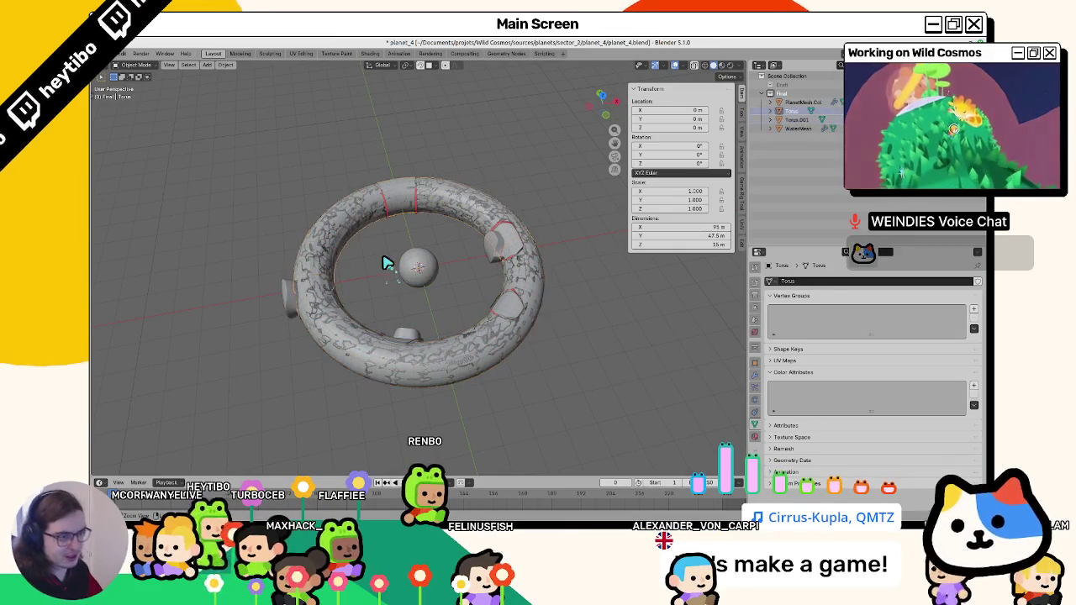
key("KP_7")
key("Tab")
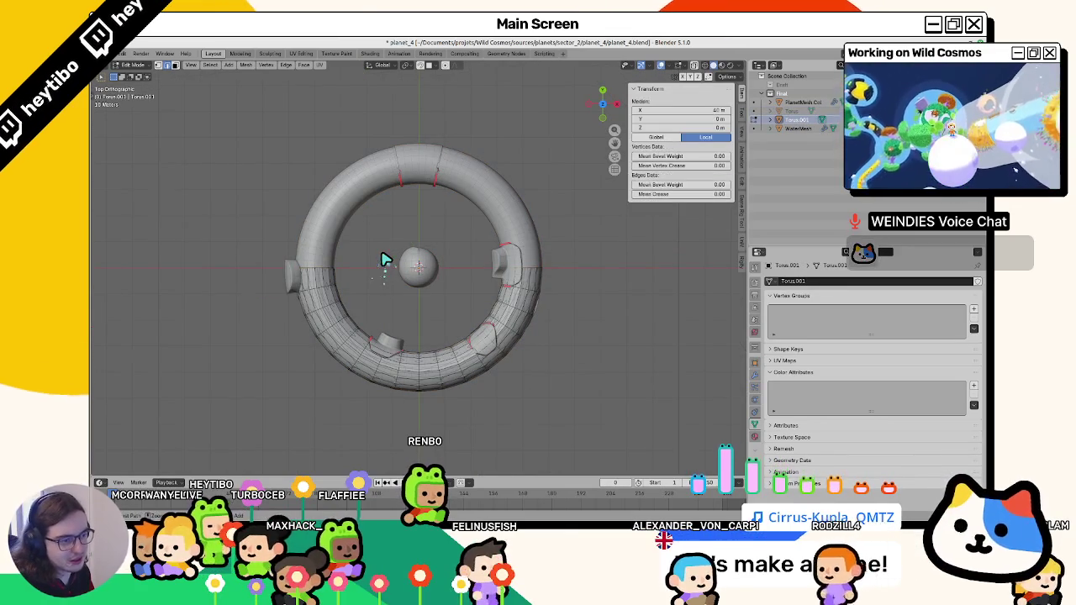
key("ctrl+z")
key("ctrl+z")
key("Tab")
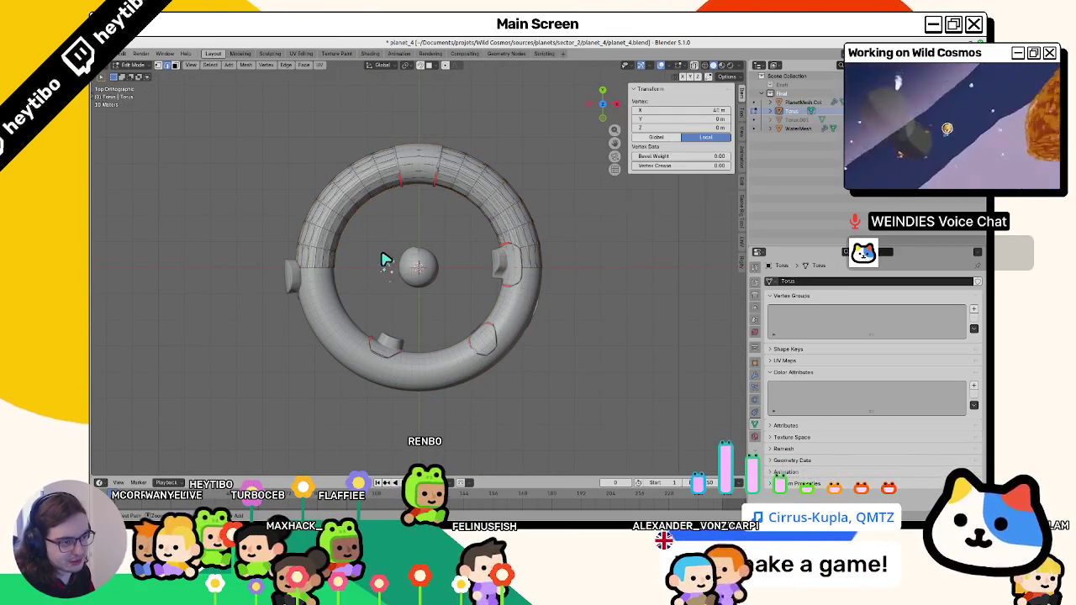
key("ctrl+z")
key("ctrl+z")
key("ctrl+z")
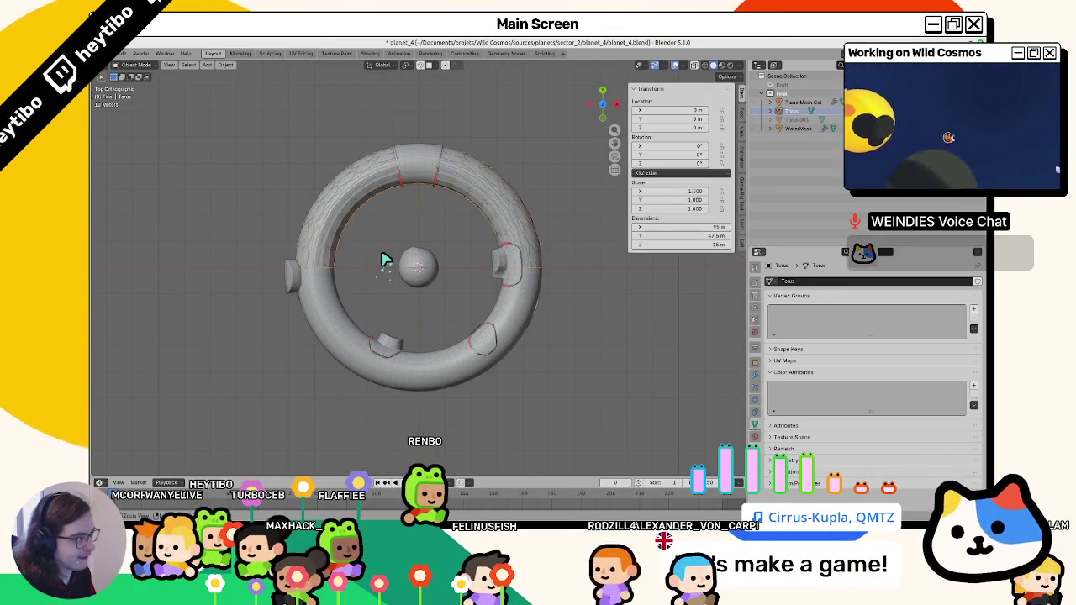
key("ctrl+z")
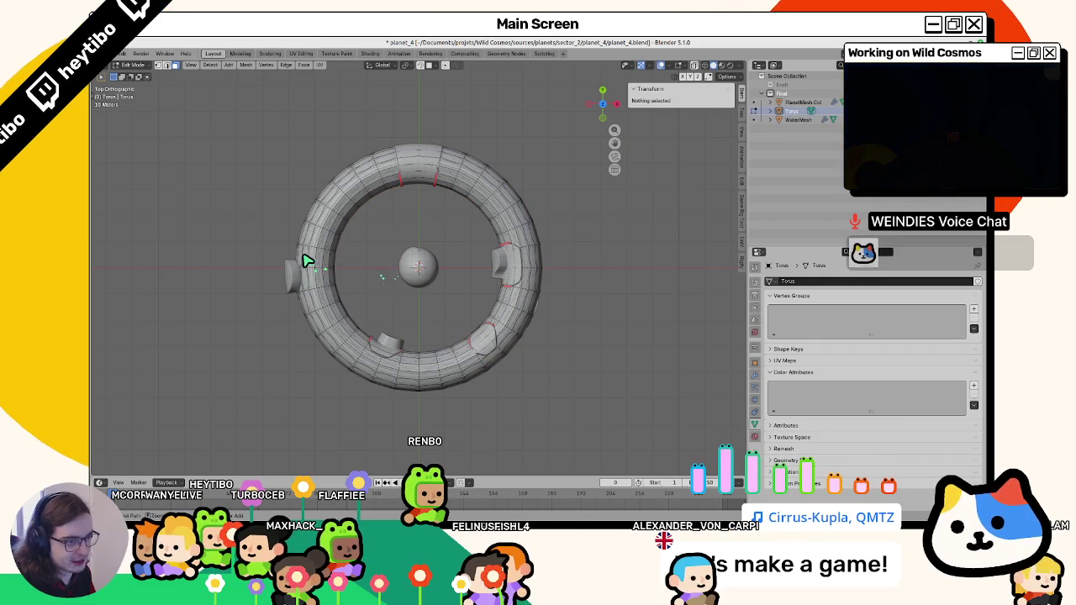
Select the seam-bounded section of the torus and separate it into Torus.001.
key("a")
left_click_drag(307, 260, 376, 275)
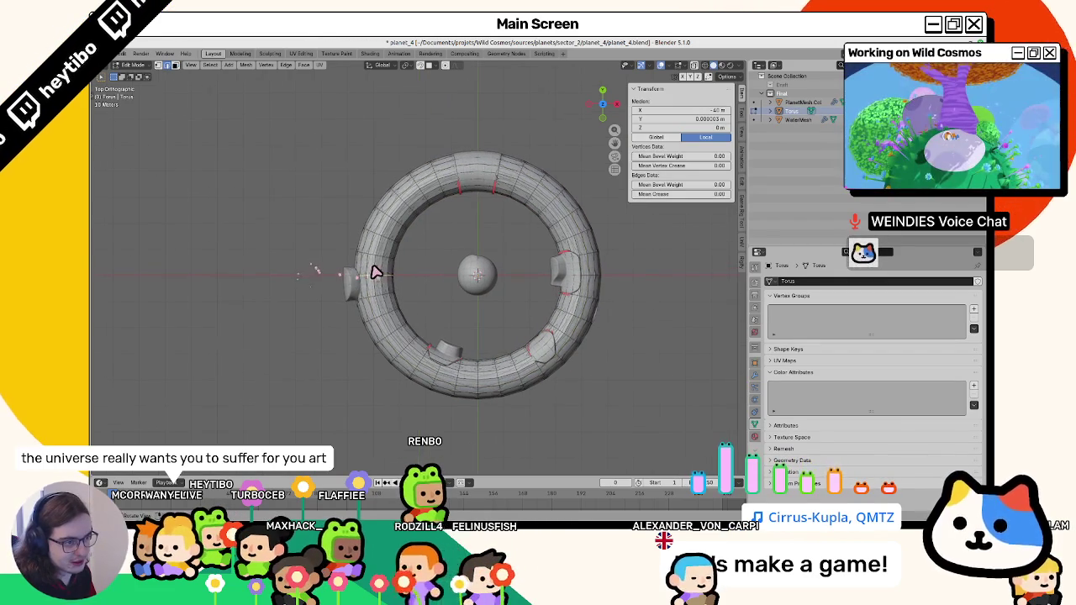
key("alt+a")
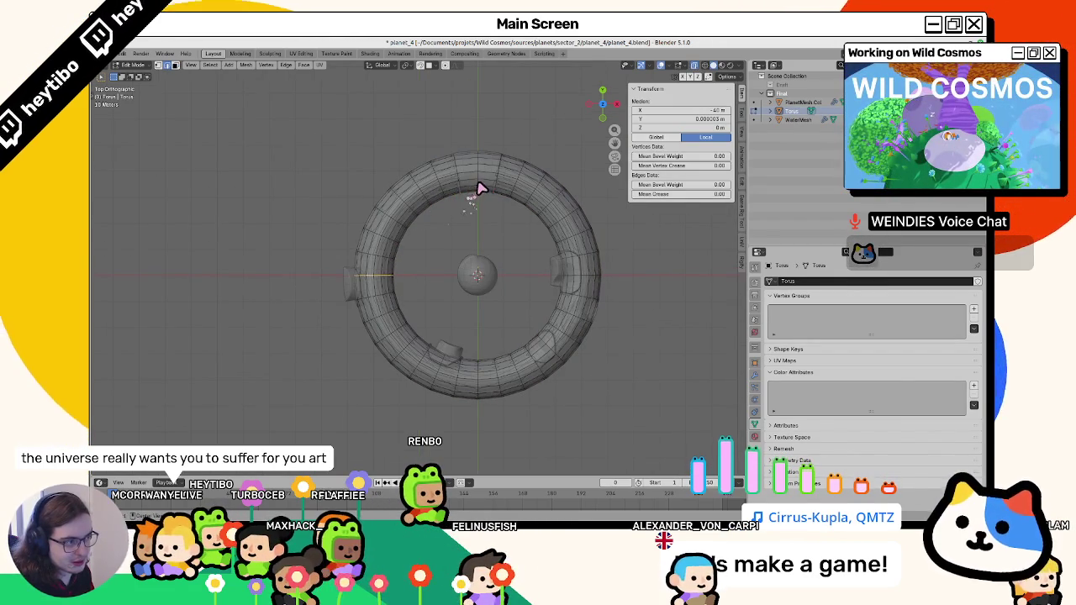
key("l")
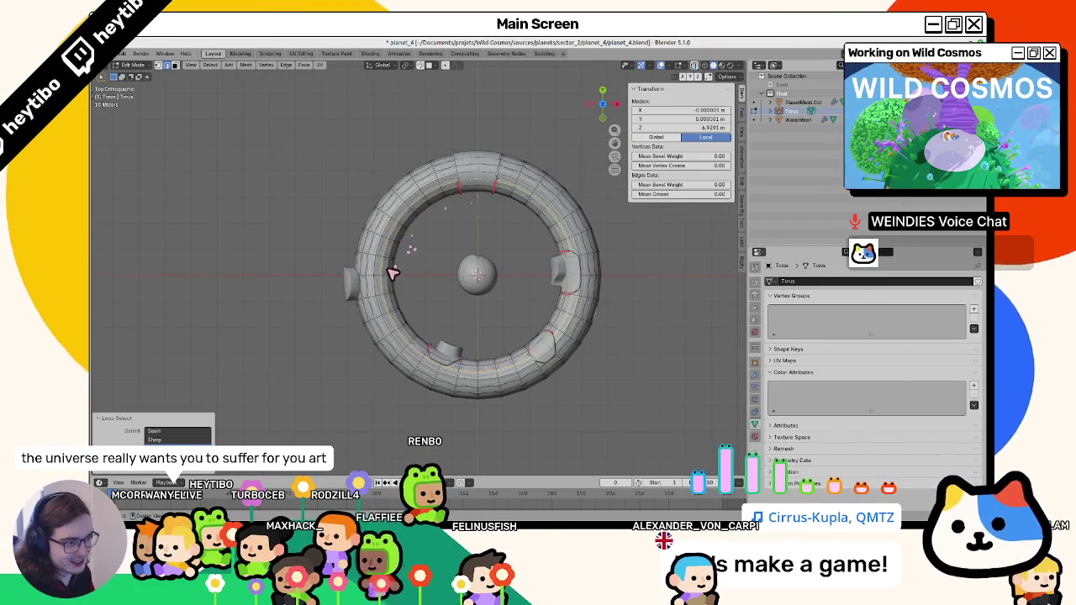
key("l")
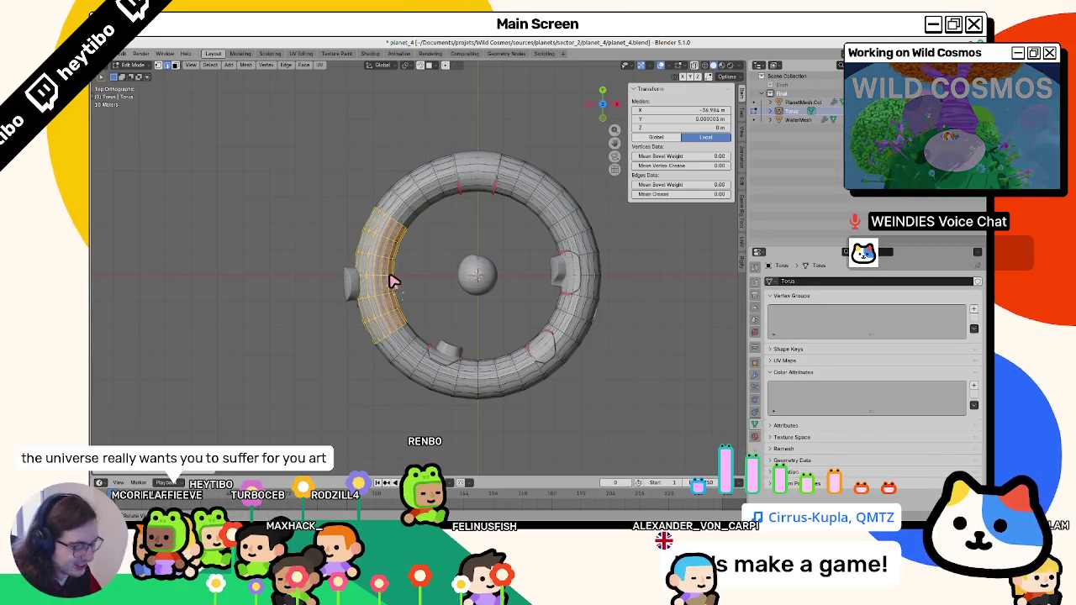
key("p")
left_click(393, 281)
key("Tab")
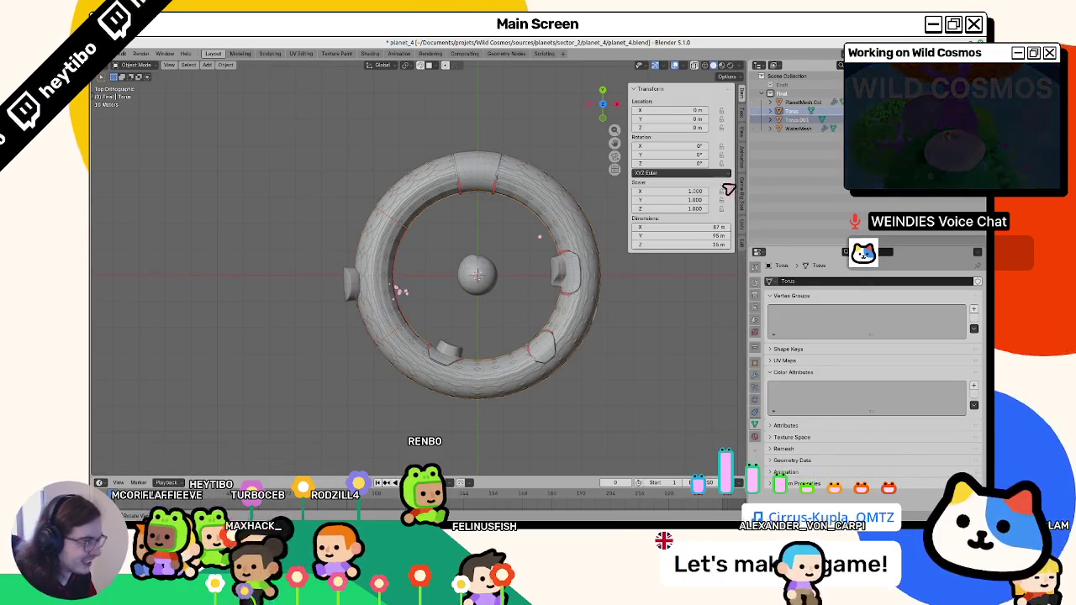
Hide the main Torus and isolate Torus.001 in local view for mesh editing.
left_click(793, 119)
key("h")
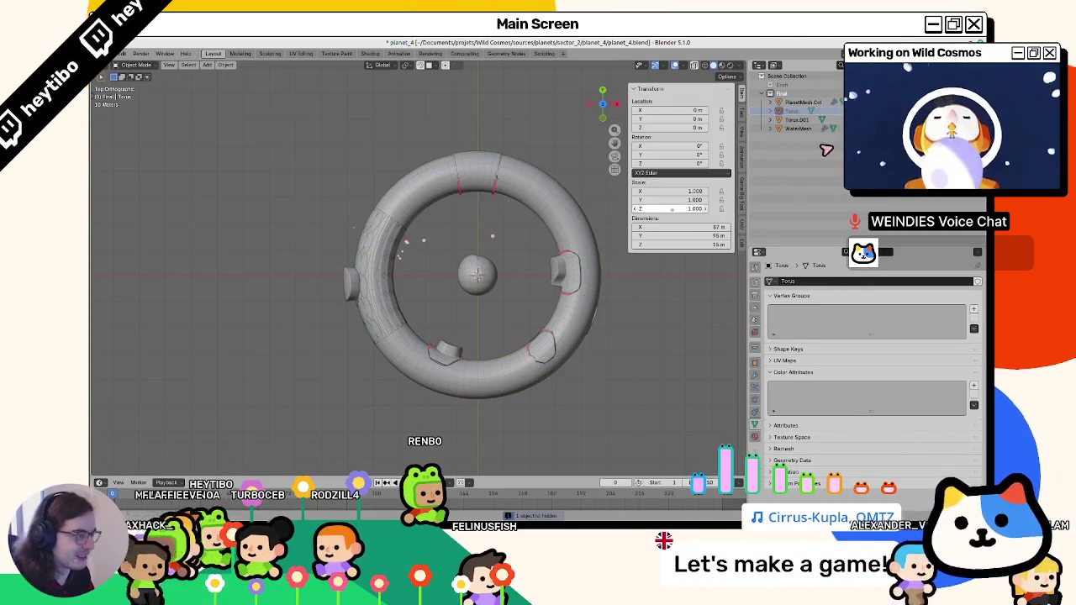
key("KP_Divide")
key("Tab")
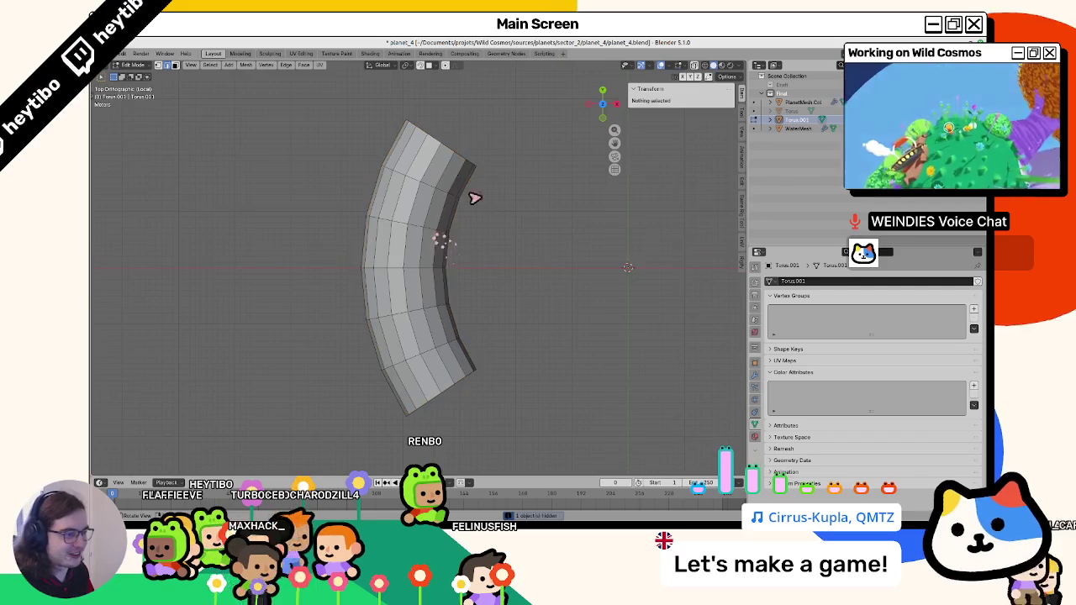
Cap the tube section's open end loop with a Grid Fill.
mouse_move(457, 169)
left_mouse_down()
mouse_move(425, 262)
mouse_move(319, 241)
mouse_move(329, 281)
left_mouse_up()
left_click(493, 180, "alt")
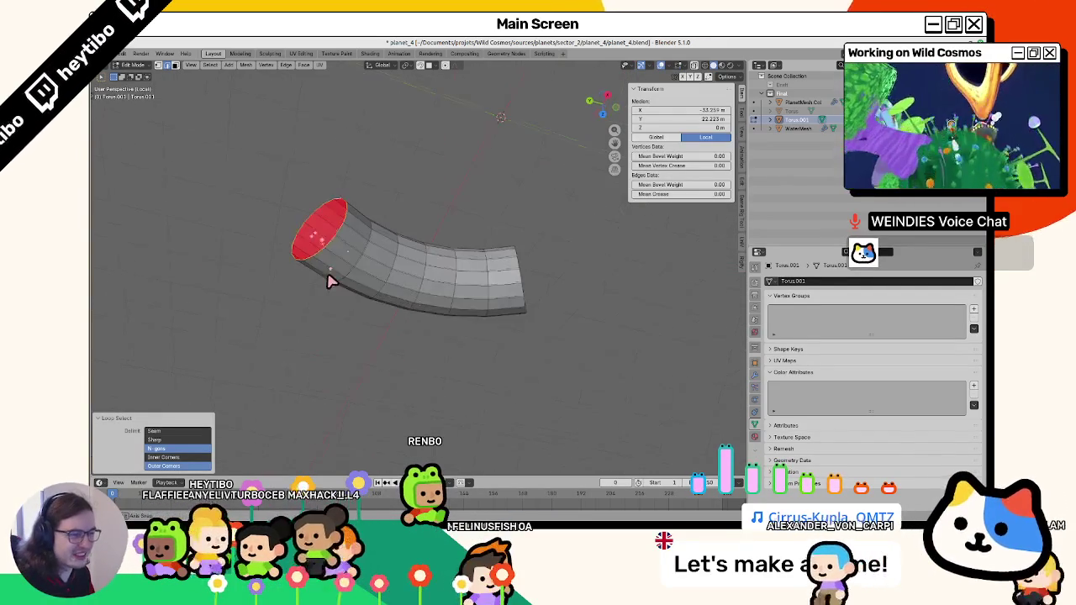
key("F3")
type("grid")
key("Return")
key("KP_2")
key("KP_2")
key("KP_2")
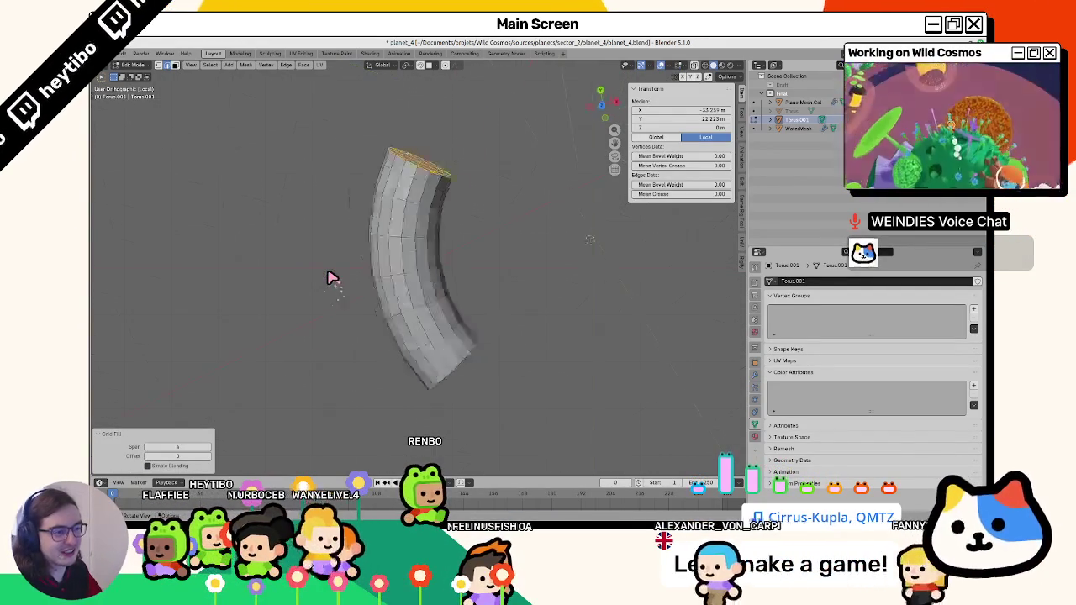
key("KP_1")
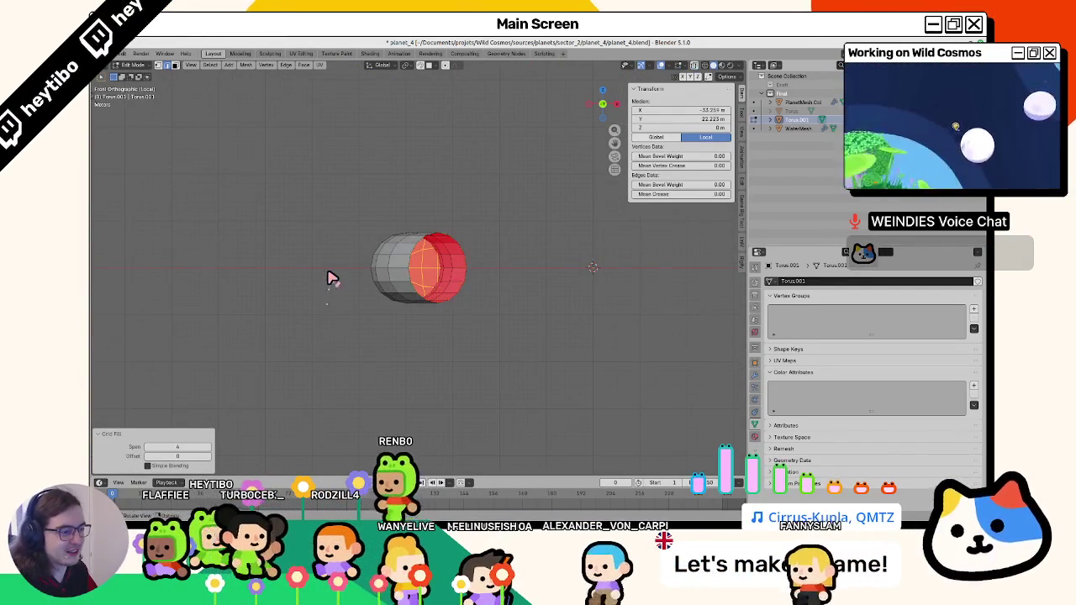
right_click(476, 294)
key("Escape")
mouse_move(480, 295)
left_mouse_down()
mouse_move(422, 341)
mouse_move(384, 320)
mouse_move(480, 288)
mouse_move(423, 313)
mouse_move(480, 302)
mouse_move(443, 320)
mouse_move(480, 327)
left_mouse_up()
Unhide the main Torus, make it active, and view the ring from top.
key("Tab")
key("alt+h")
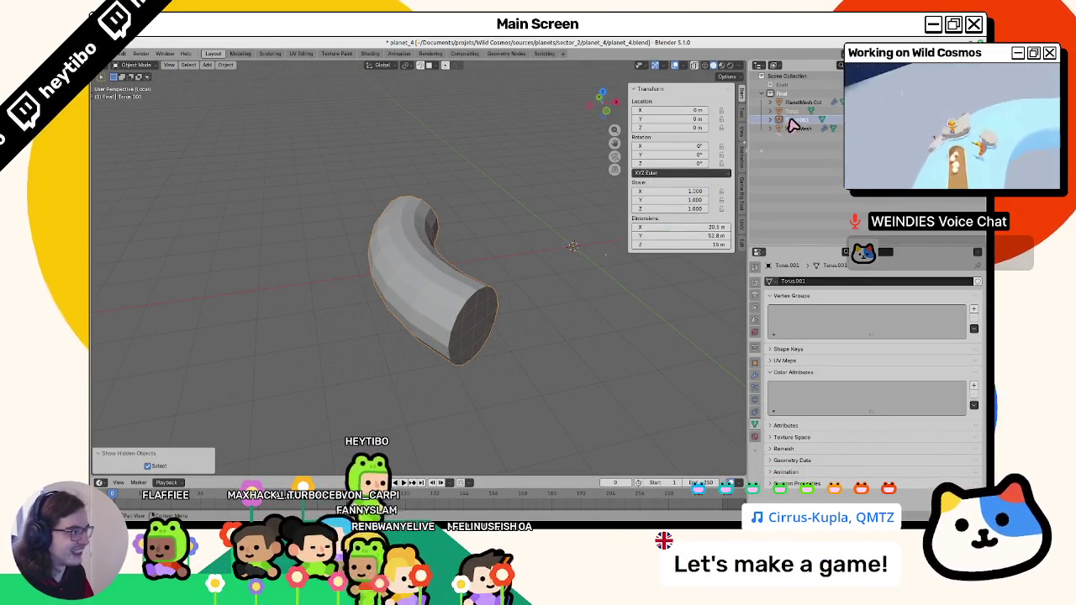
left_click(791, 111)
key("KP_7")
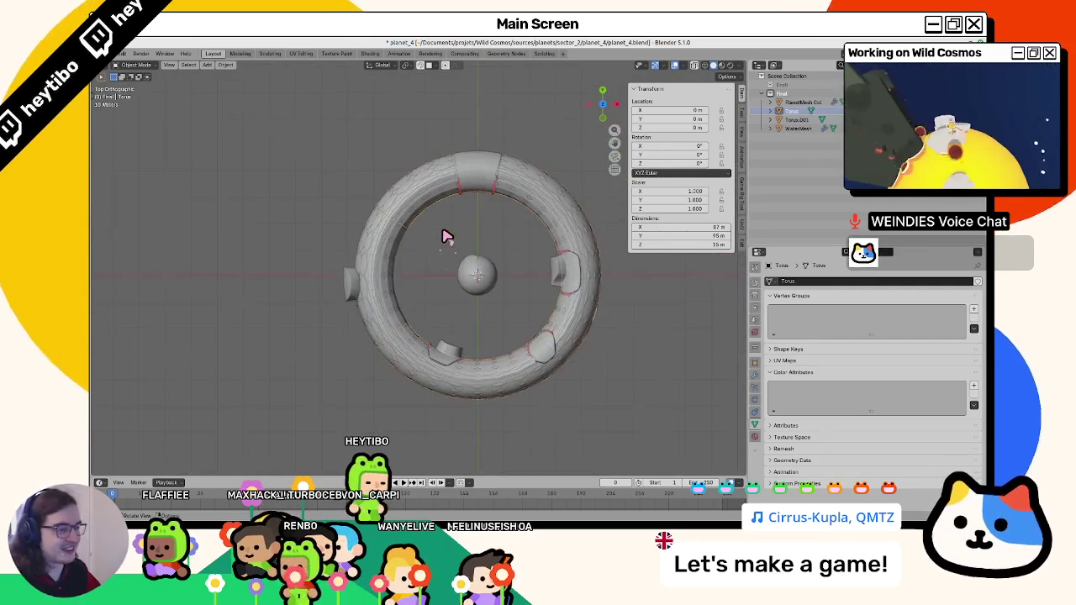
Delete the selected section of the second torus's ring in Edit Mode.
left_click(790, 121)
type("SwimCollisionMesh")
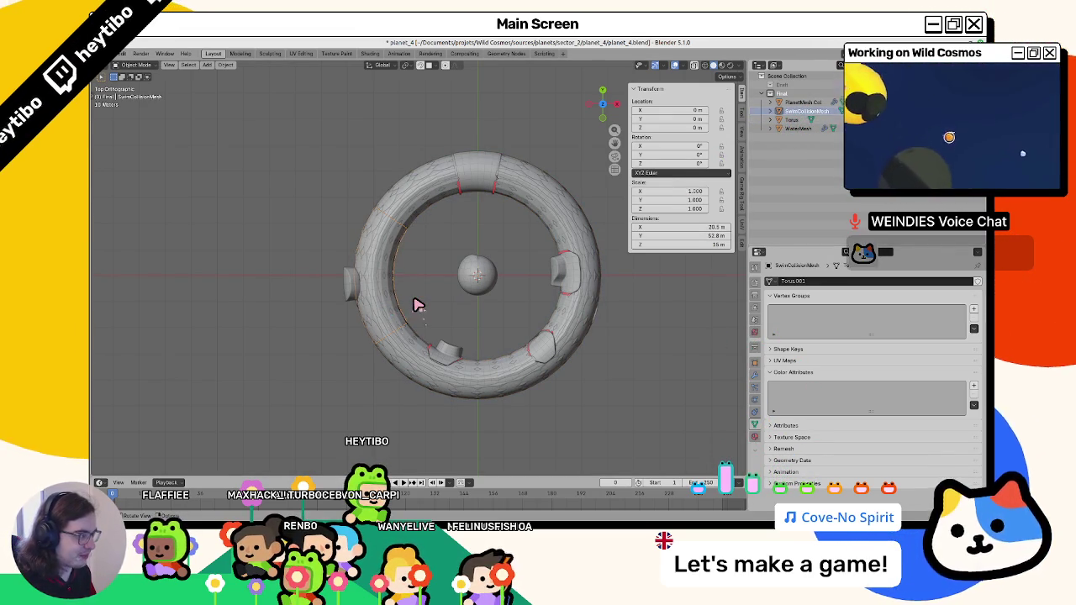
key("Tab")
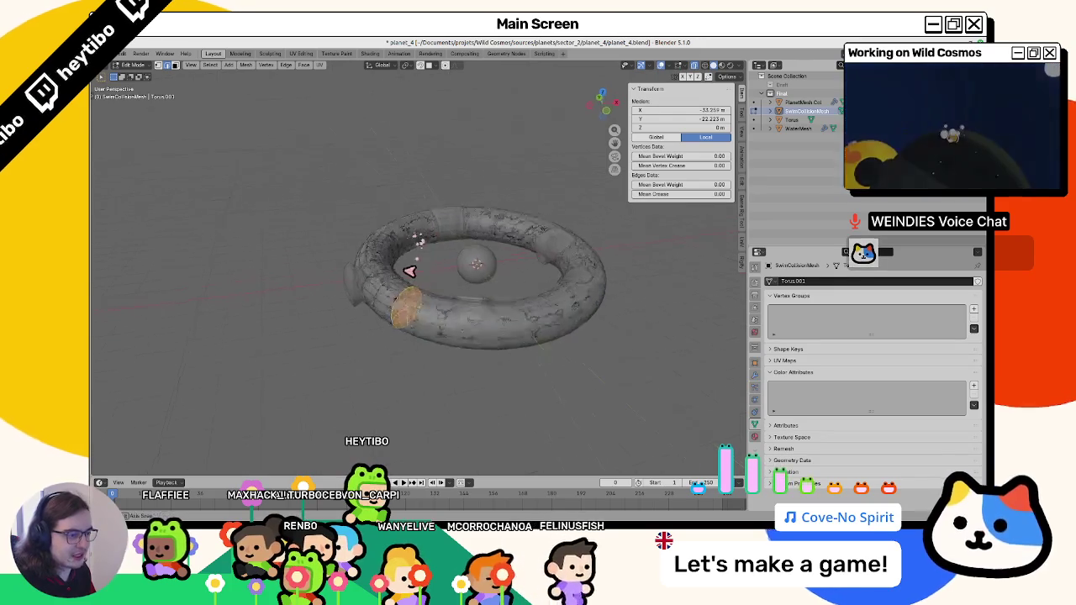
key("x")
left_click(388, 216)
mouse_move(391, 221)
left_mouse_down()
mouse_move(320, 250)
mouse_move(457, 233)
mouse_move(469, 241)
left_mouse_up()
scroll(469, 242, "down", 2)
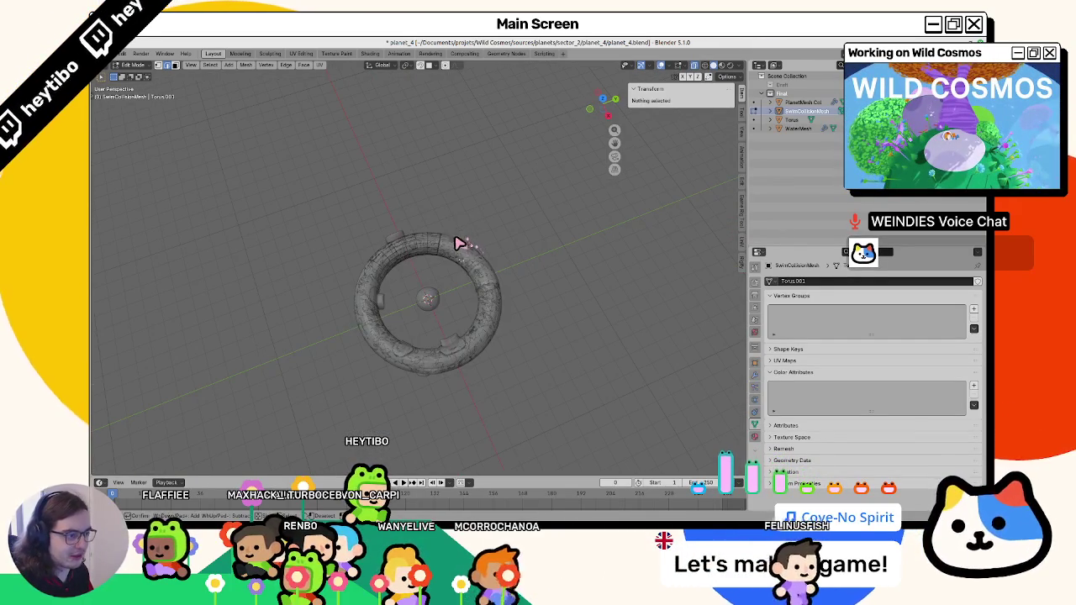
scroll(476, 233, "up", 5)
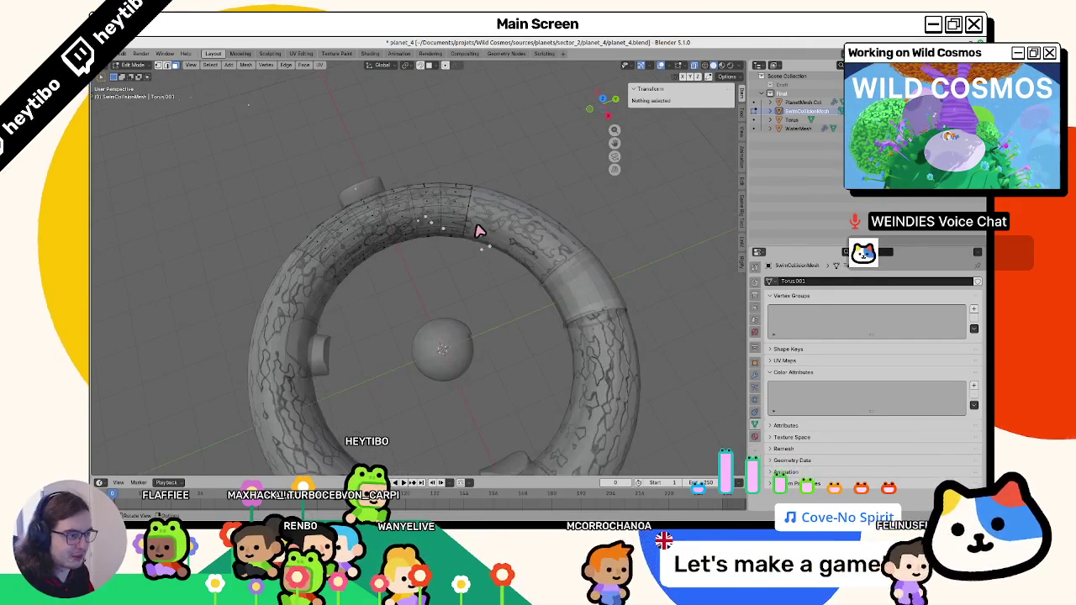
Delete a picked edge on top of the ring and return to Object Mode.
left_click(473, 221)
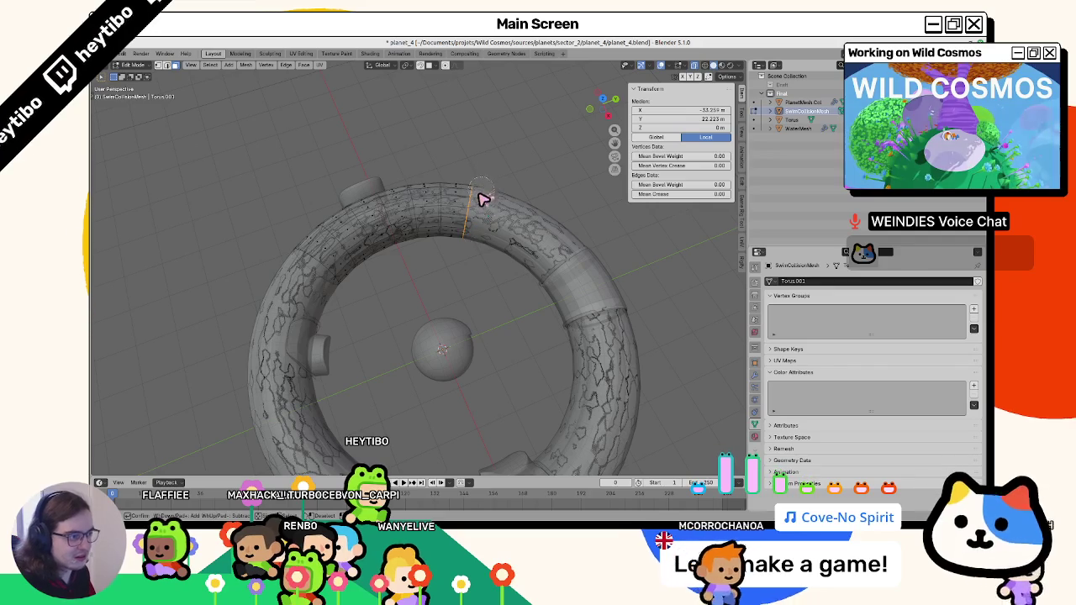
key("x")
left_click(480, 199)
left_click_drag(474, 211, 515, 202)
key("Tab")
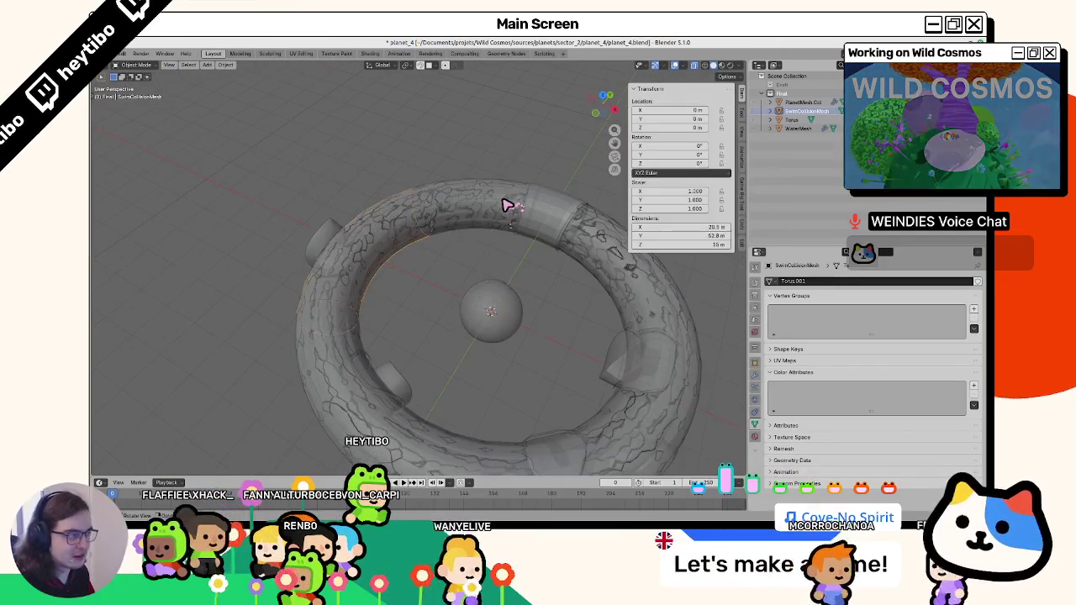
Select all objects, export the planet_4 scene as glTF 2.0, and return to Godot.
left_click(122, 53)
key("a")
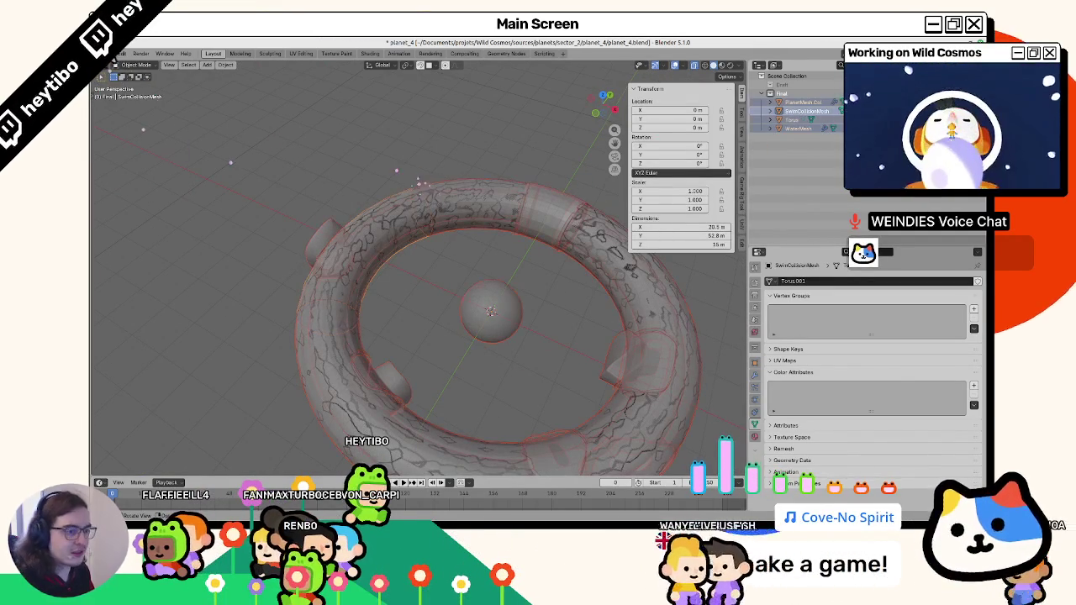
left_click(122, 53)
mouse_move(126, 185)
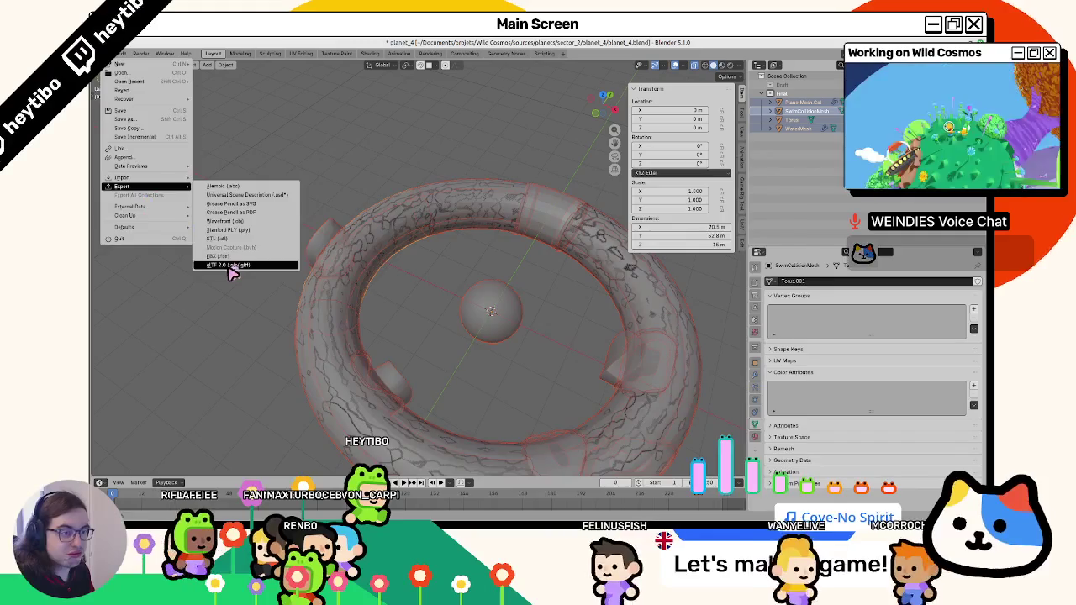
left_click(231, 265)
key("Escape")
key("alt+Tab")
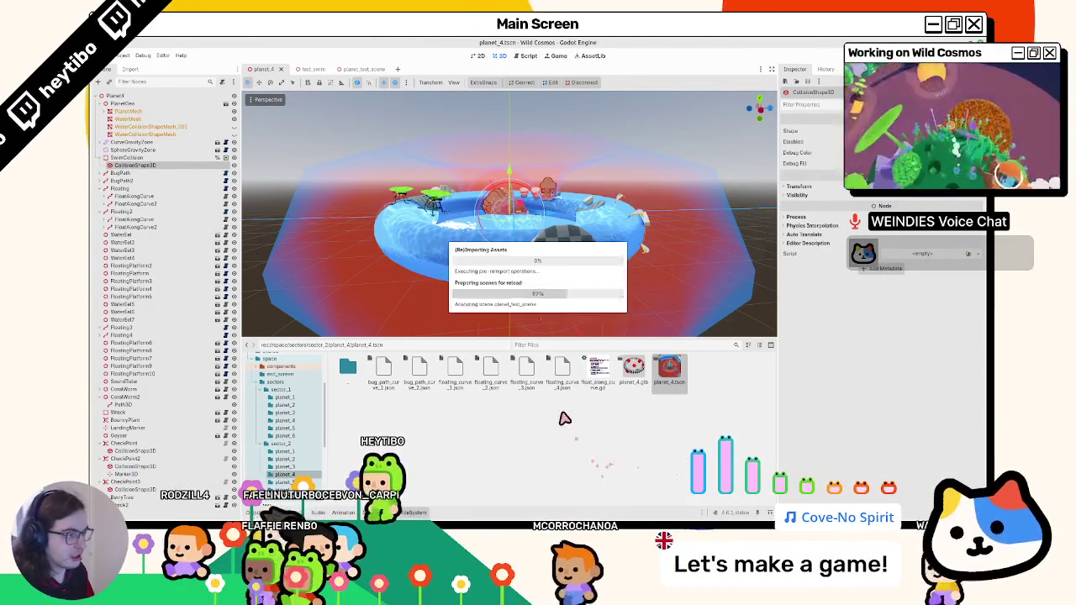
Select the reimported SwimCollisionMesh node and save planet_4.
left_click_drag(477, 262, 336, 205)
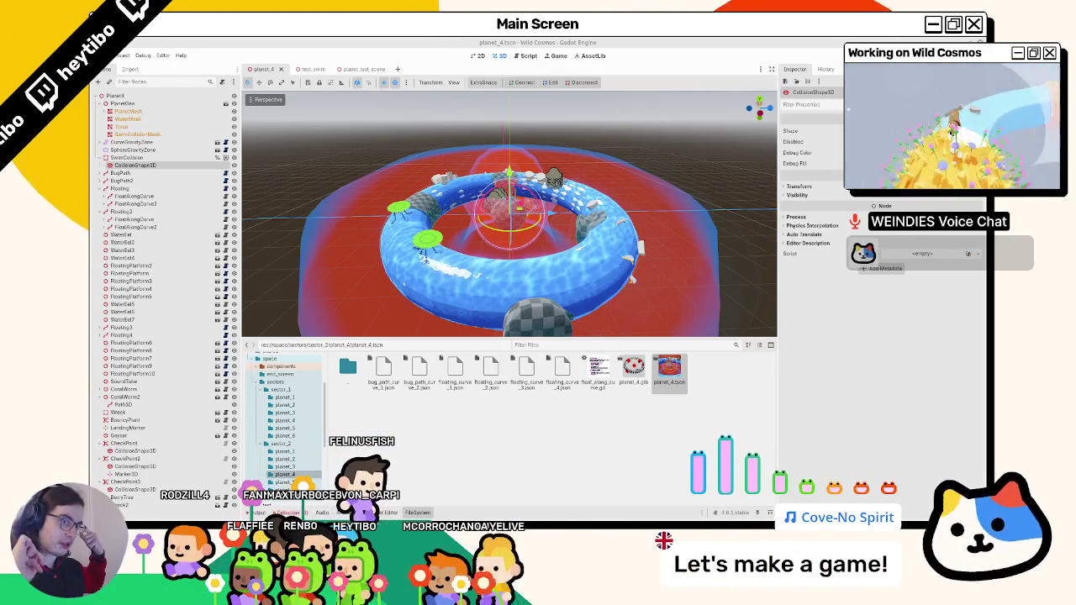
left_click(174, 134)
scroll(531, 278, "down", 3)
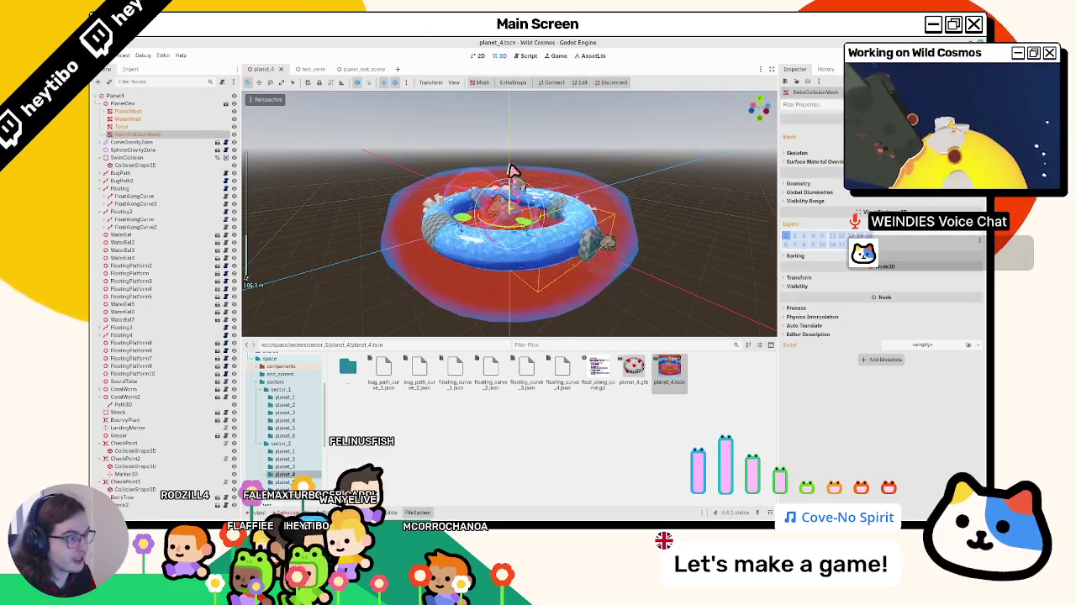
key("ctrl+s")
mouse_move(571, 187)
left_mouse_down()
mouse_move(577, 133)
mouse_move(503, 214)
left_mouse_up()
scroll(451, 211, "up", 2)
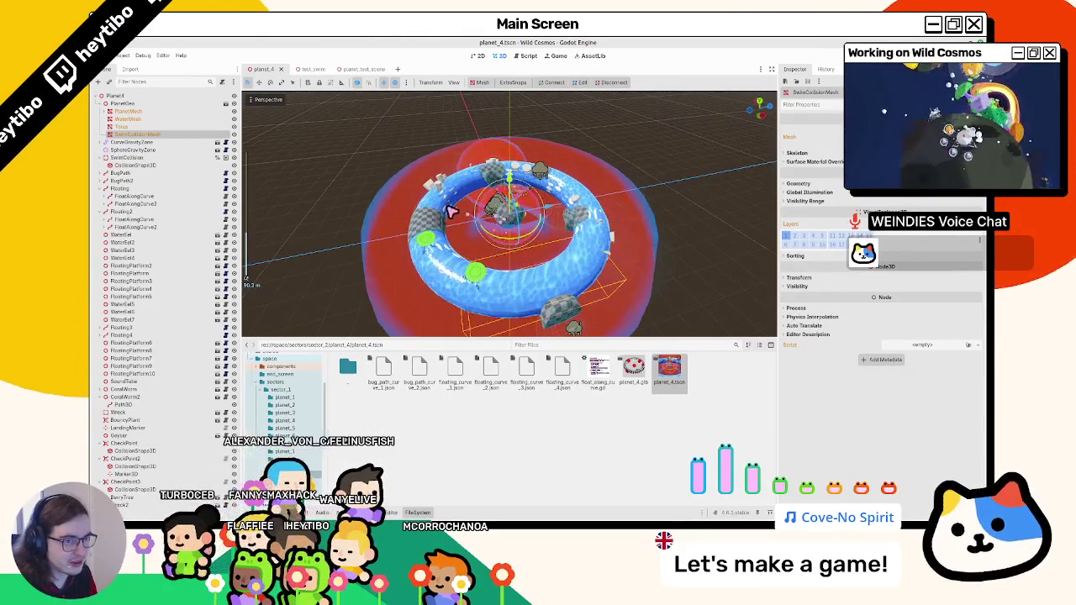
scroll(423, 224, "up", 10)
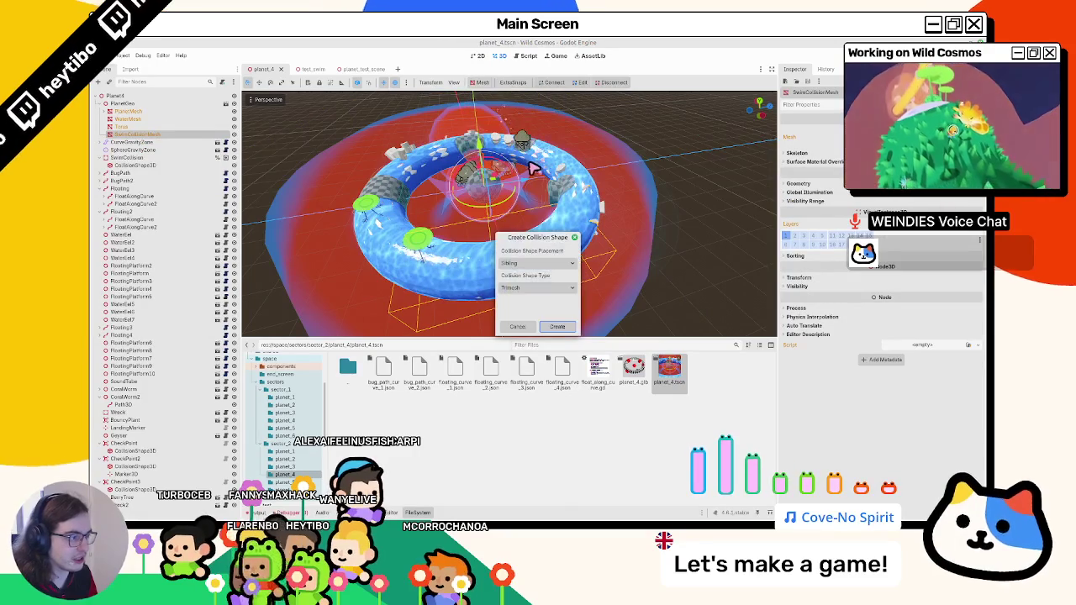
Build a trimesh collision shape from SwimCollisionMesh under SwimCollision, delete the old one, and run.
left_click(555, 327)
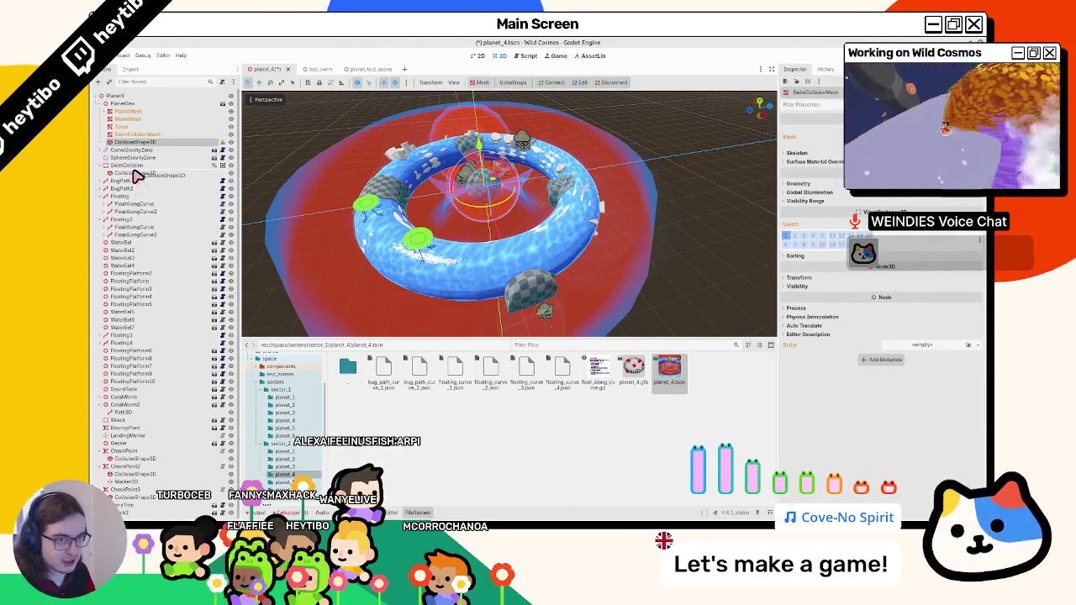
left_click_drag(138, 177, 136, 180)
key("Return")
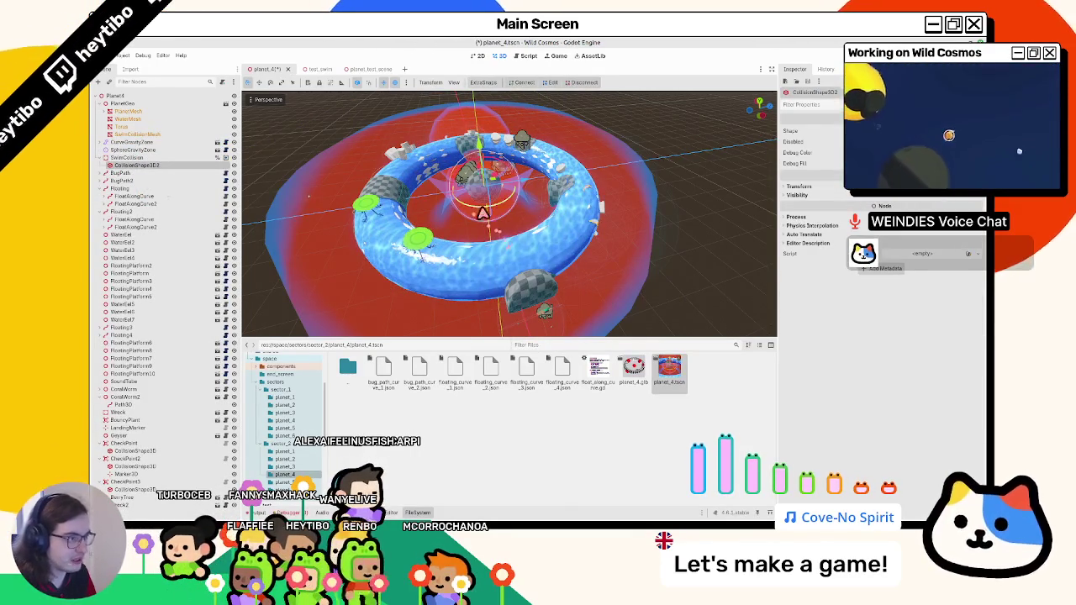
left_click_drag(473, 210, 468, 157)
left_click_drag(484, 98, 558, 137)
key("F6")
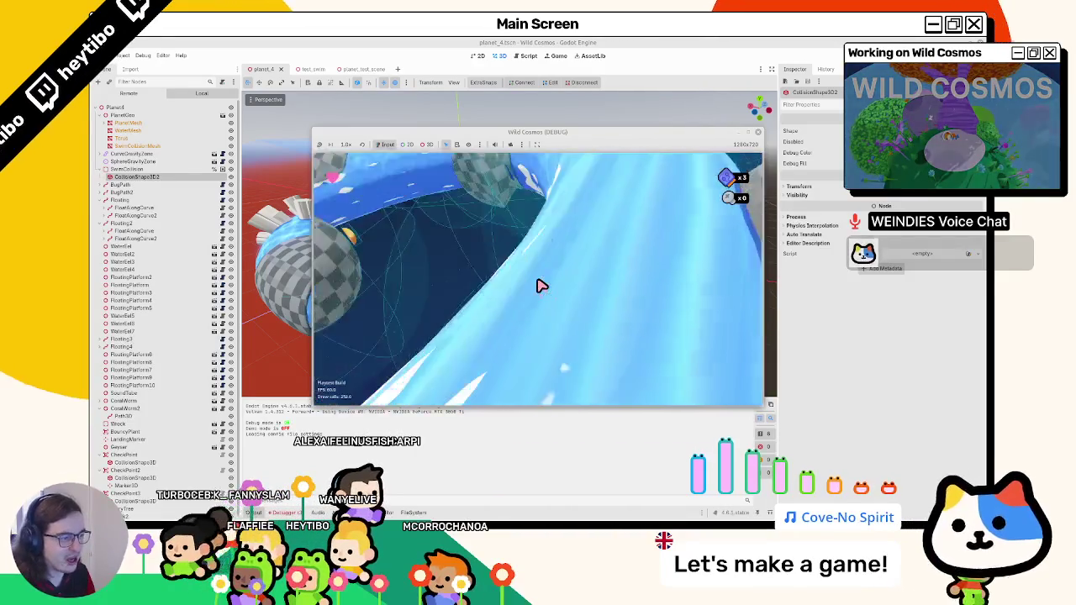
Stop the game and delete CollisionShape3D2 from SwimCollision.
key("F8")
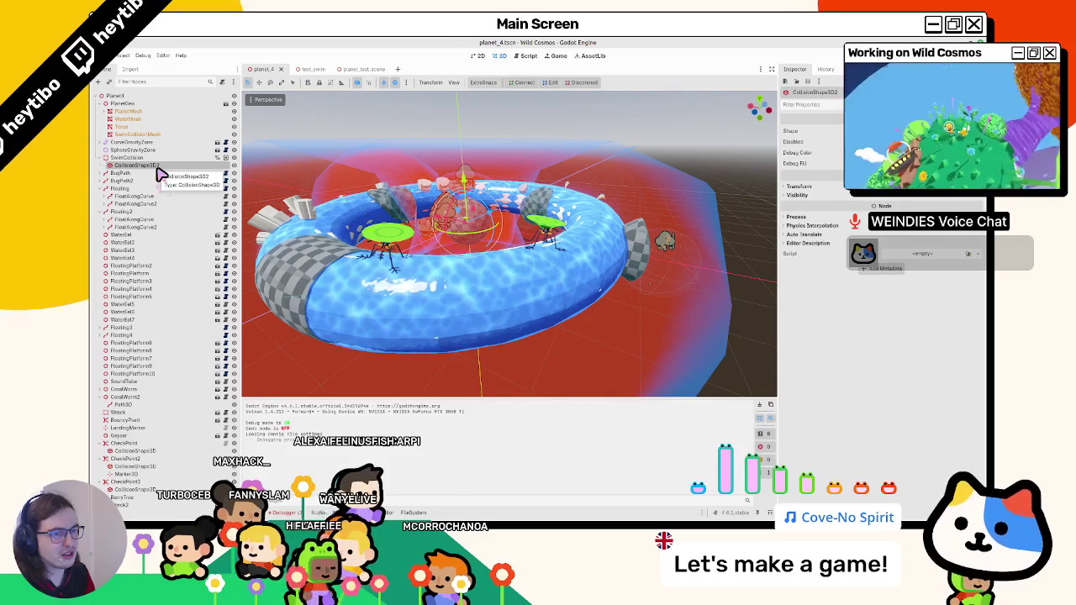
key("Return")
left_click(202, 134)
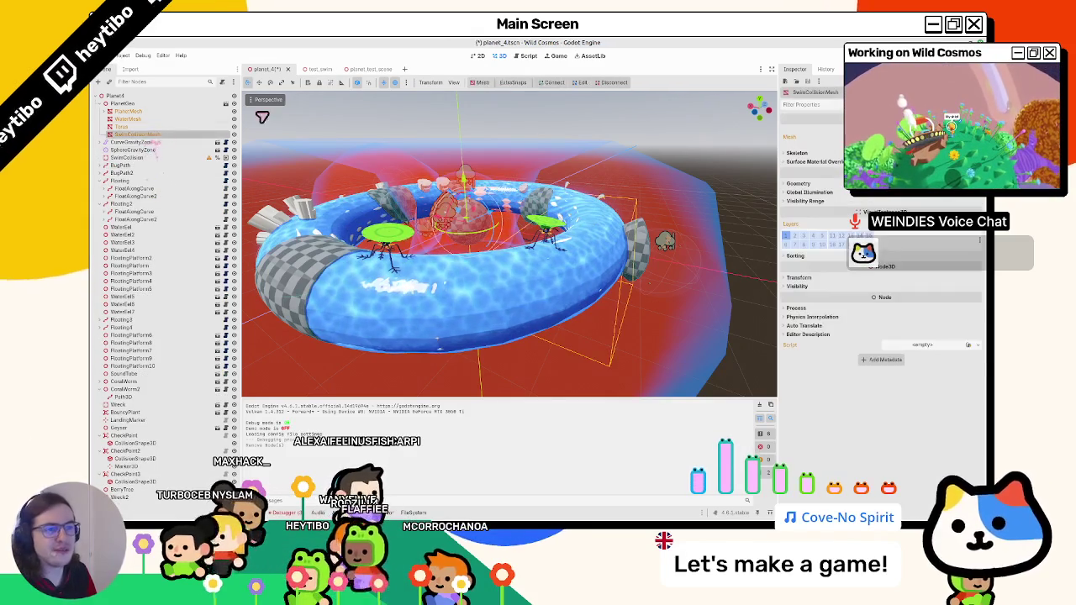
mouse_move(488, 154)
left_mouse_down()
mouse_move(584, 207)
mouse_move(533, 87)
left_mouse_up()
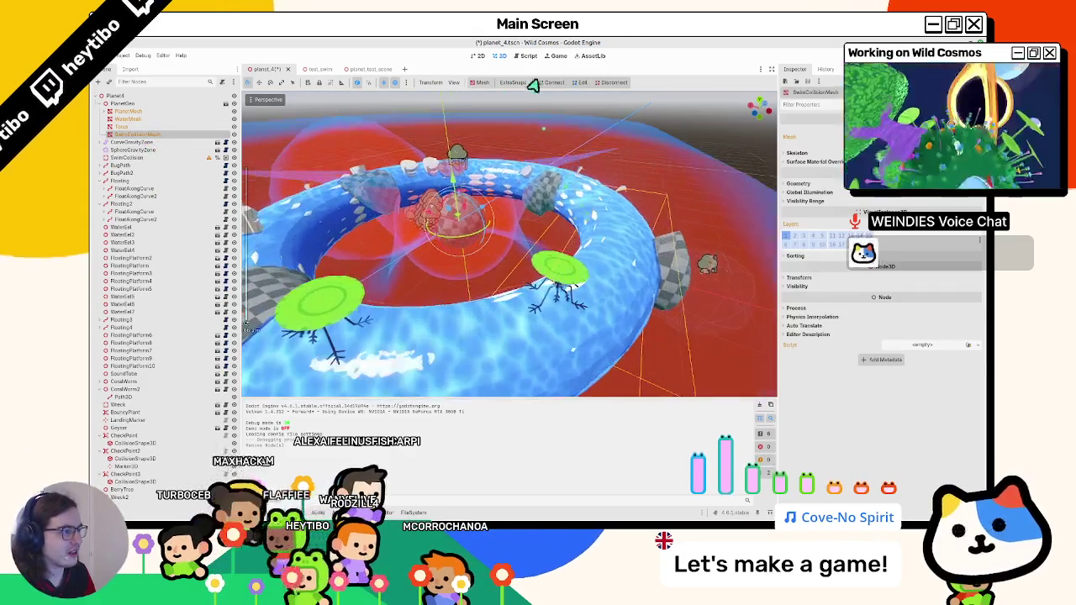
Generate a new collision shape from SwimCollisionMesh, move it under SwimCollision, and rerun the game.
left_click(483, 82)
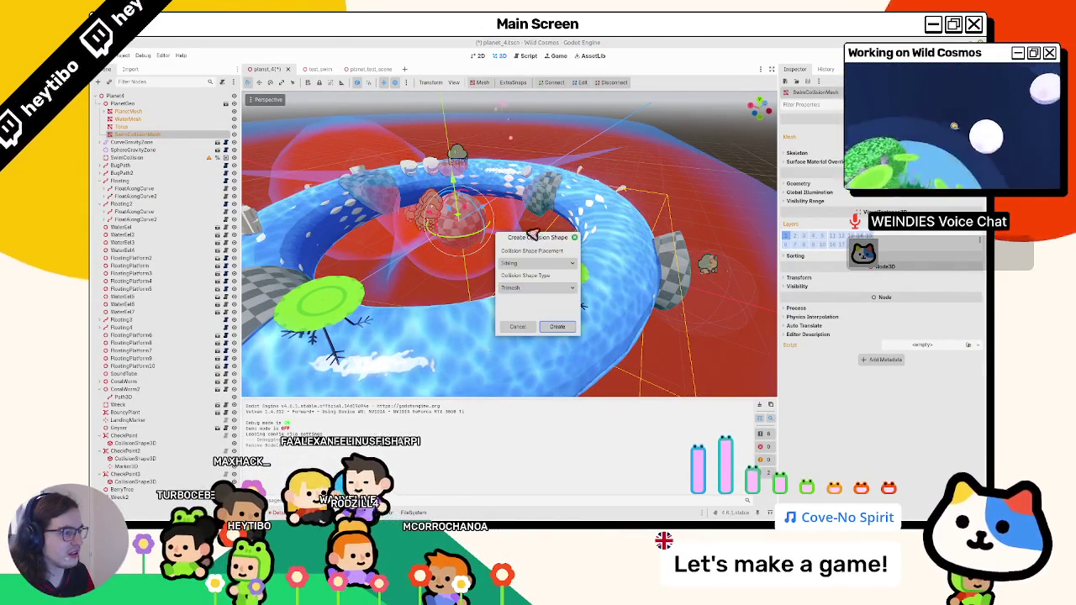
left_click(533, 289)
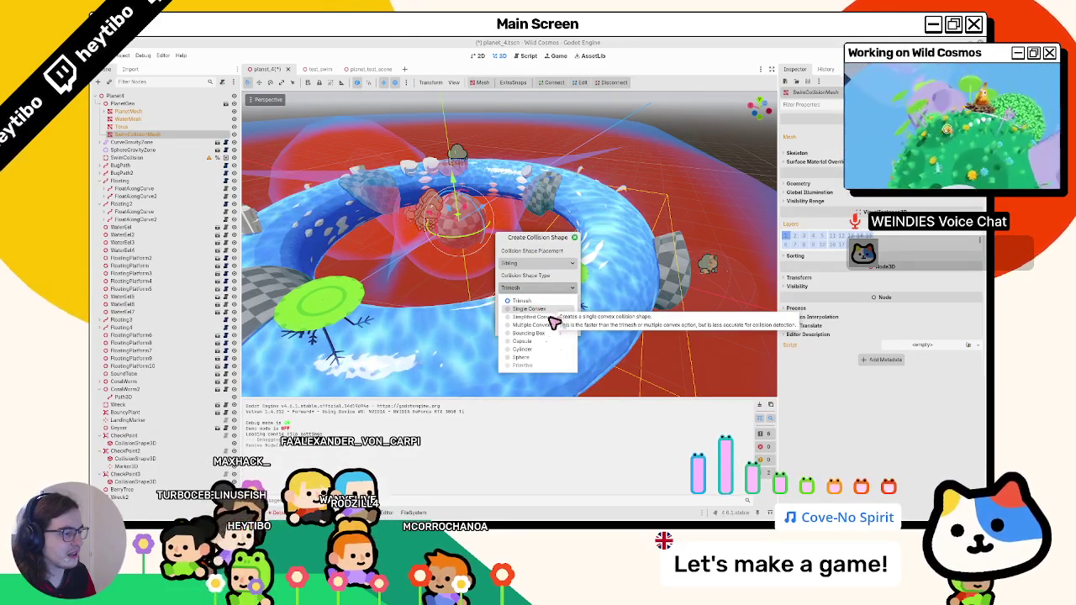
left_click(558, 327)
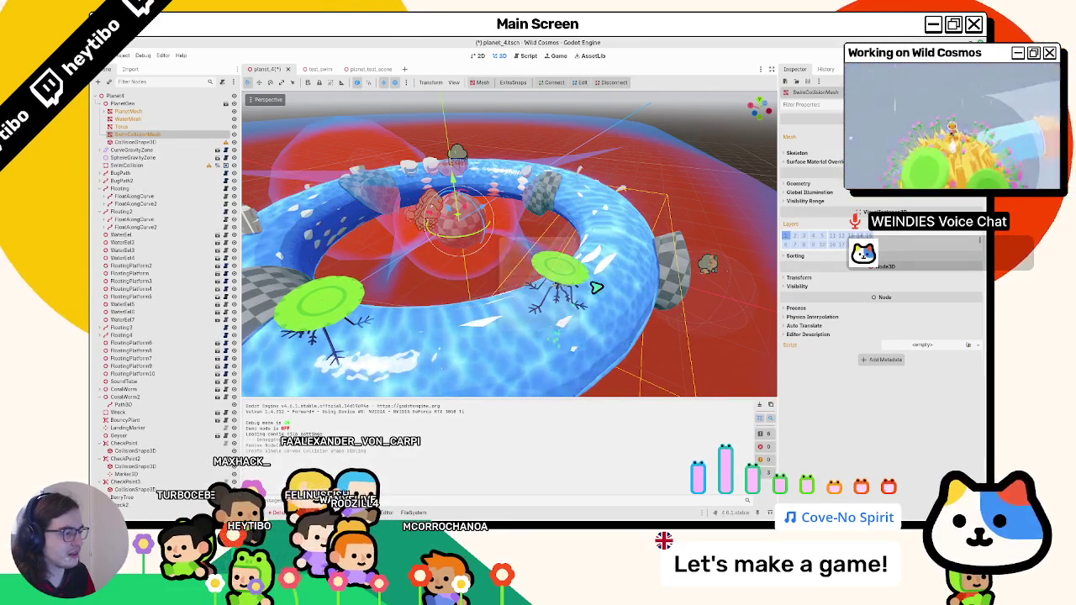
left_click(168, 142)
scroll(403, 211, "down", 5)
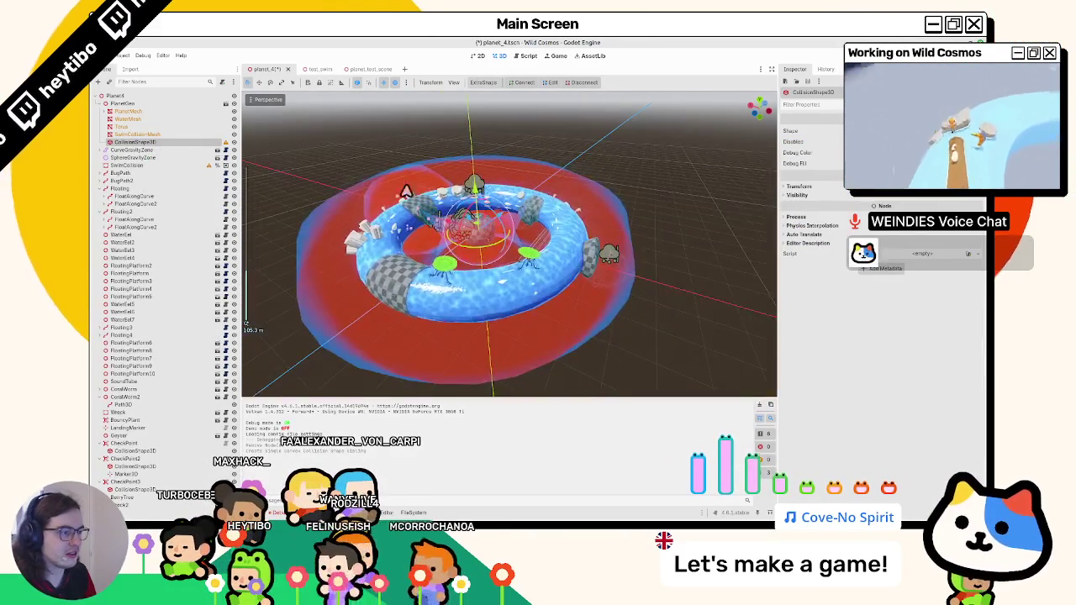
left_click_drag(526, 162, 449, 180)
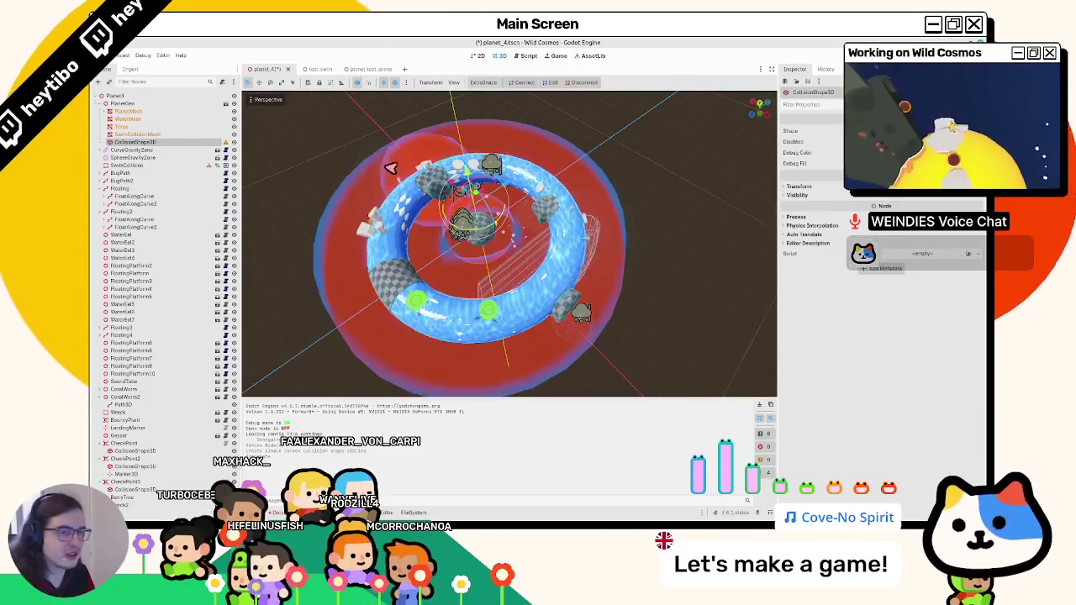
left_click_drag(157, 168, 159, 168)
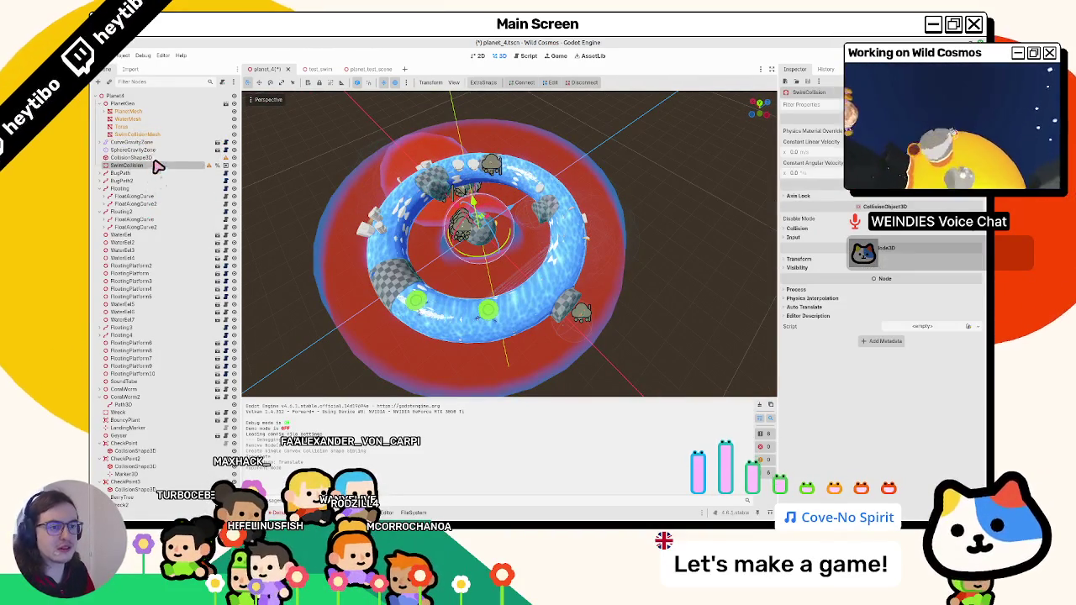
key("F6")
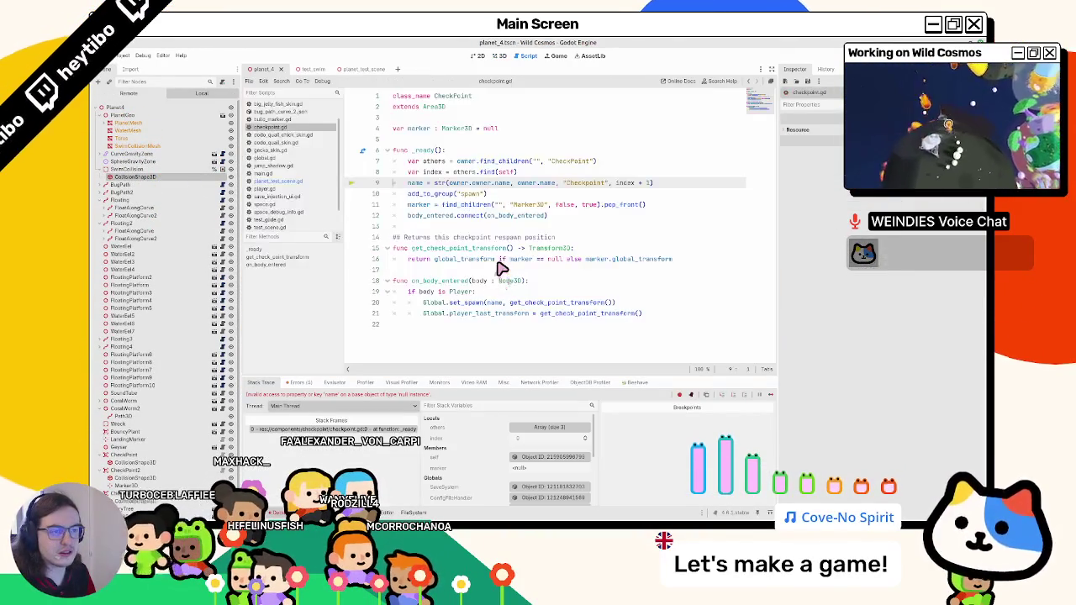
Relaunch the game past the checkpoint.gd error, then bring up the Select Scene picker.
key("F6")
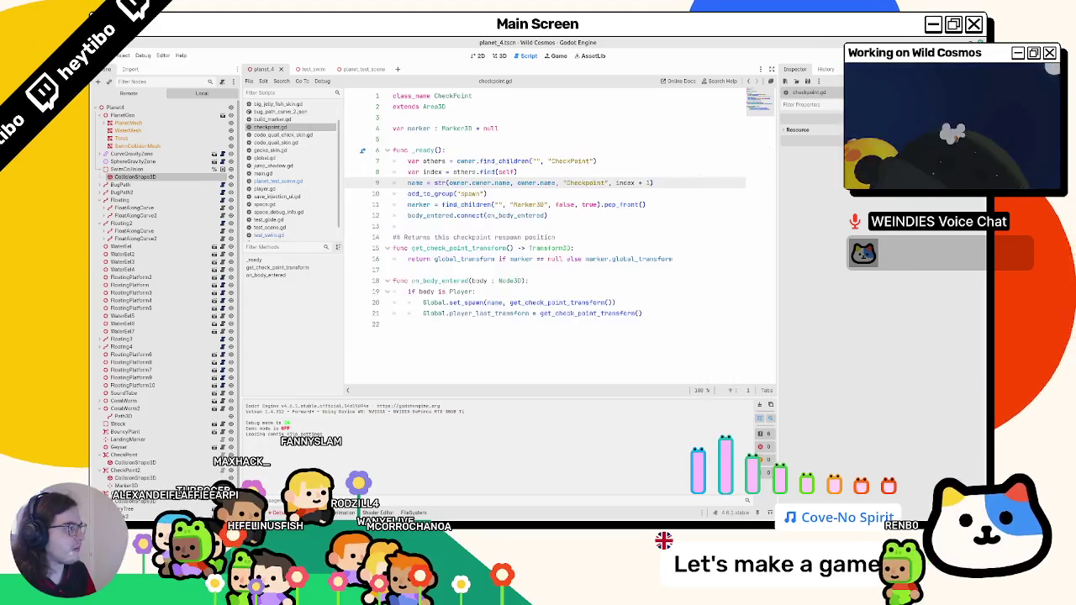
left_click(515, 238)
key("ctrl+shift+o")
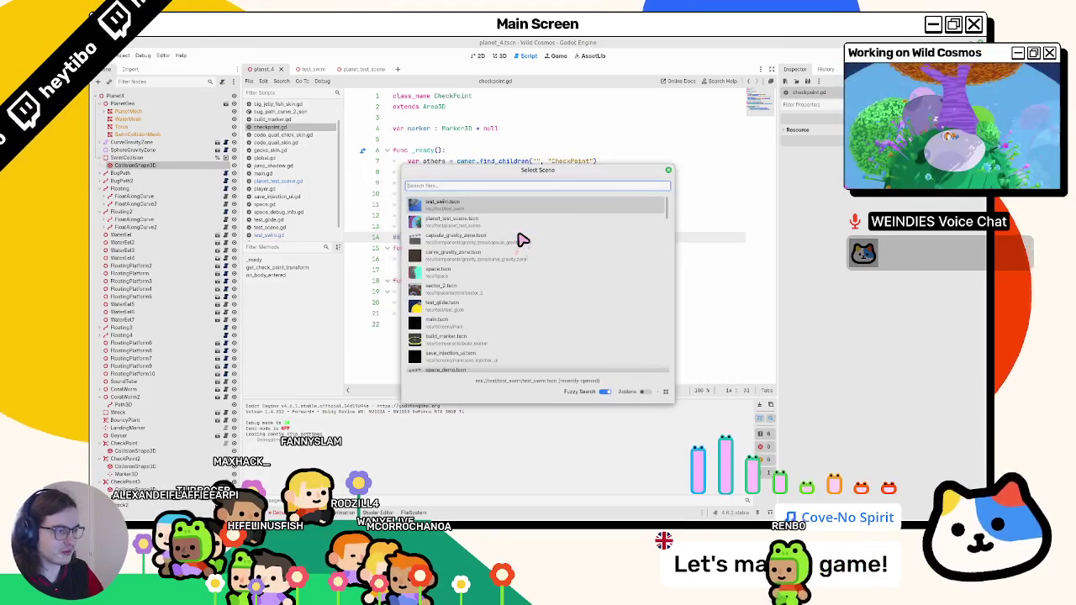
Open player.tscn, select the Climber node, and expand its Moving Platform settings.
type("player")
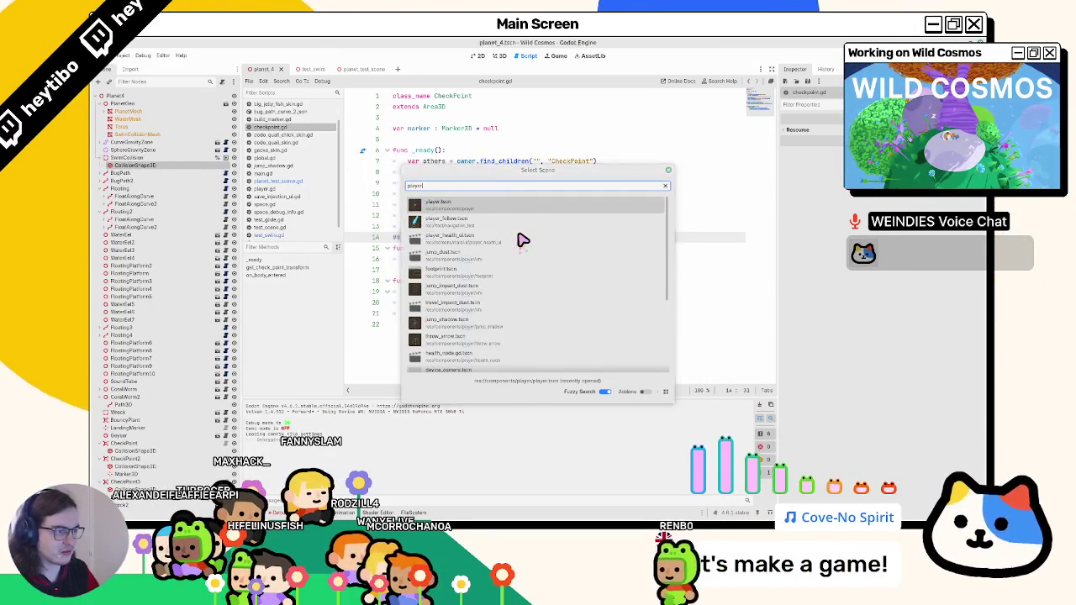
key("Return")
left_click(128, 267)
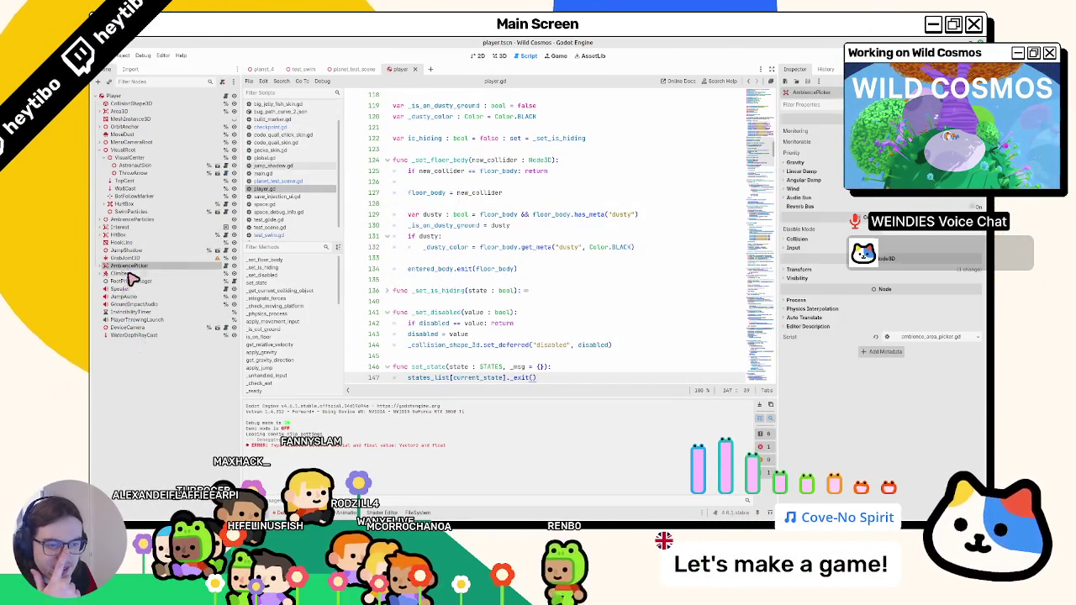
left_click(127, 273)
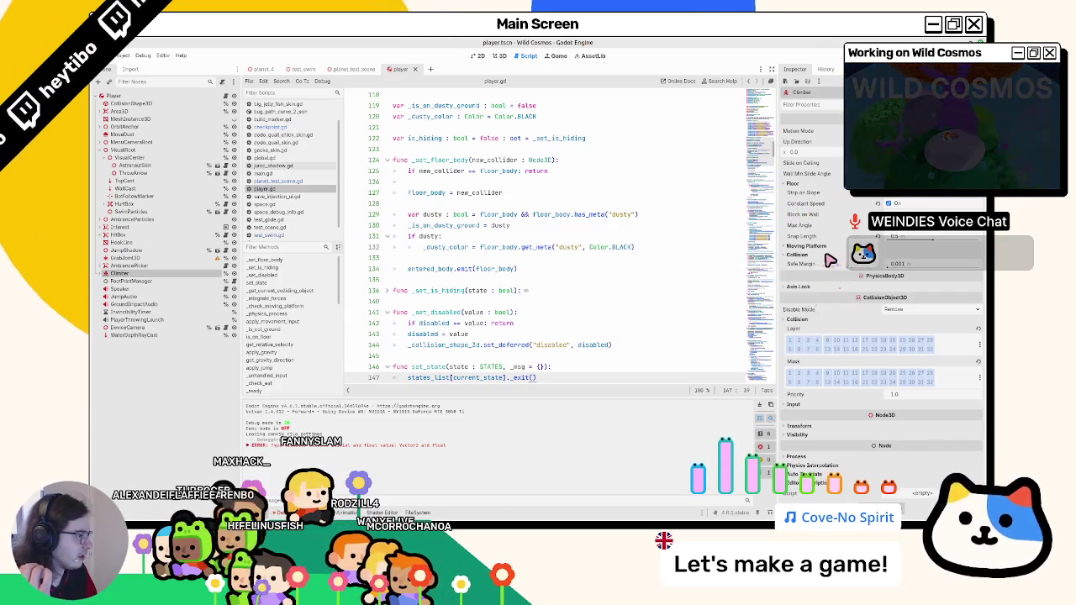
left_click(810, 287)
left_click(814, 247)
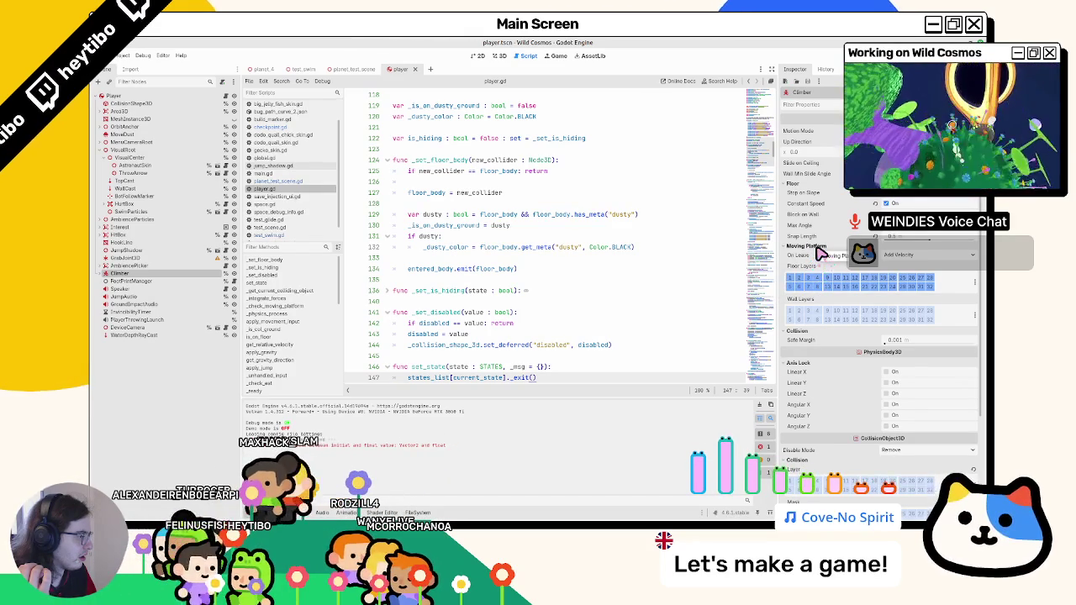
left_click(818, 248)
left_click(816, 248)
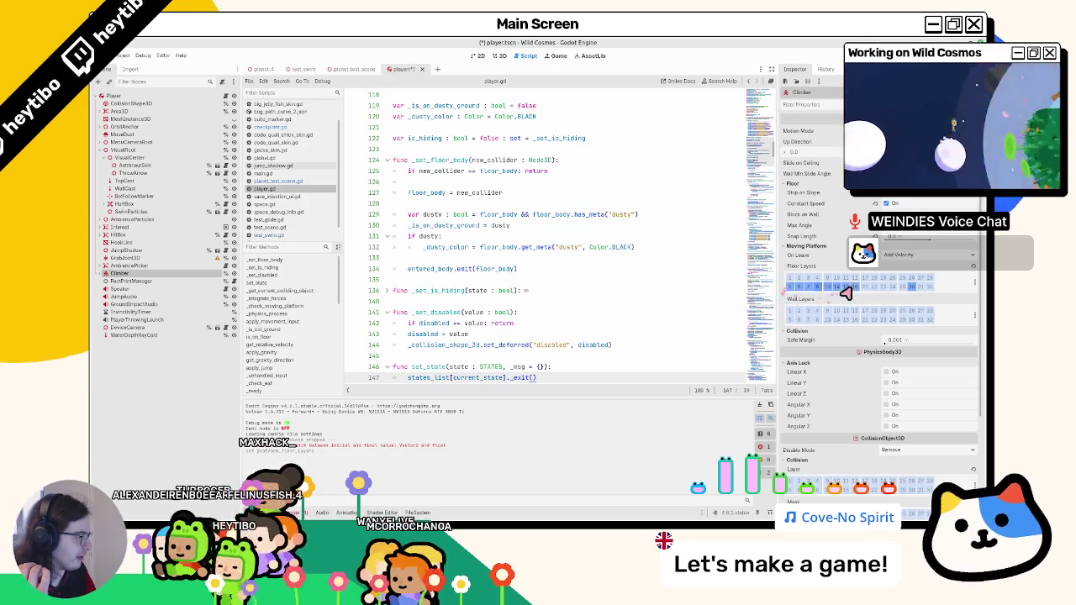
Toggle the Climber's moving-platform Floor Layers bits, collapse the section, and return to planet_4.
left_click(808, 287)
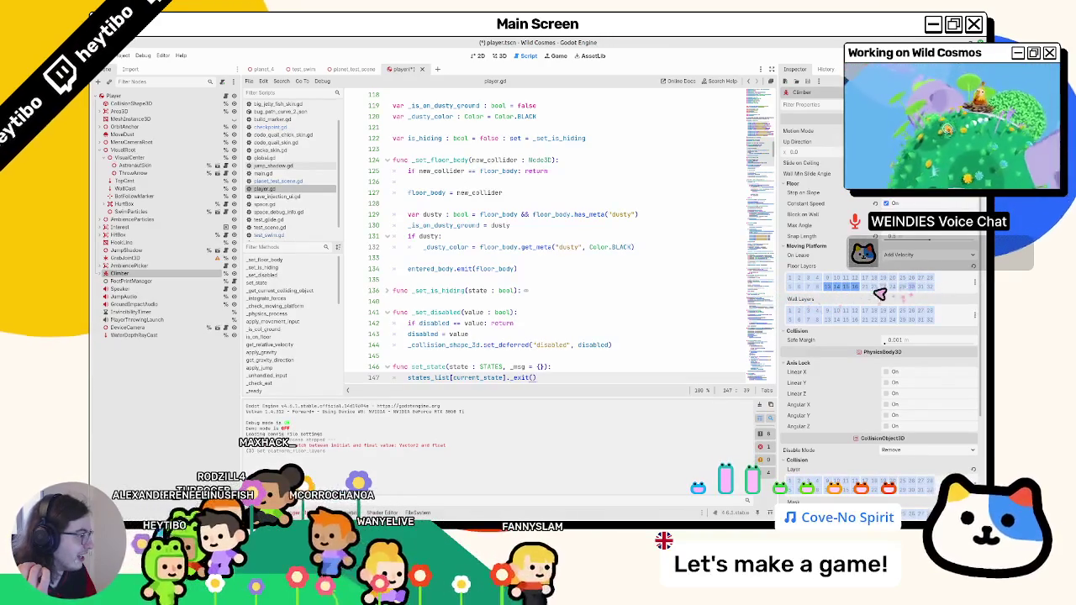
left_click(818, 287)
left_click(828, 287)
left_click(837, 287)
left_click(846, 287)
left_click(856, 286)
left_click(866, 278)
left_click(813, 287)
left_click(822, 286)
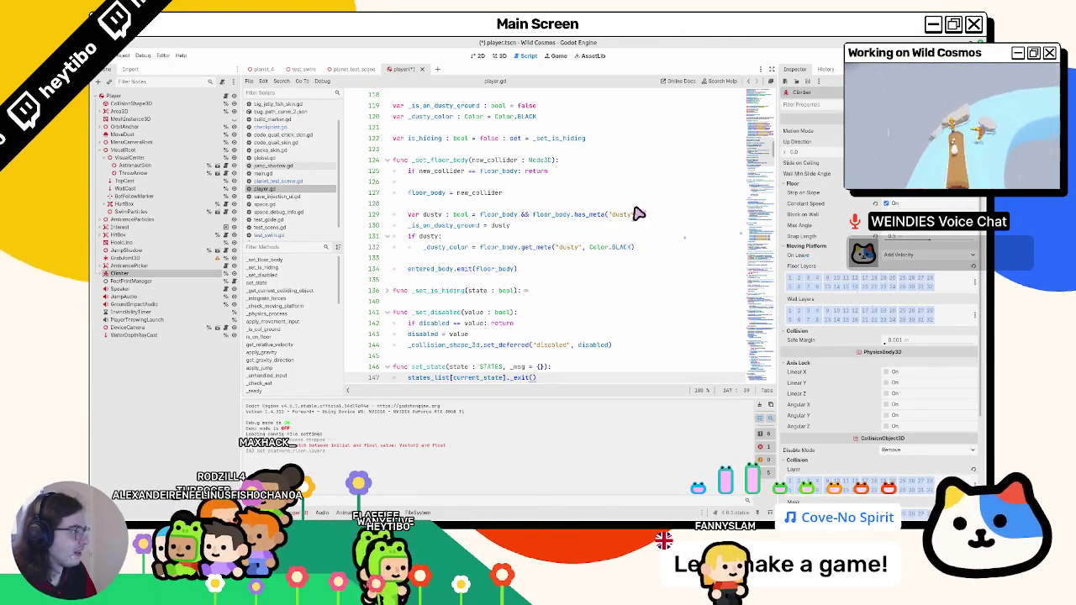
left_click(810, 266)
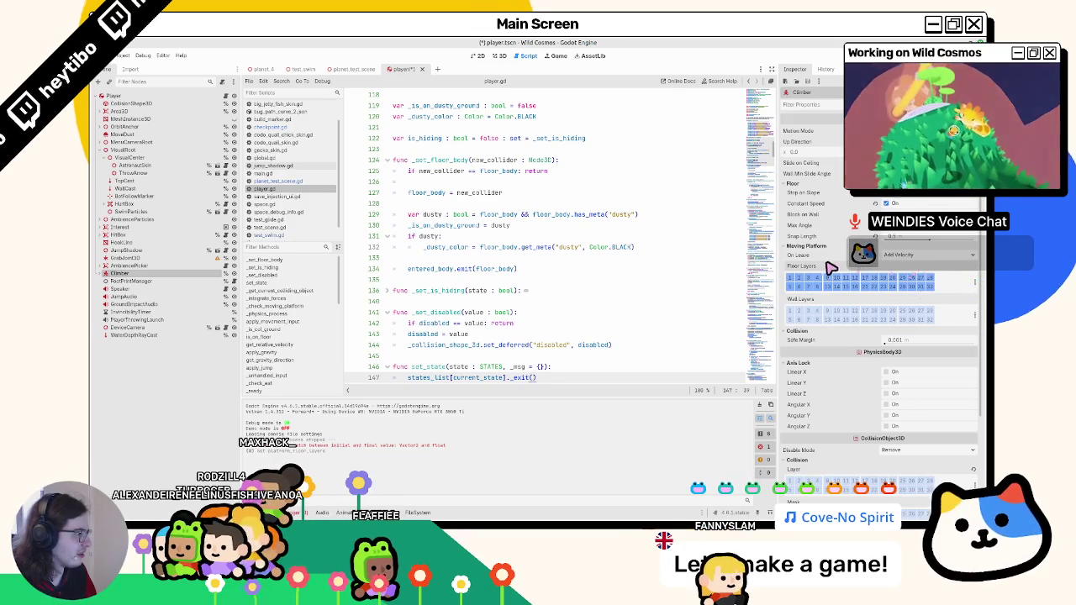
left_click(826, 248)
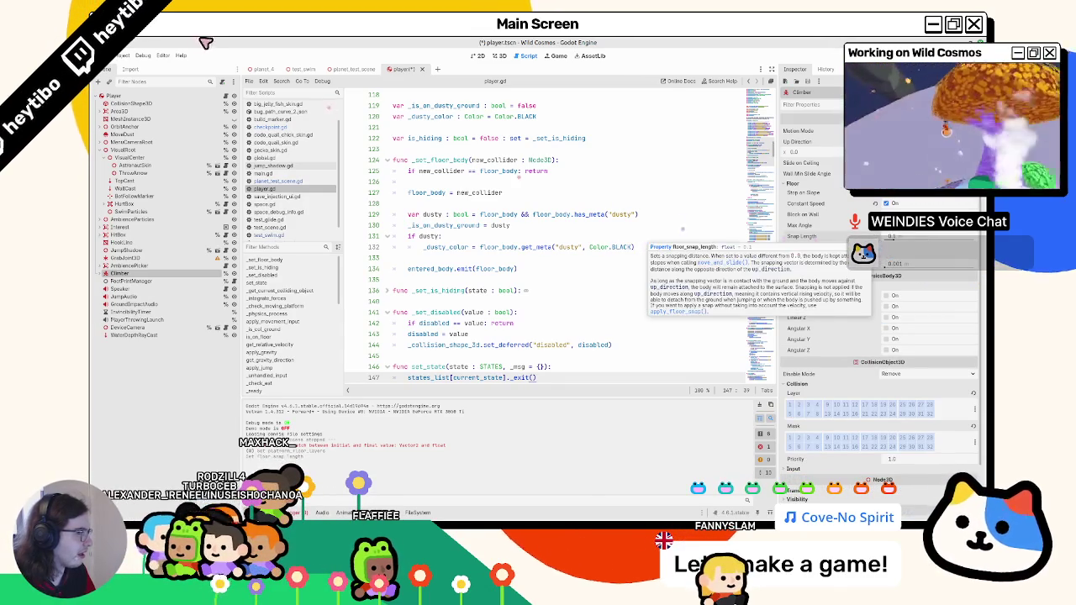
left_click(258, 70)
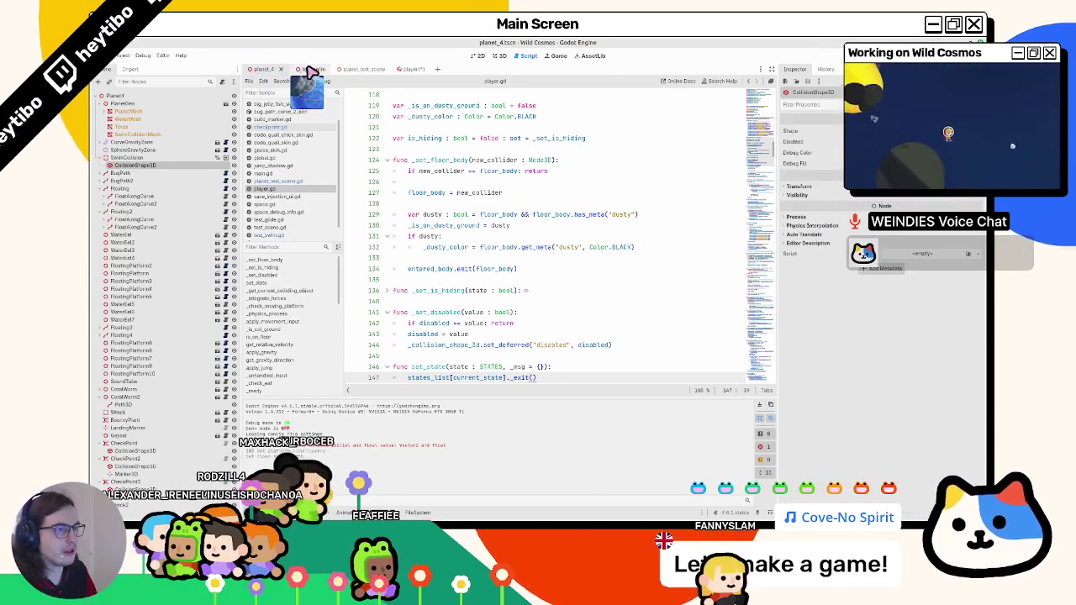
Playtest the test_swim scene and stop it.
left_click(311, 70)
key("F6")
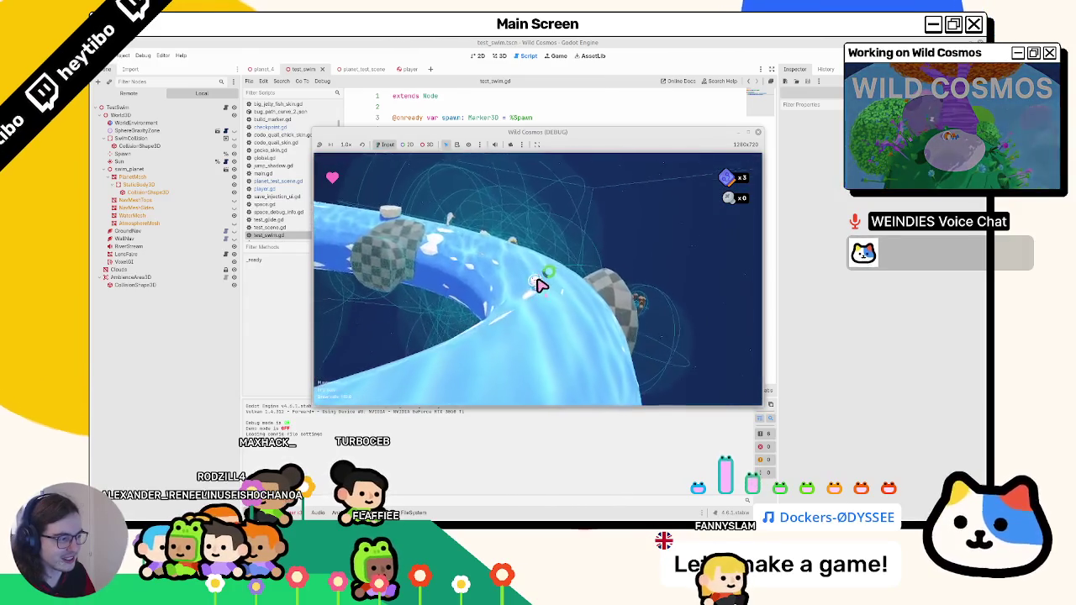
key("F8")
In planet_4, drag the old CollisionShape3D out of SwimCollision.
left_click(271, 69)
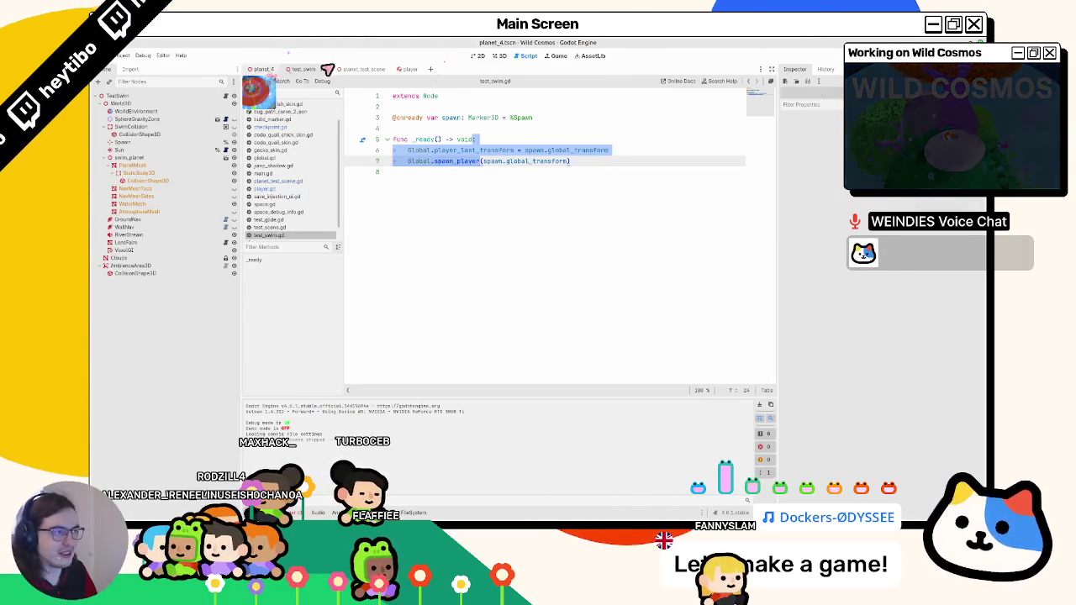
left_click(132, 151)
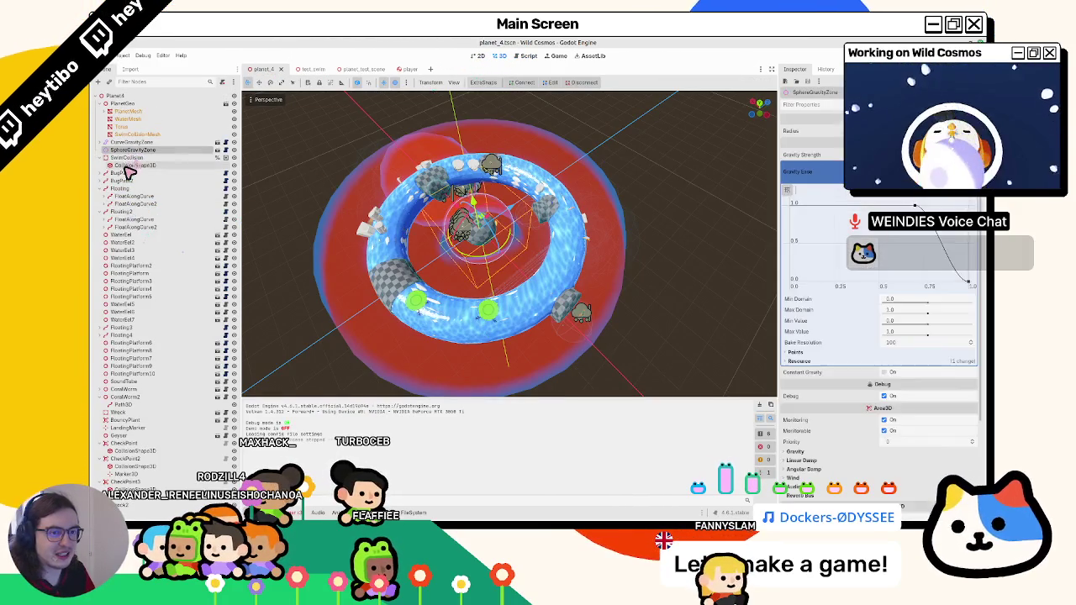
left_click(131, 166)
left_click_drag(132, 166, 138, 137)
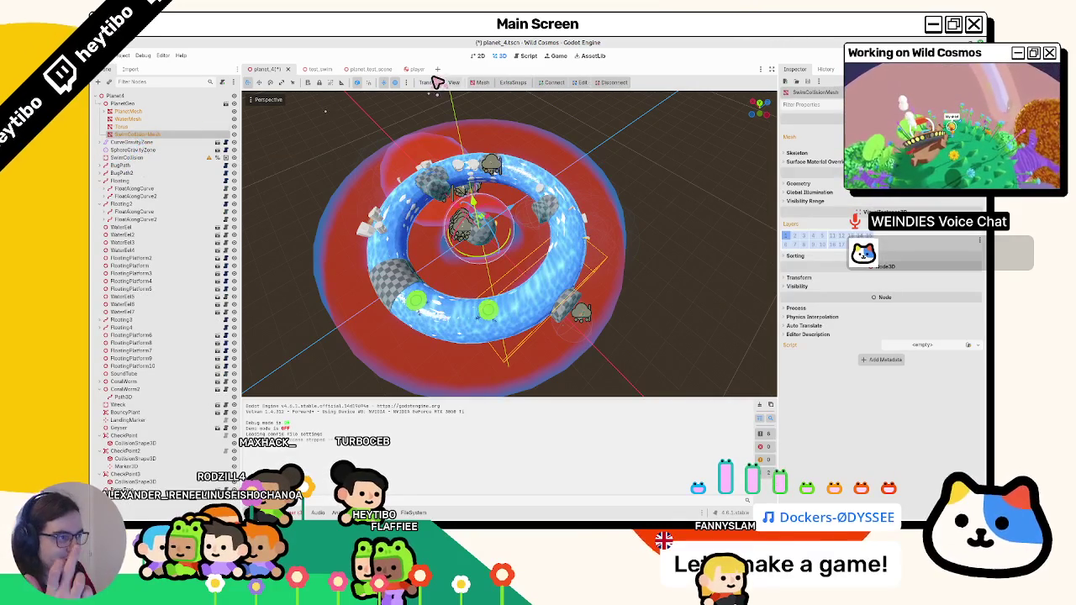
left_click(482, 83)
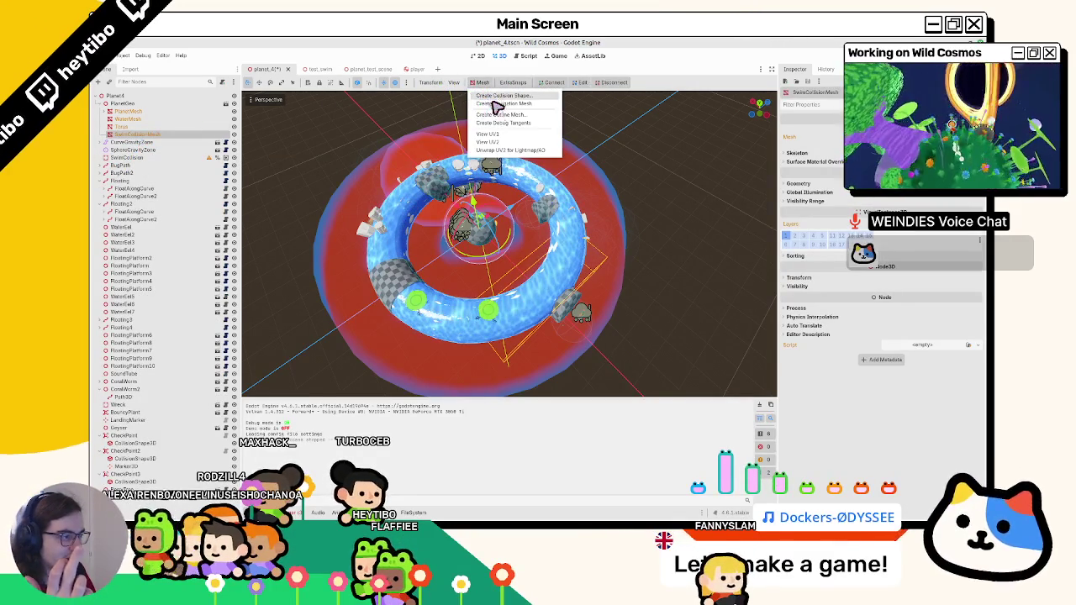
Create a trimesh collision shape from SwimCollisionMesh and place it under SwimCollision.
left_click(502, 96)
left_click(536, 287)
left_click(528, 308)
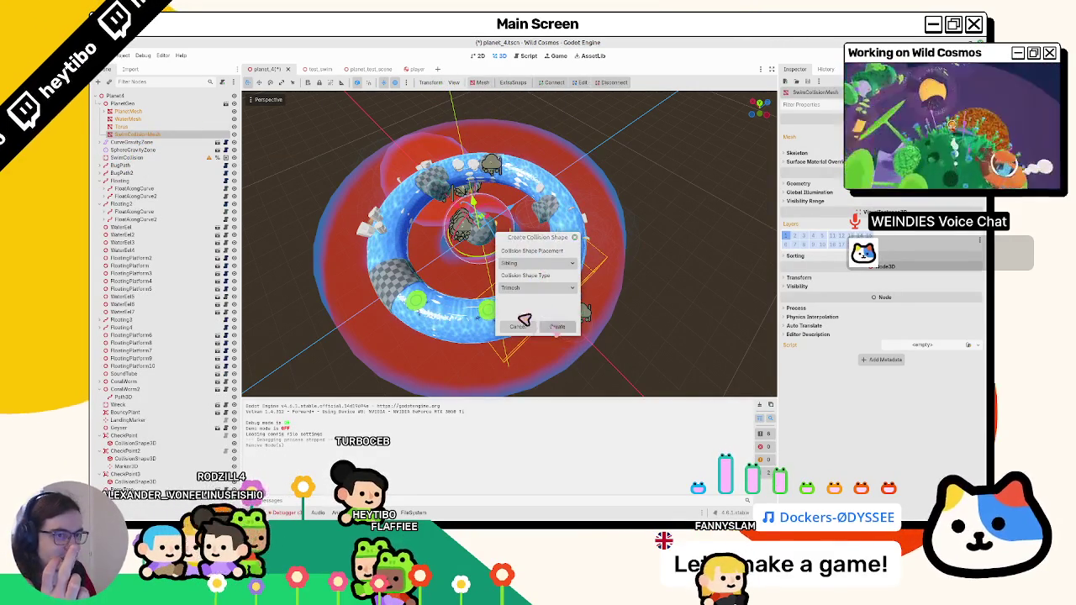
left_click(553, 330)
left_click(135, 166)
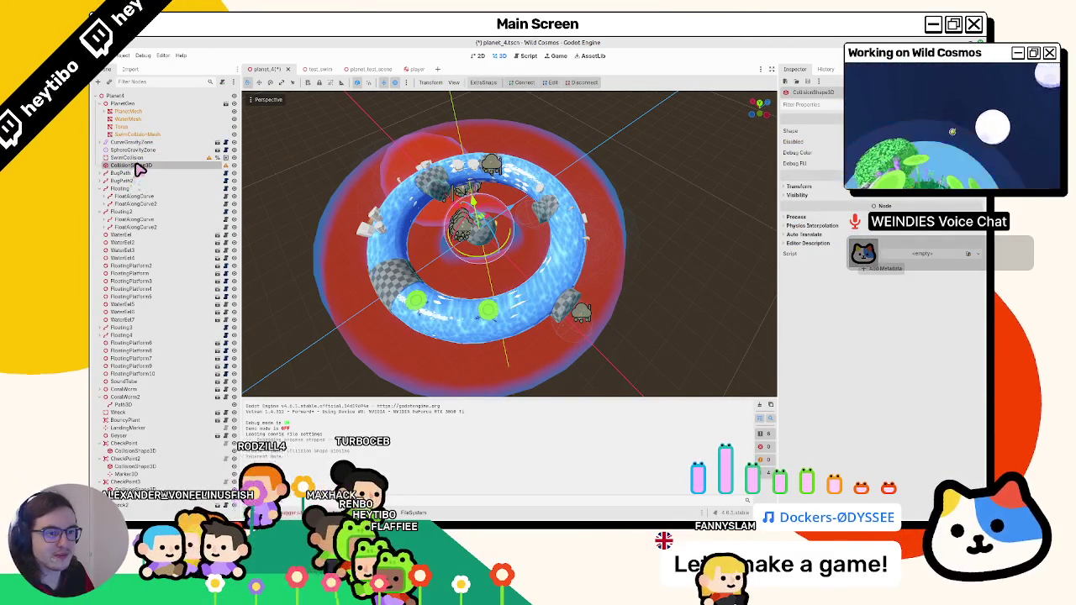
left_click_drag(132, 167, 142, 158)
Save and playtest the planet scene, stop it, then switch to test_swim.
key("F5")
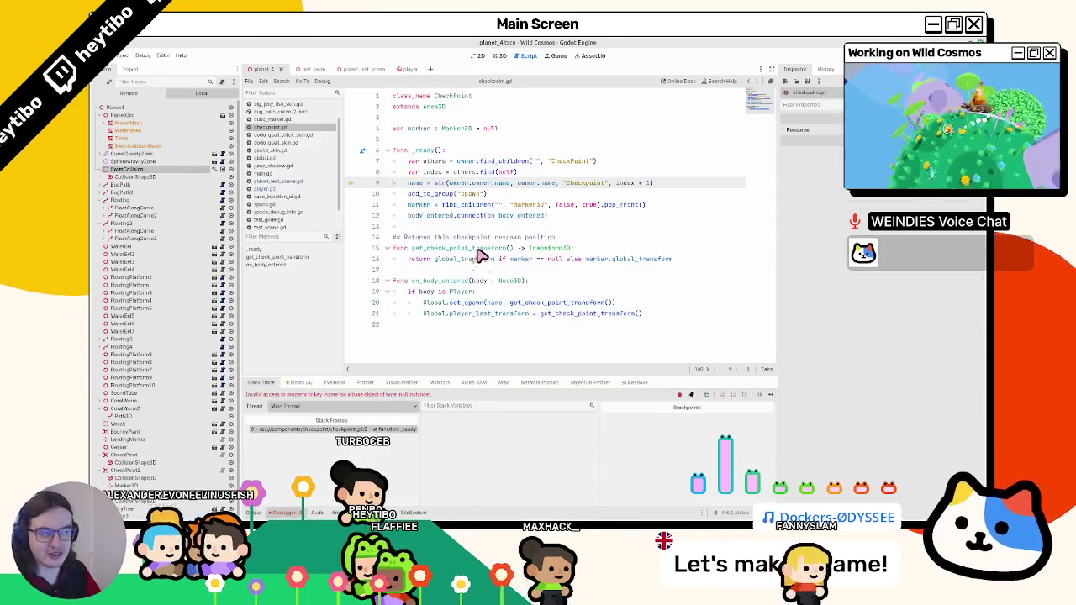
key("F5")
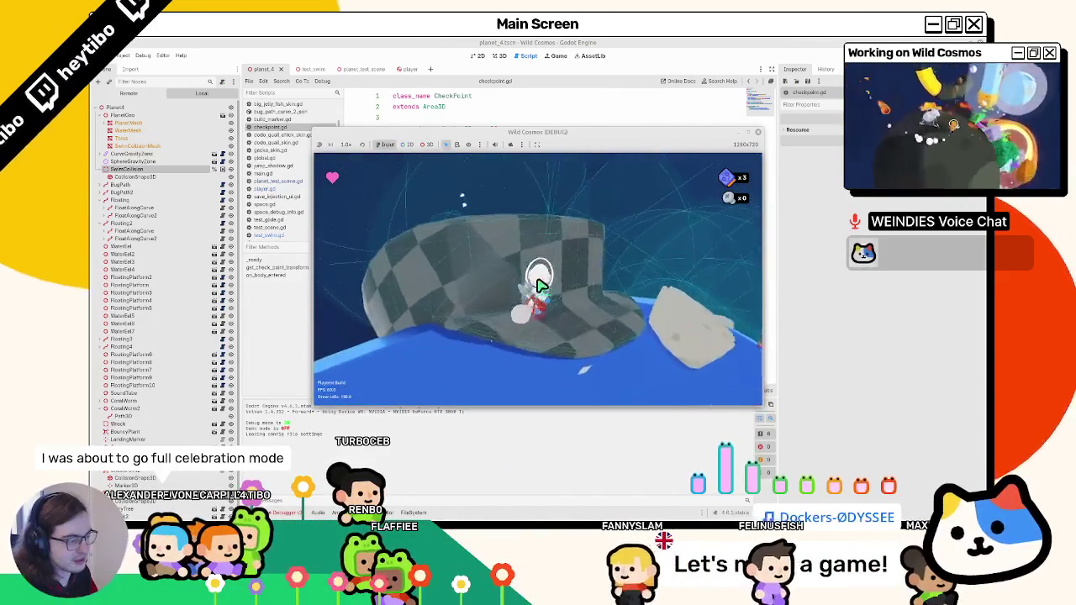
key("F8")
left_click(501, 57)
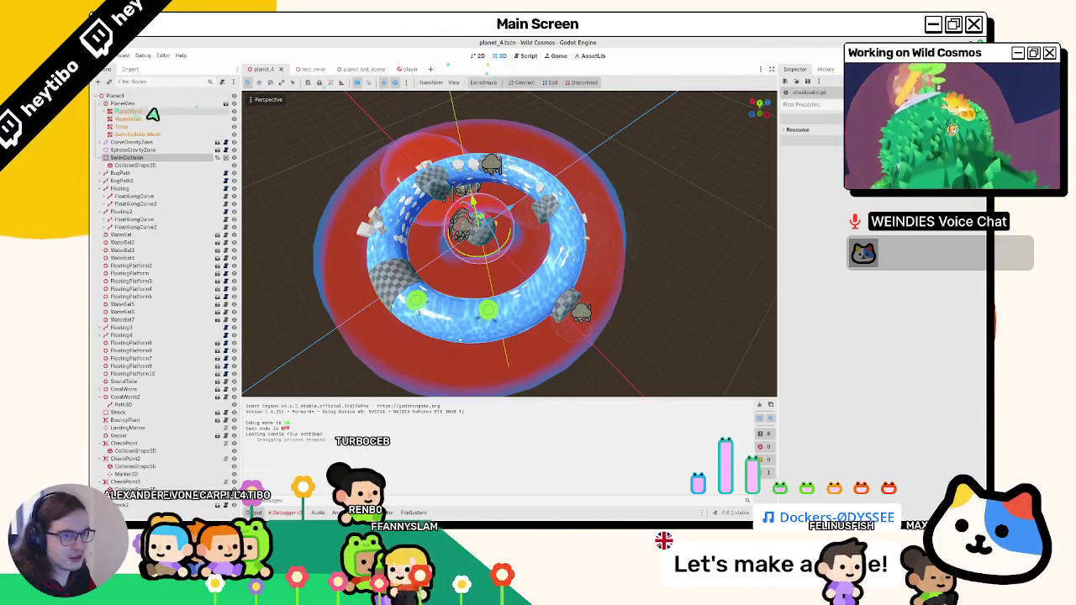
left_click(305, 70)
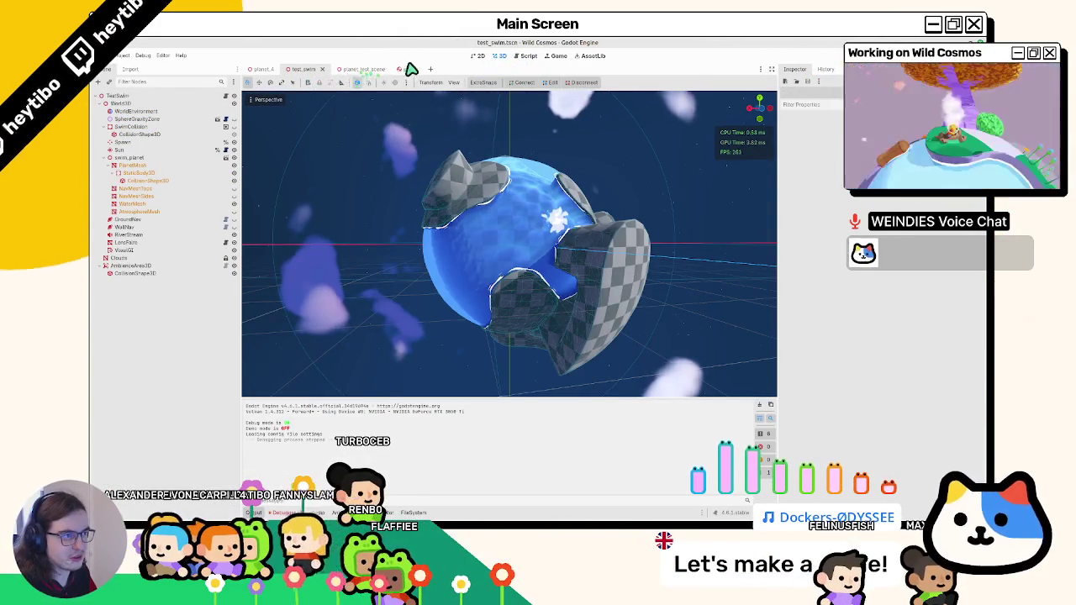
In planet_4, delete the generated collision shape and add a MeshInstance3D under SwimCollision.
left_click(404, 69)
left_click(262, 69)
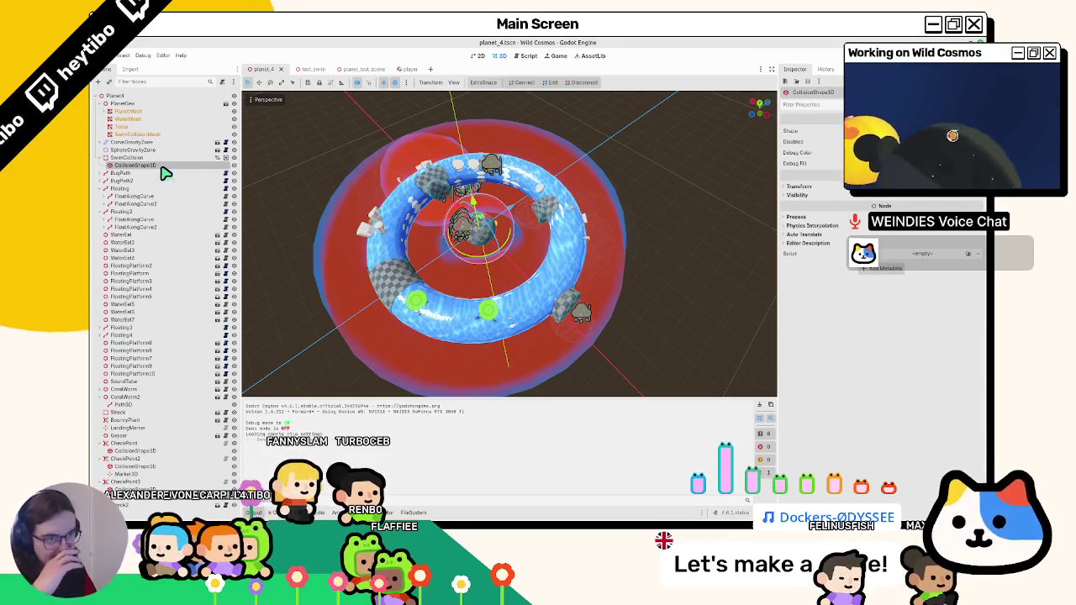
key("Return")
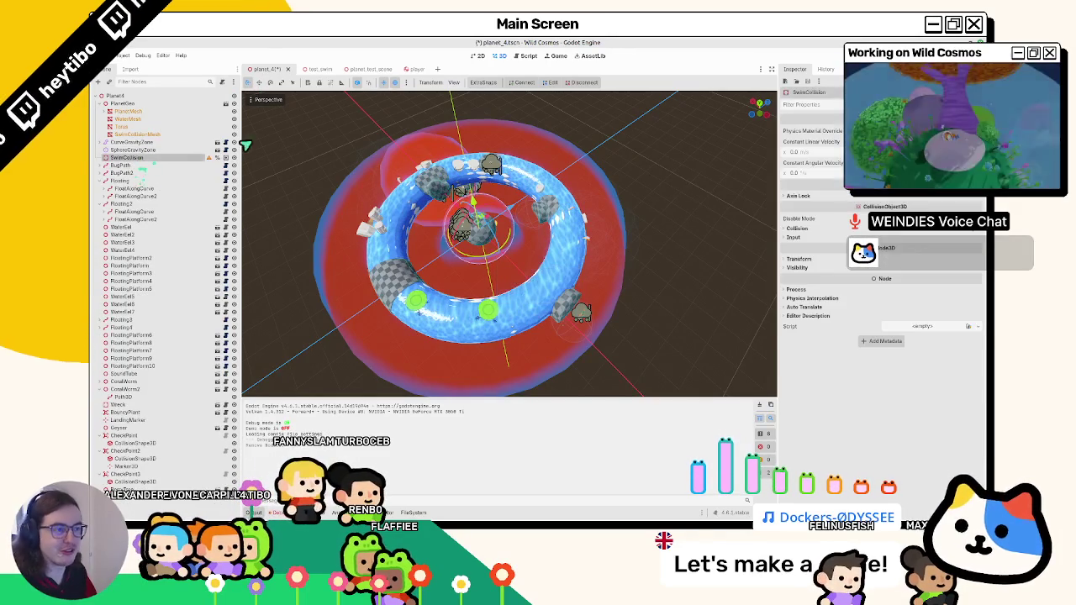
key("ctrl+a")
key("Escape")
key("ctrl+a")
type("mesh")
key("Return")
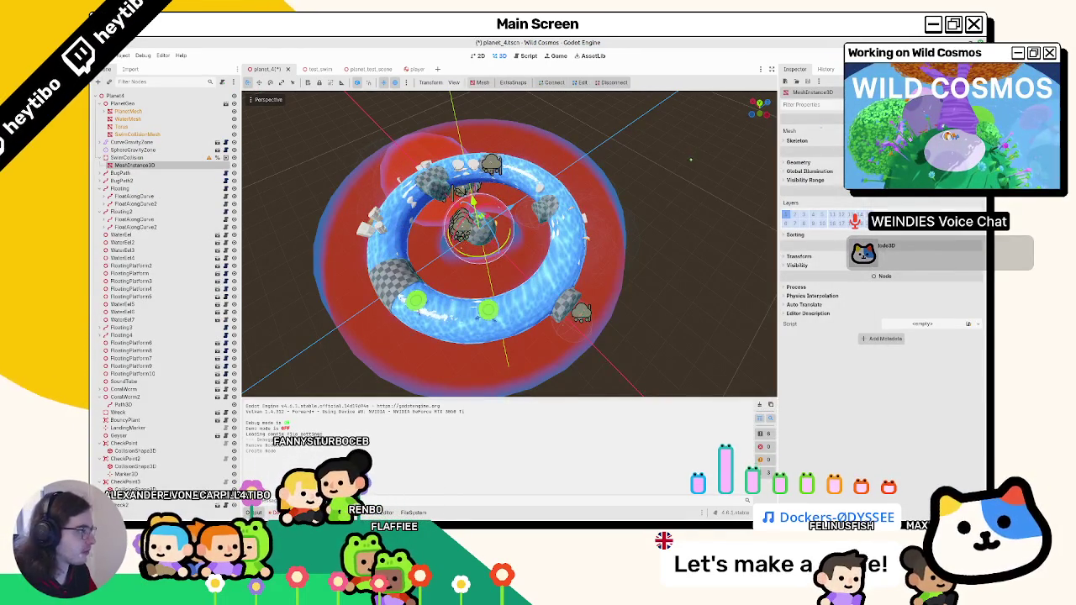
Give it a TorusMesh with inner radius 5.61 and 16 ring segments, raise it along Y, and check from above.
left_click(925, 131)
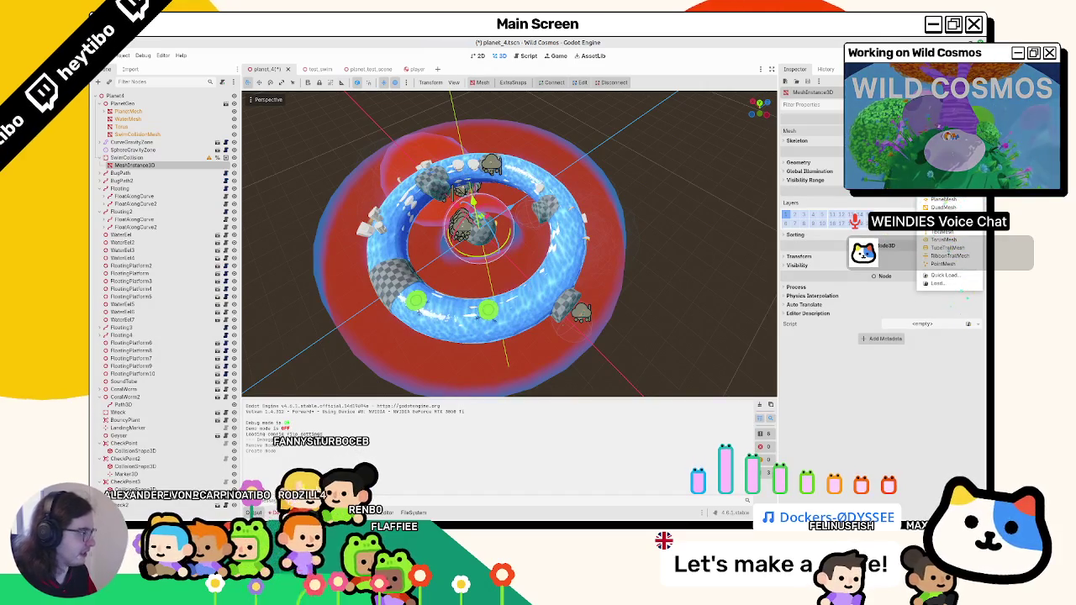
left_click(955, 242)
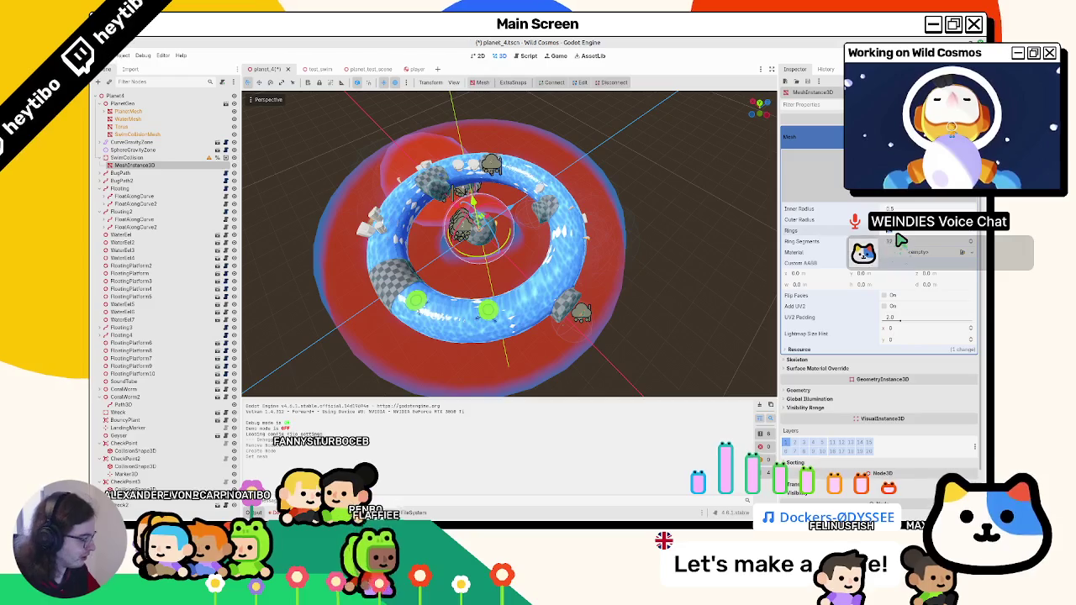
mouse_move(899, 241)
left_mouse_down()
mouse_move(542, 292)
mouse_move(963, 211)
left_mouse_up()
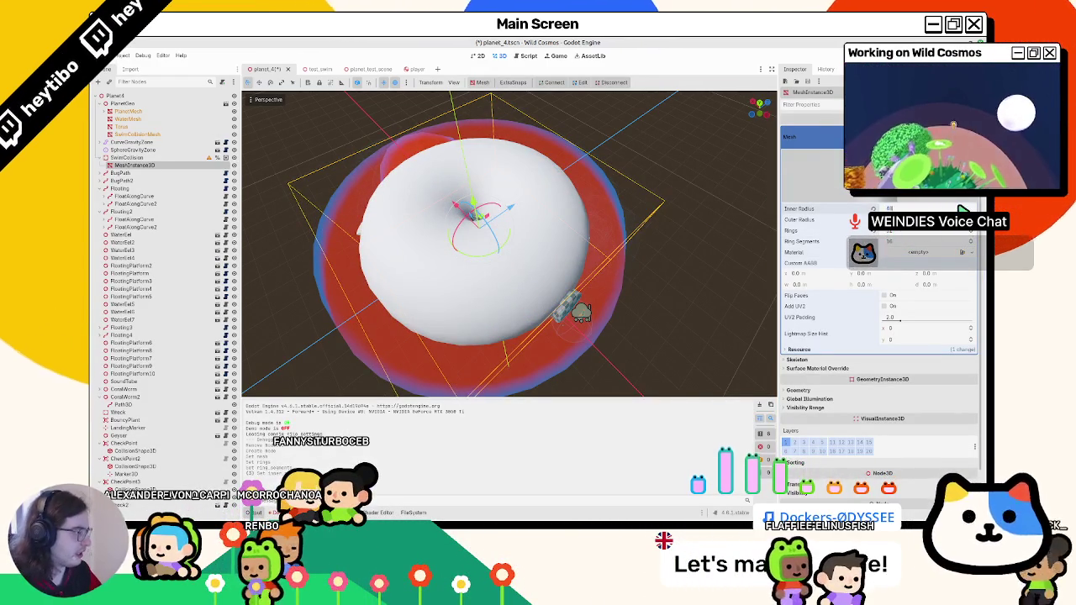
mouse_move(476, 206)
left_mouse_down()
mouse_move(476, 187)
mouse_move(476, 207)
left_mouse_up()
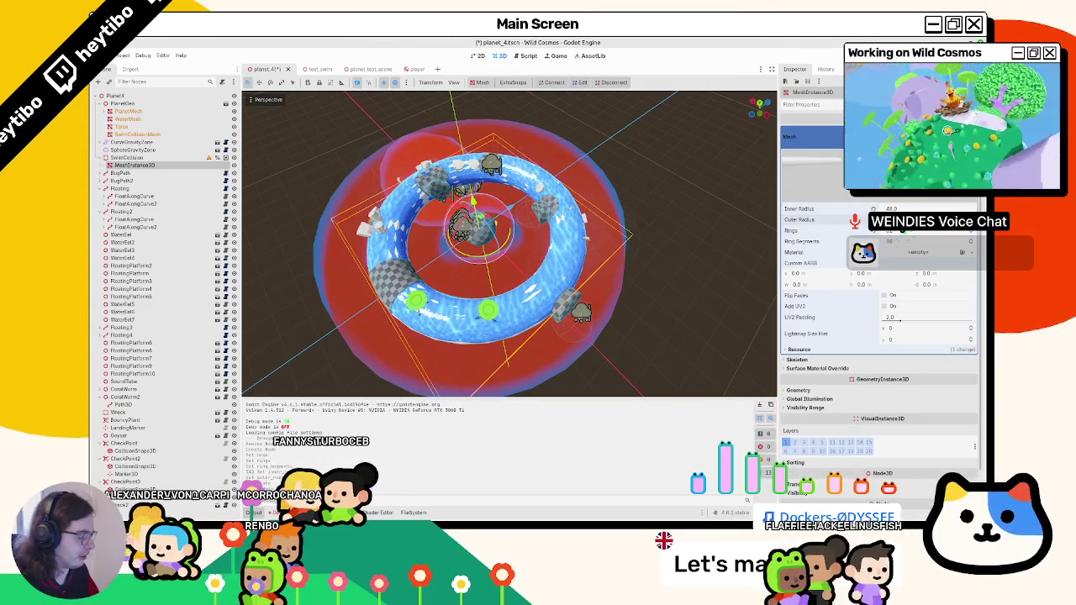
mouse_move(475, 203)
left_mouse_down()
mouse_move(477, 193)
mouse_move(476, 207)
left_mouse_up()
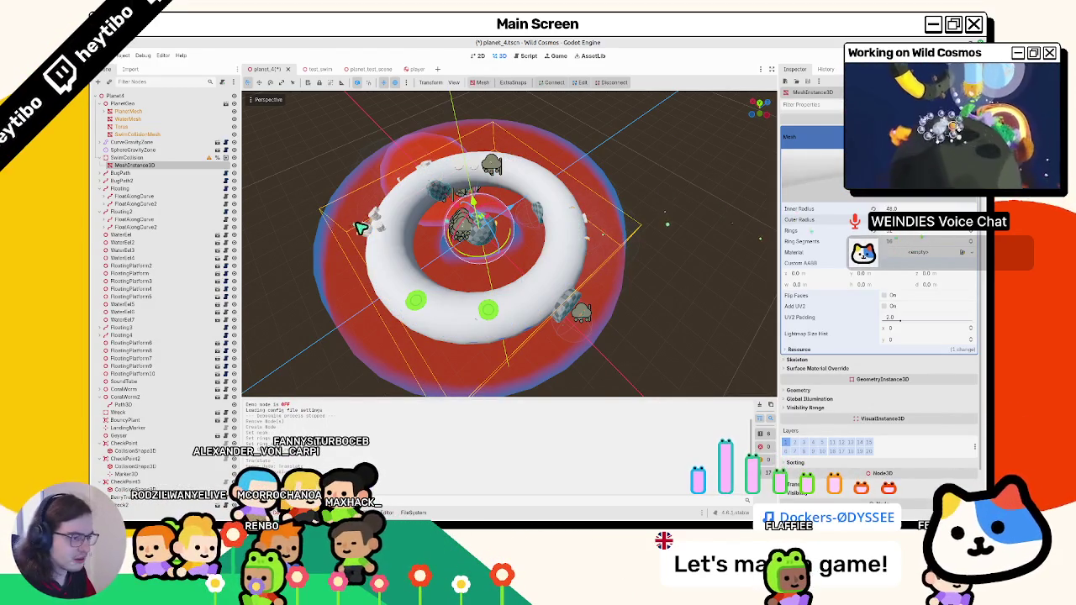
mouse_move(629, 253)
left_mouse_down()
mouse_move(629, 221)
mouse_move(613, 237)
mouse_move(481, 196)
left_mouse_up()
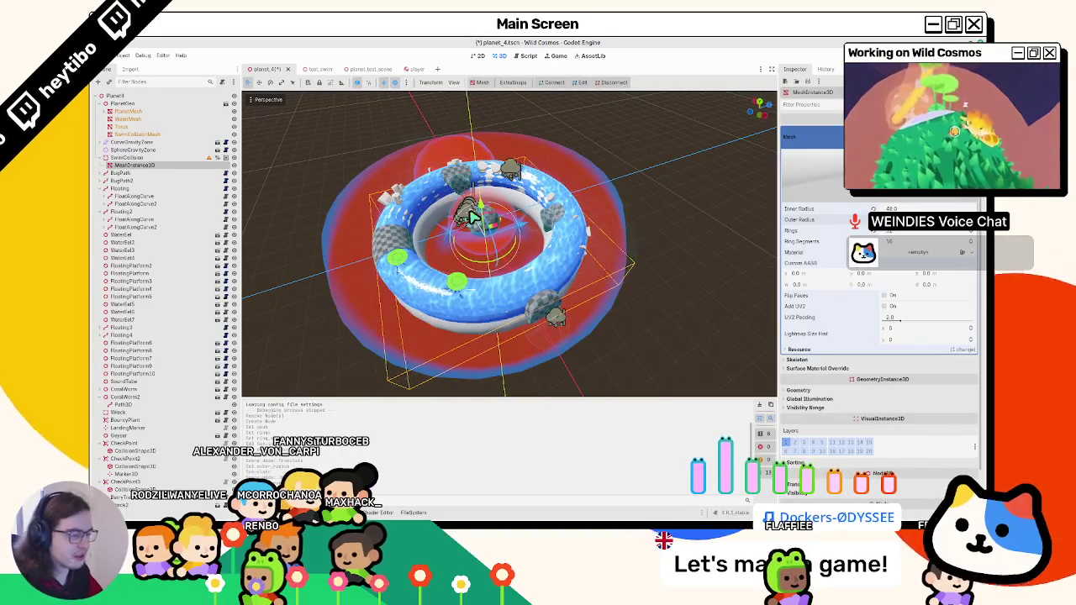
key("KP_7")
scroll(351, 168, "up", 5)
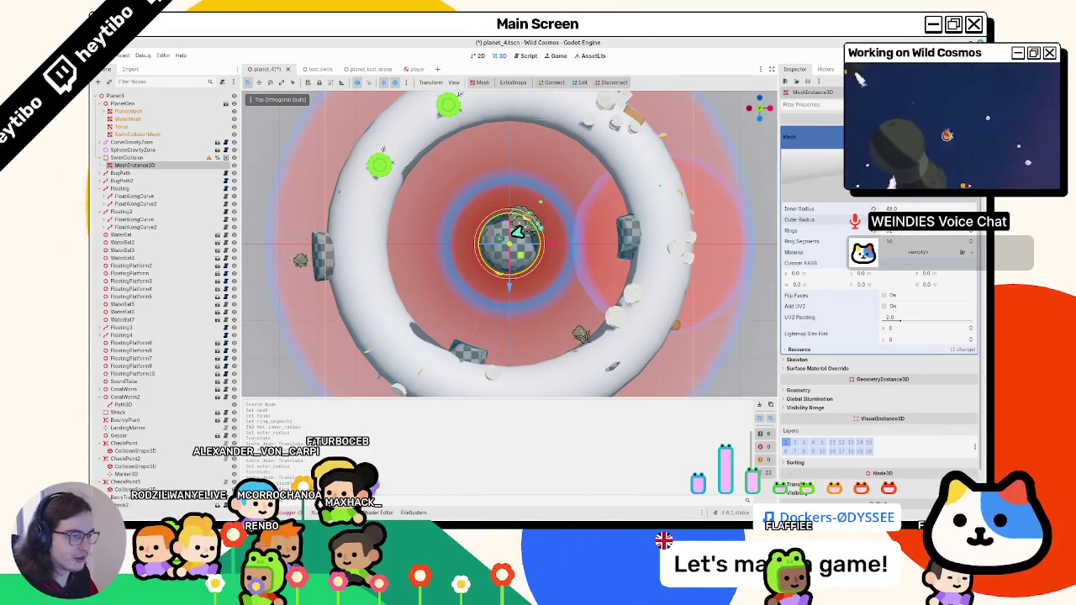
mouse_move(533, 271)
left_mouse_down()
mouse_move(553, 248)
mouse_move(569, 264)
mouse_move(571, 244)
left_mouse_up()
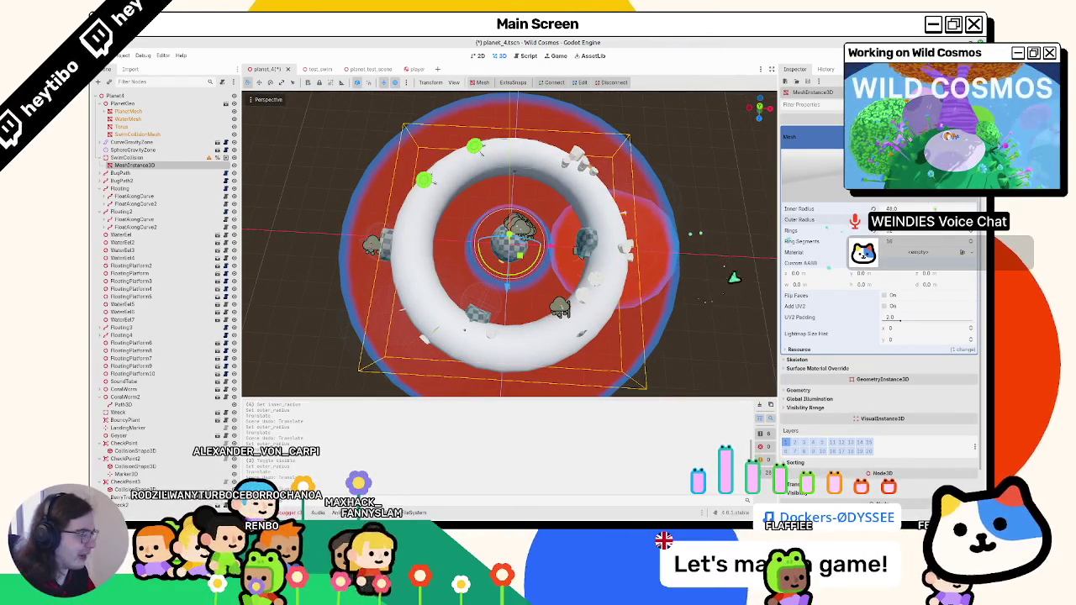
Generate a trimesh collision shape from the torus mesh.
left_click(481, 82)
left_click(500, 96)
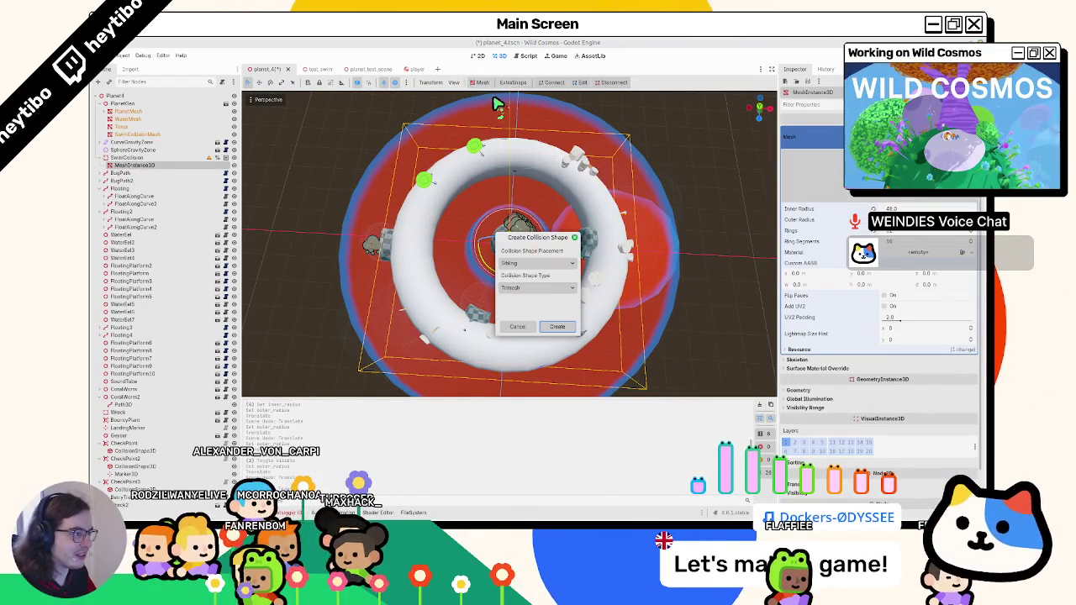
left_click(557, 327)
Run the game, stop at the checkpoint.gd error, rerun to swim the torus, then stop.
key("F5")
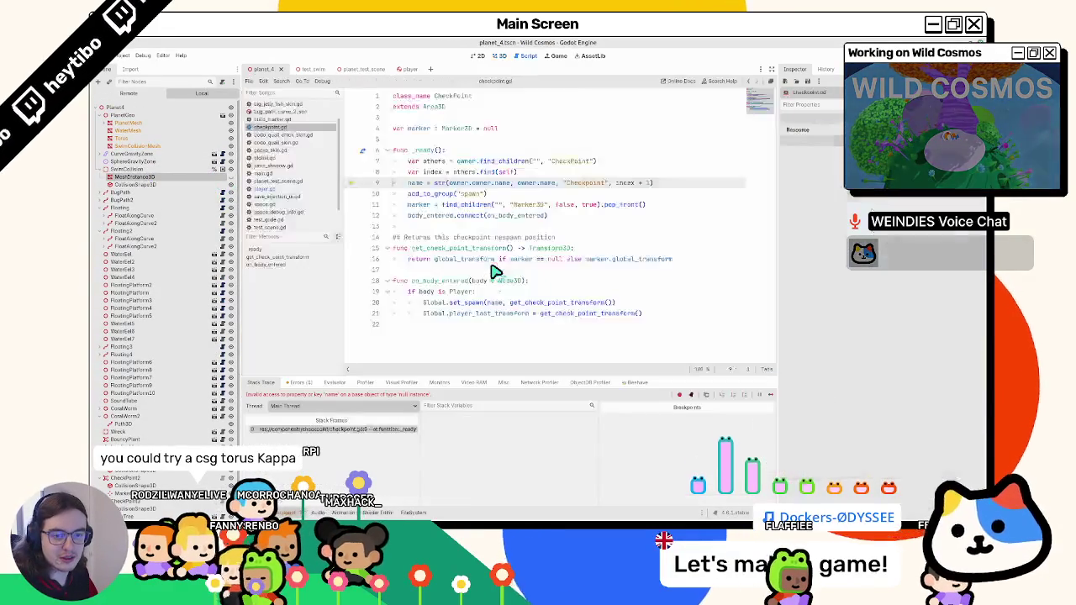
right_click(496, 271)
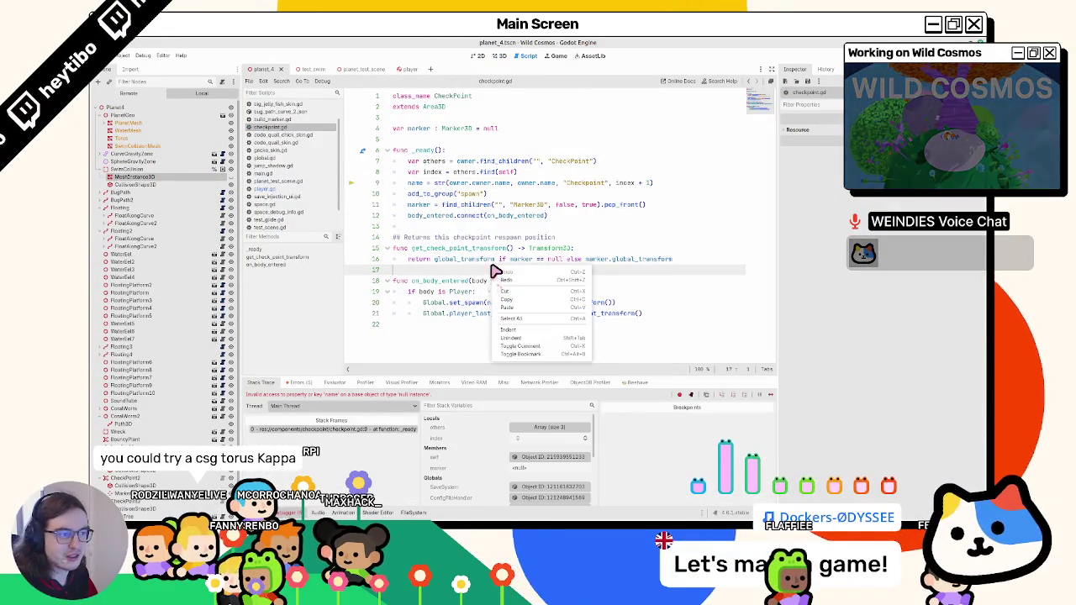
key("F8")
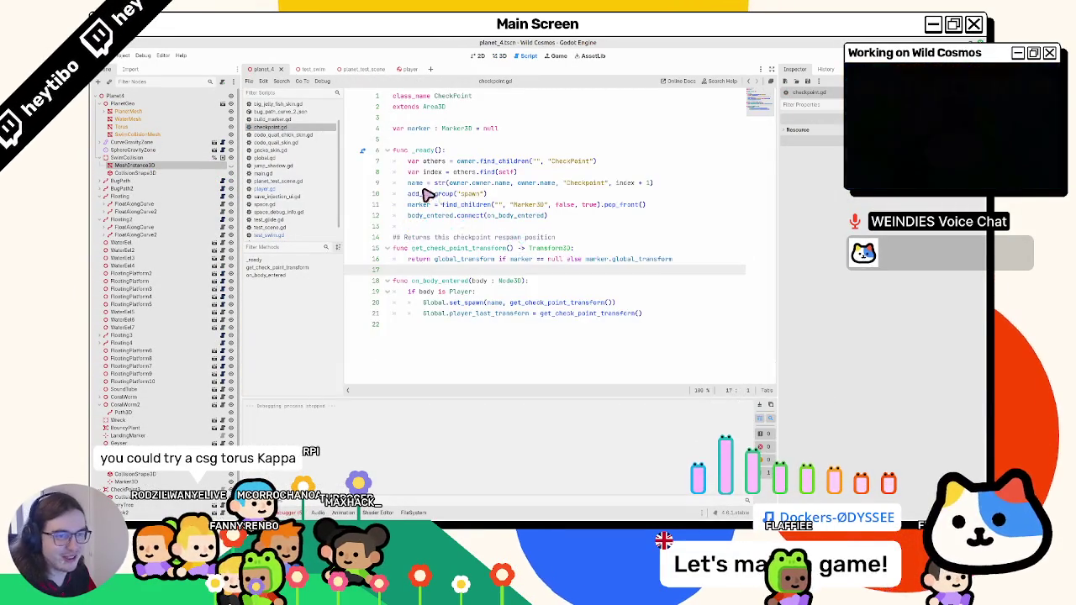
key("F5")
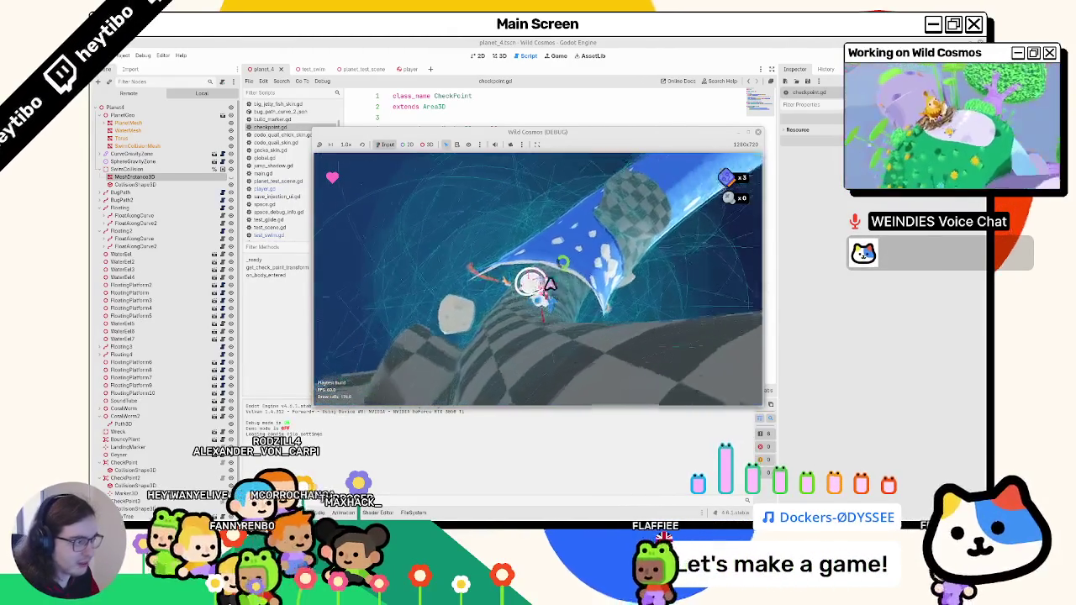
key("F8")
left_click(412, 70)
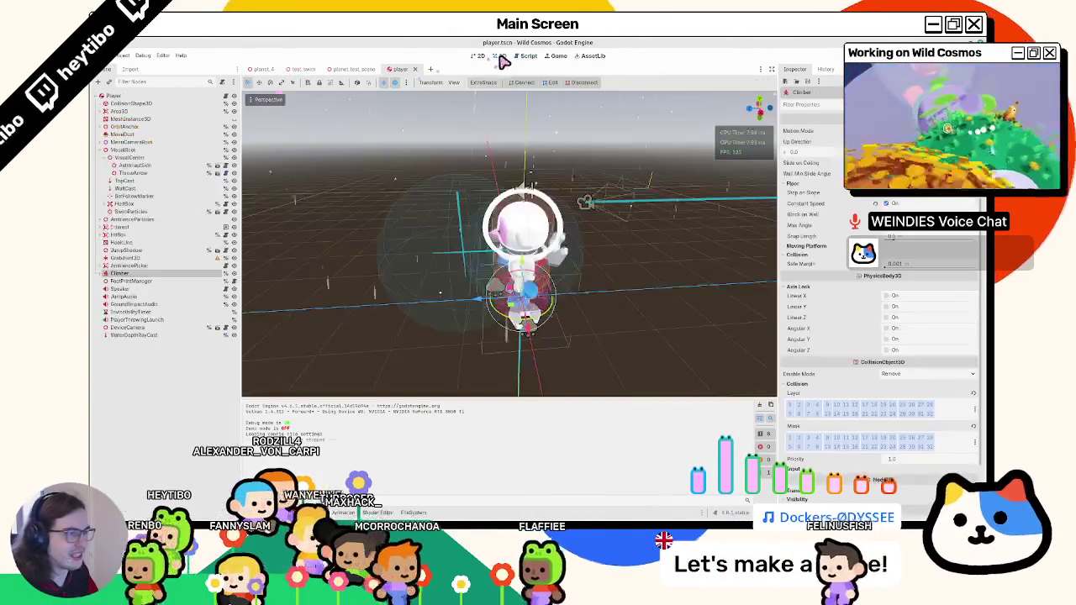
Open swim_state.gd from player.gd and review the set_collision_mask_value calls in _exit.
left_click(479, 56)
left_click(226, 96)
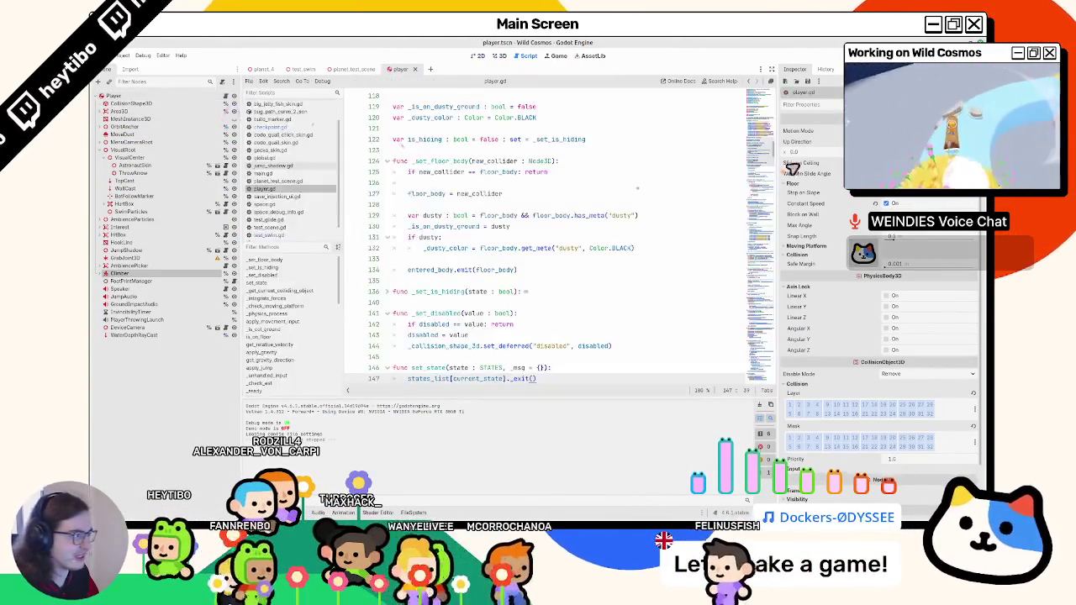
scroll(538, 248, "up", 10)
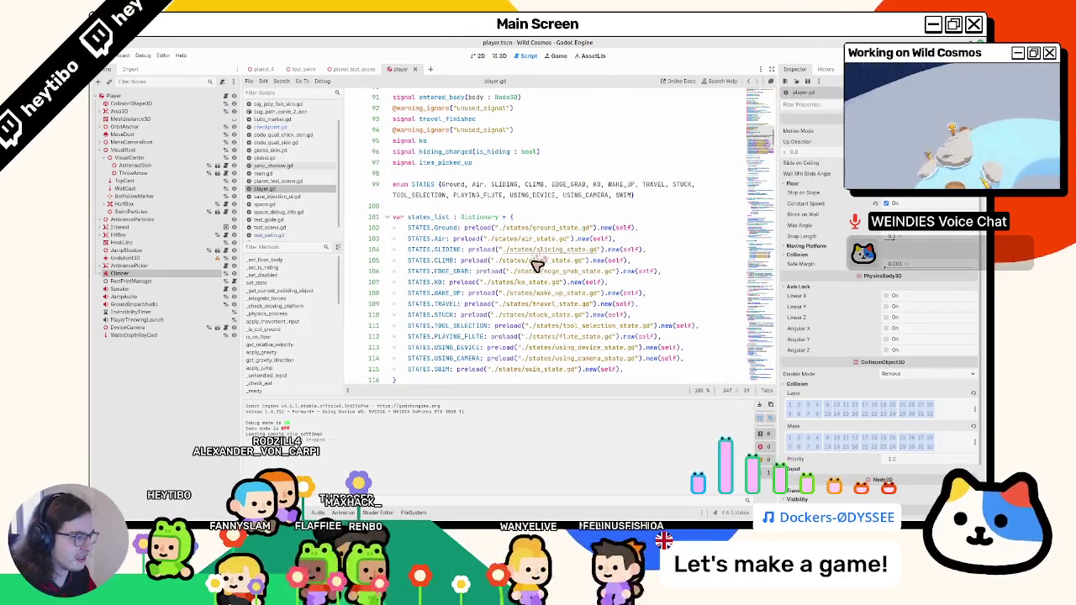
left_click(555, 376, "ctrl")
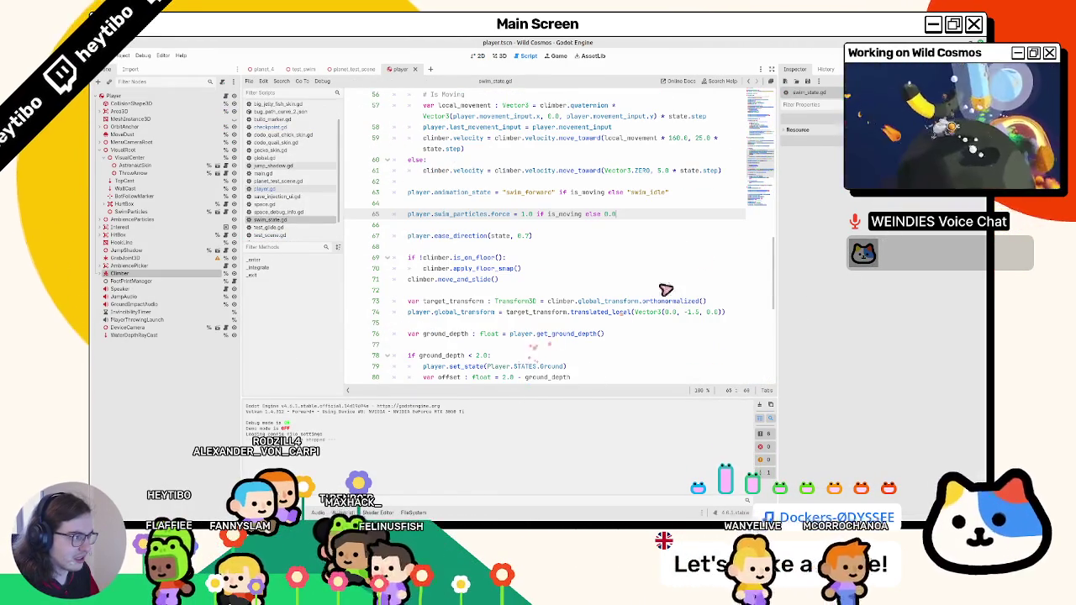
left_click_drag(799, 242, 905, 244)
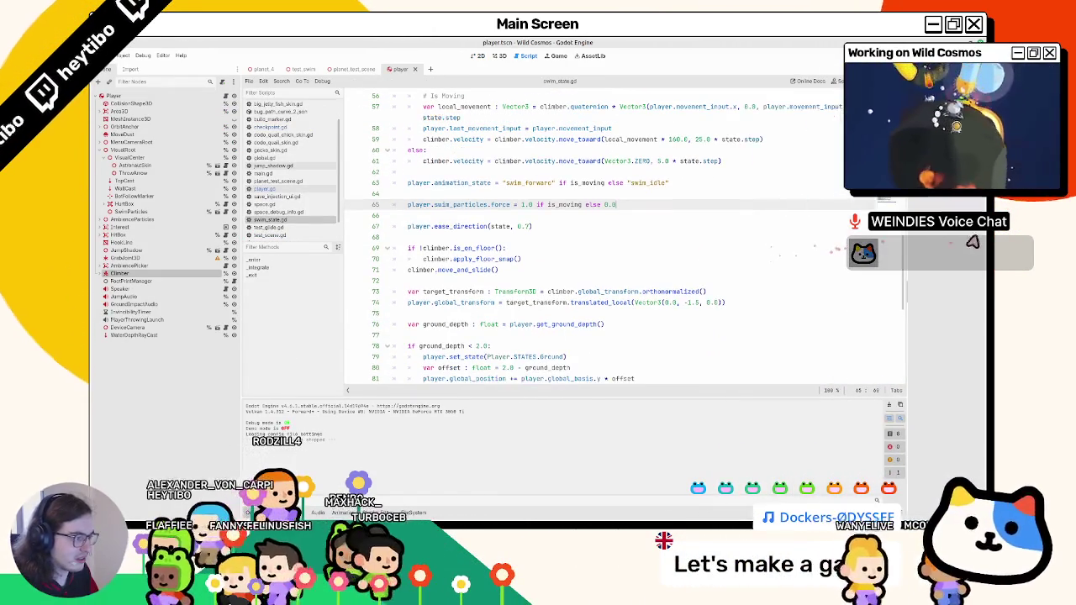
scroll(524, 305, "down", 3)
scroll(549, 310, "down", 6)
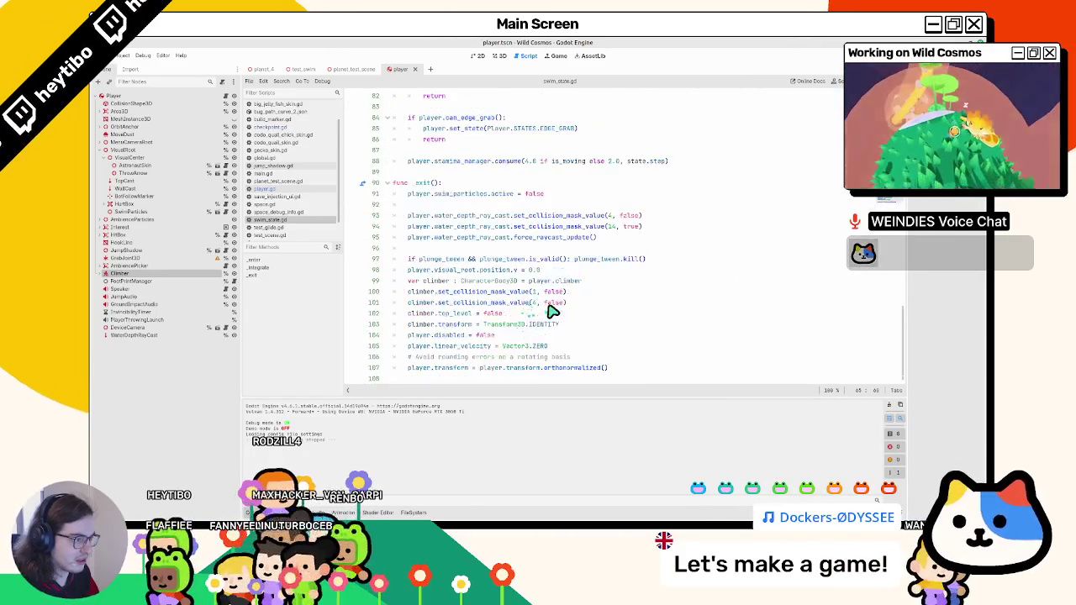
double_click(552, 216)
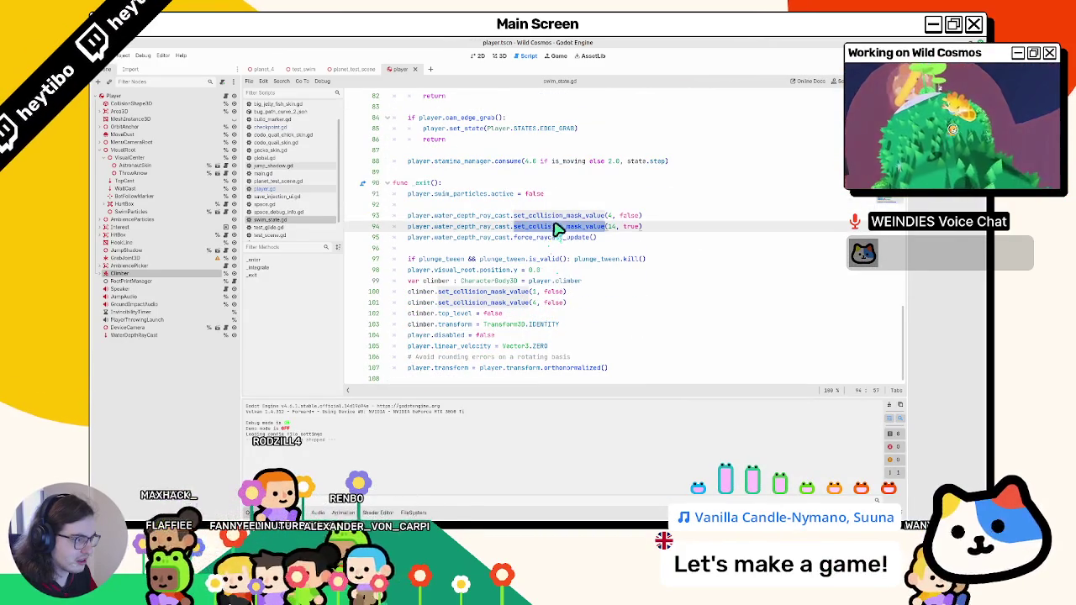
double_click(503, 303)
left_click(263, 69)
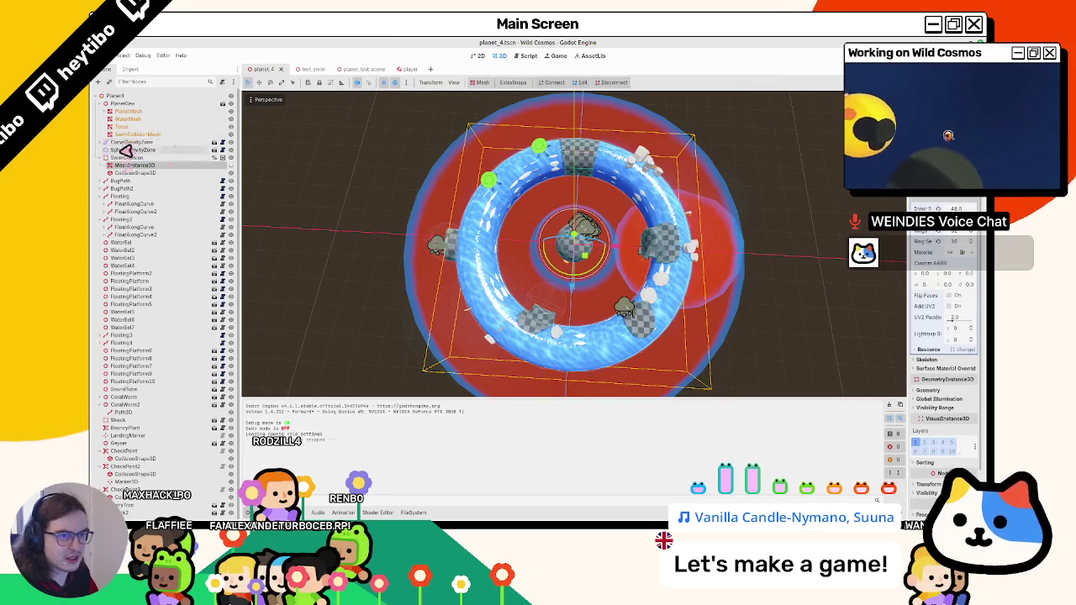
Toggle a collision mask bit on PlanetMesh's StaticBody3D, then save and run the game.
left_click(103, 112)
left_click(105, 111)
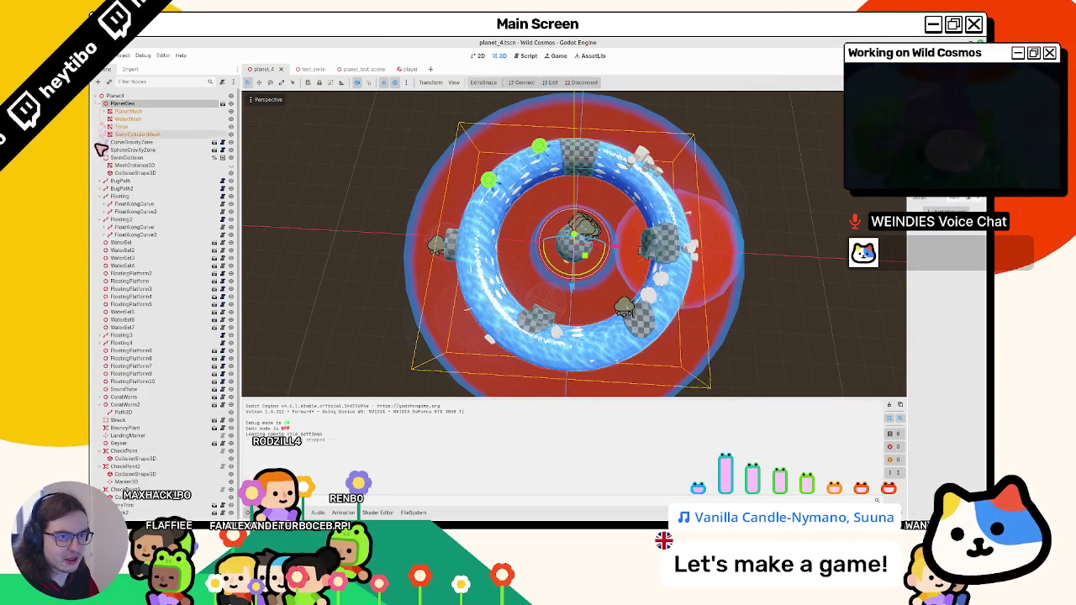
left_click(106, 157)
left_click(103, 112)
left_click(133, 119)
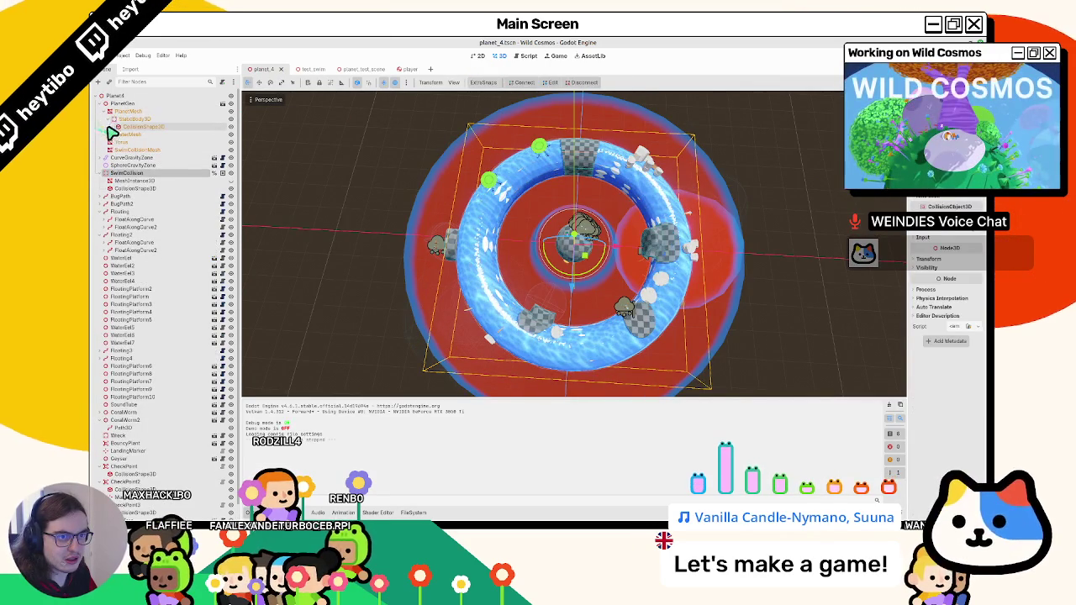
left_click(923, 230)
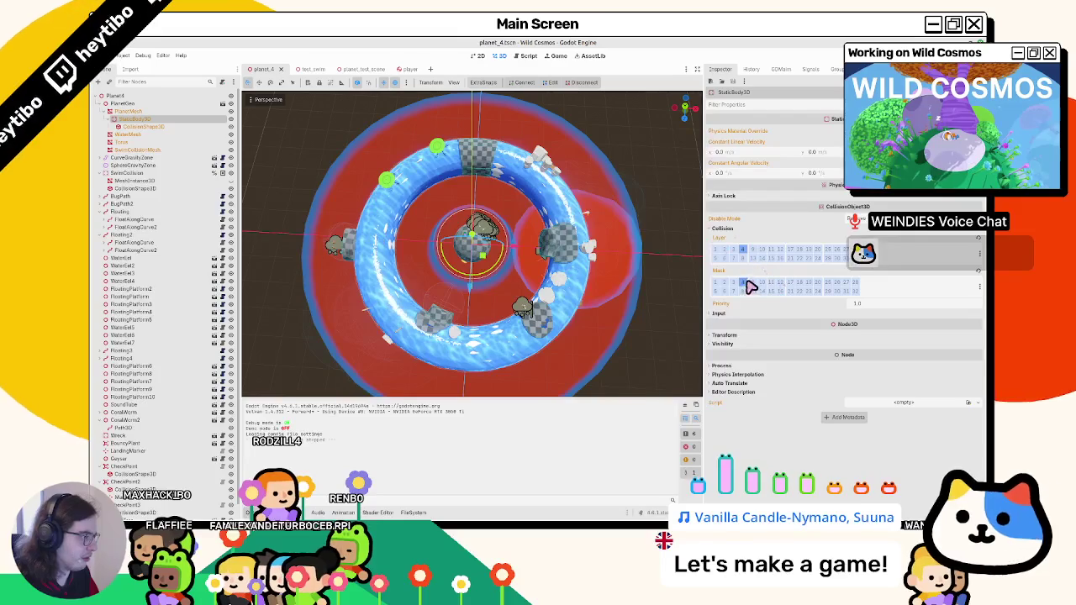
left_click(745, 283)
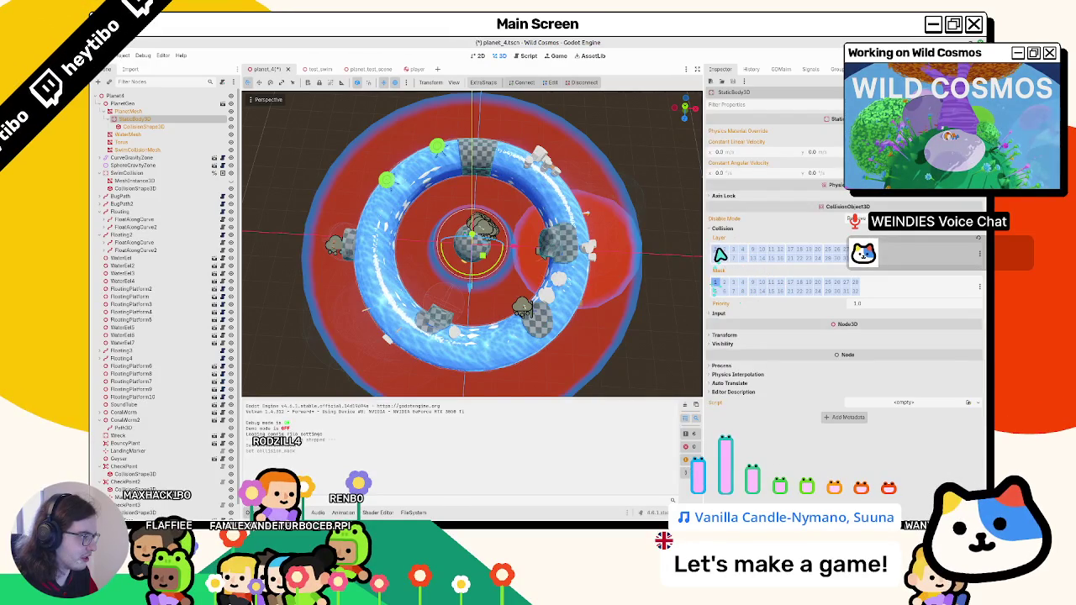
key("F5")
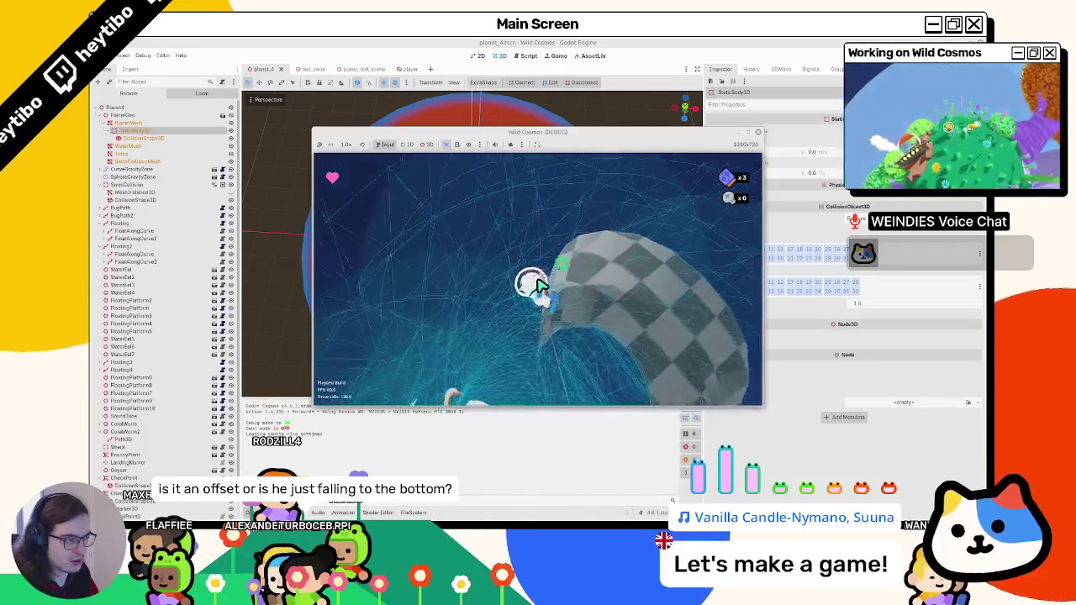
Restart the game, swim along the torus ring, then switch back to the editor.
key("F5")
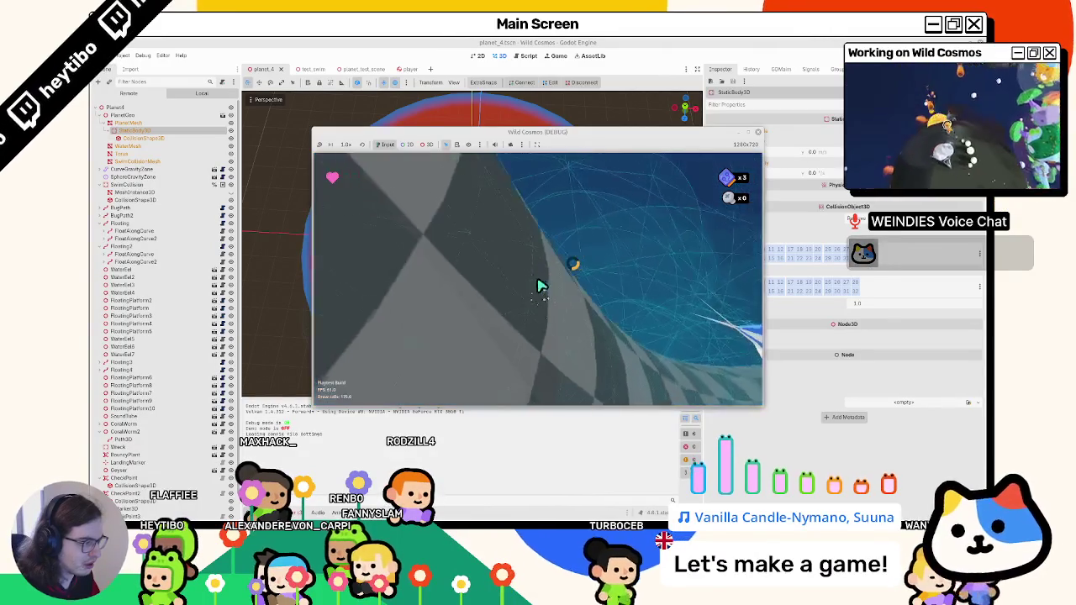
key("alt+Tab")
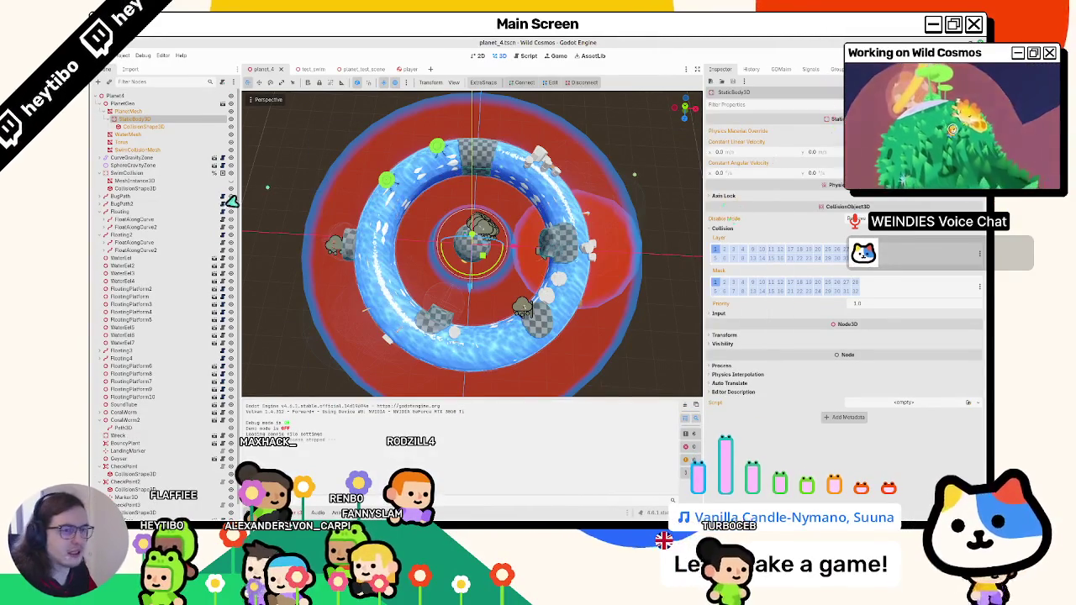
Move the planet's StaticBody3D from collision layer 14 to layer 4, with mask 4.
left_click(761, 258)
left_click(742, 249)
left_click(744, 283)
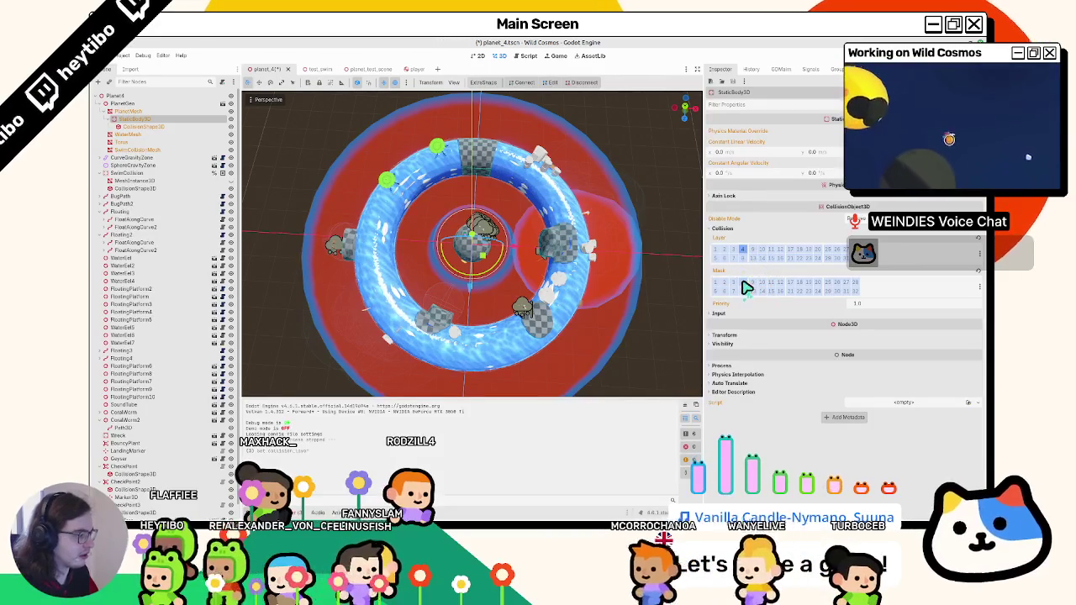
Save and playtest the game, then bring up player.gd in the player scene.
key("F5")
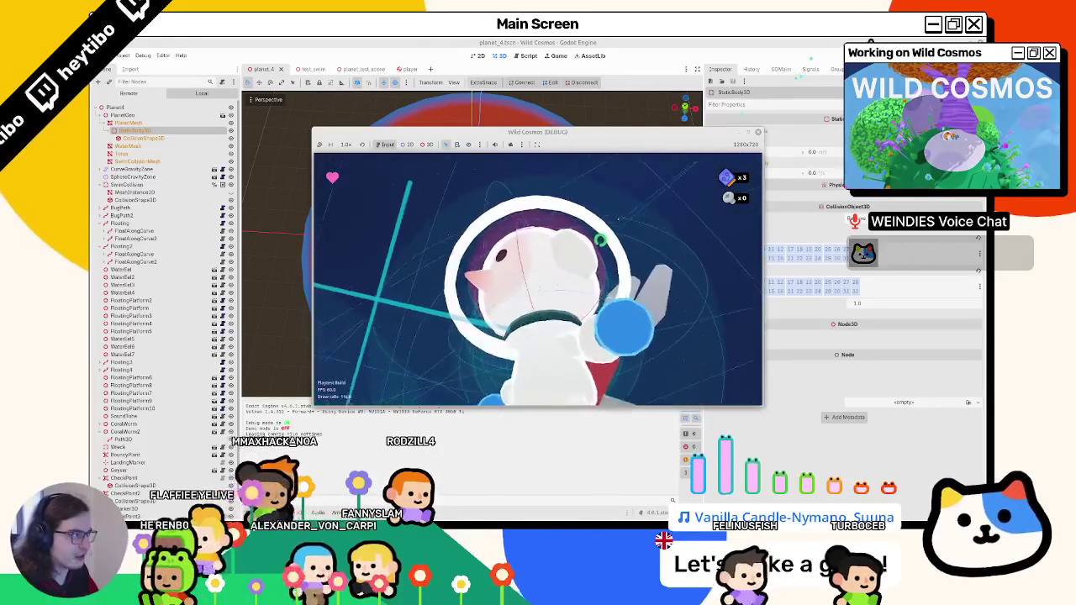
key("F8")
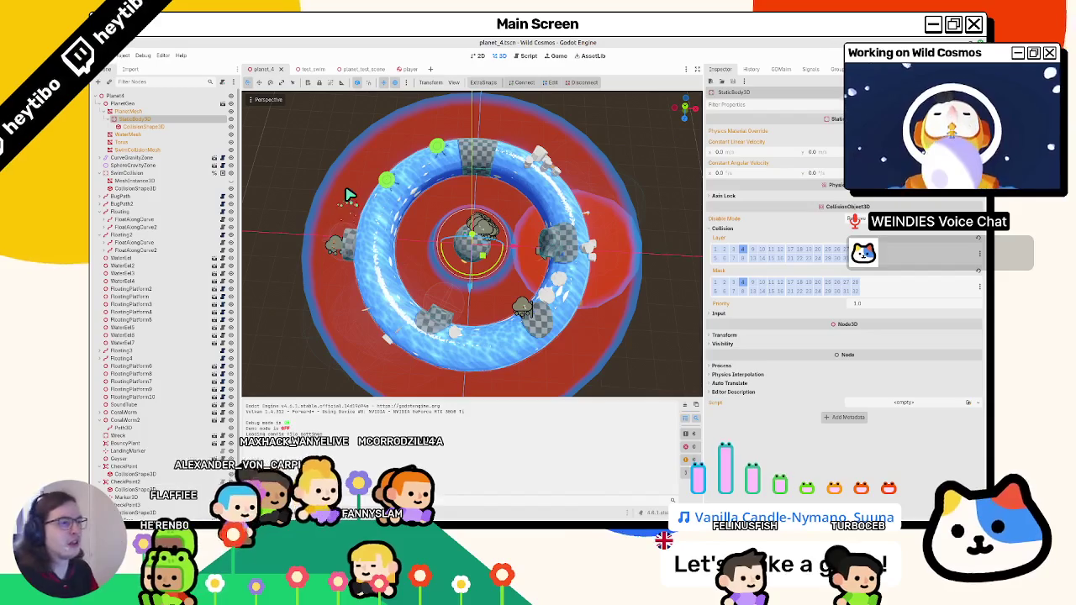
left_click(409, 69)
left_click(224, 96)
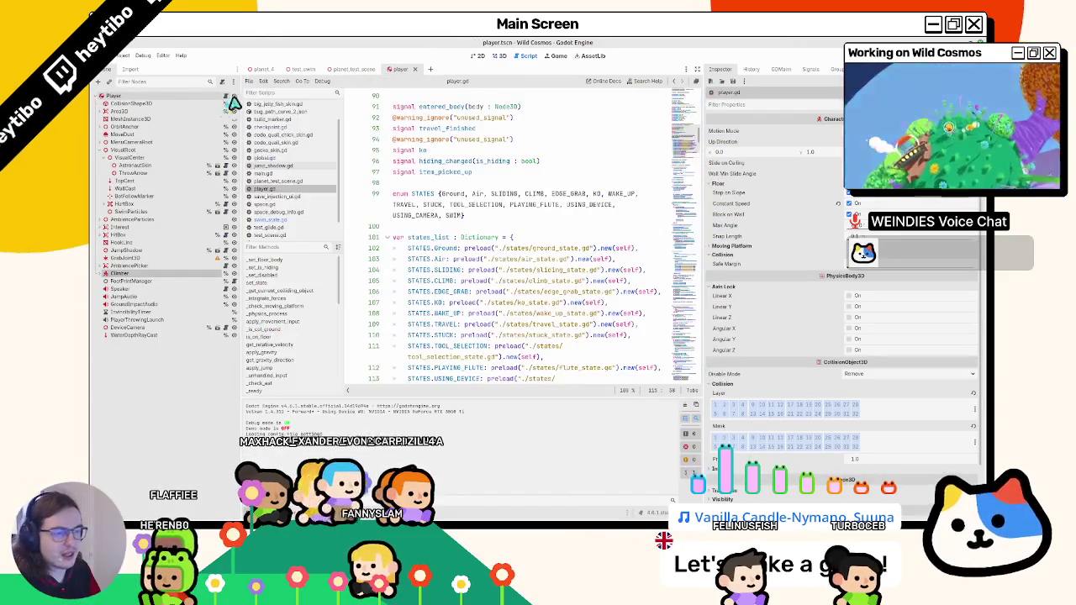
Open swim_state.gd and locate the _exit code near the player.disabled line.
left_click(286, 220)
mouse_move(705, 211)
left_mouse_down()
mouse_move(794, 219)
mouse_move(908, 252)
left_mouse_up()
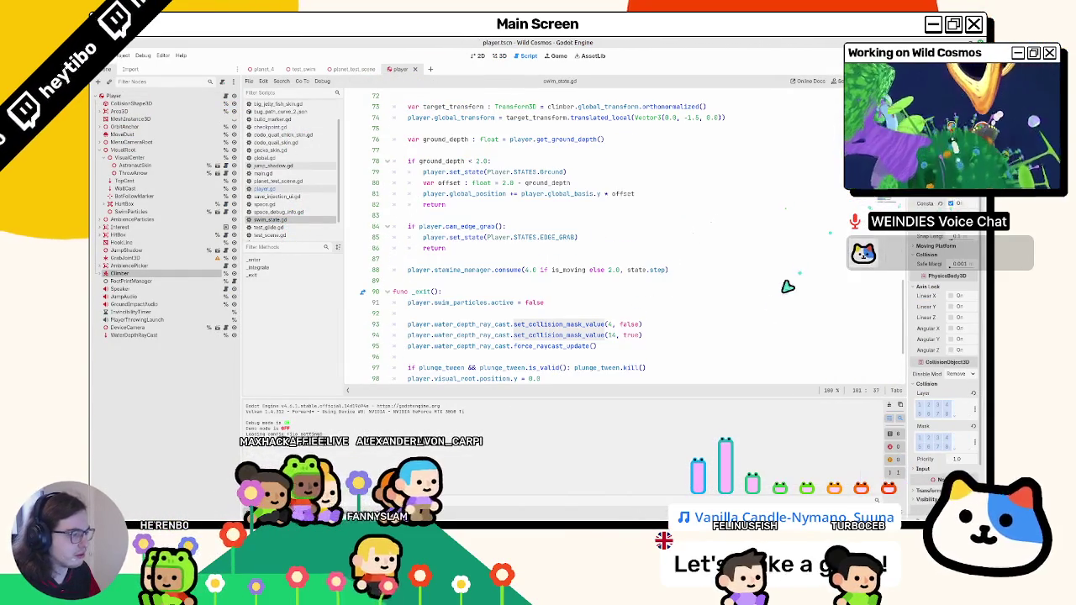
scroll(760, 361, "down", 3)
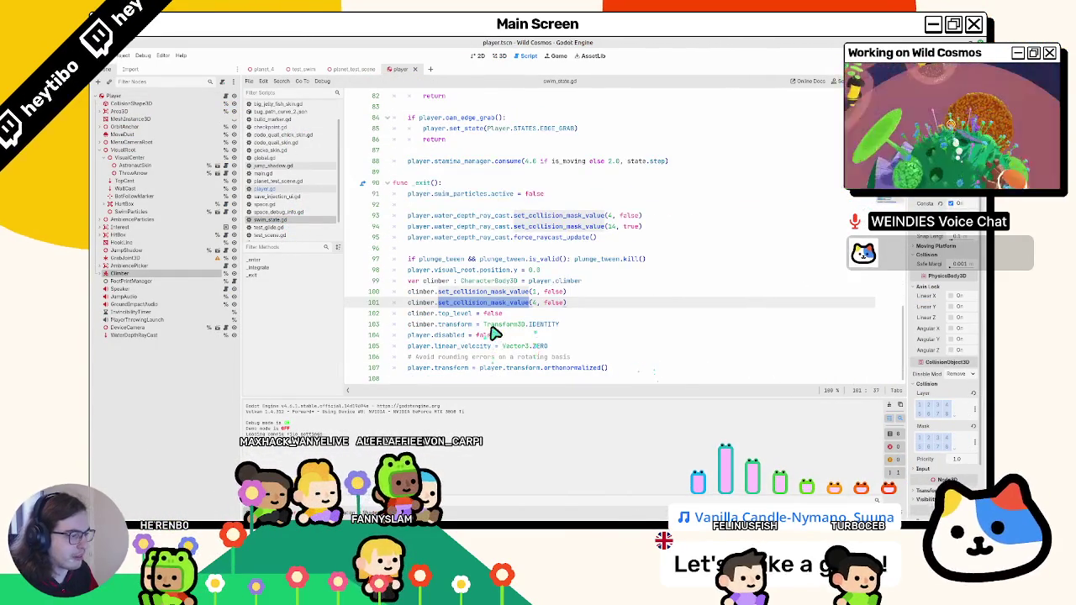
scroll(495, 333, "up", 10)
scroll(502, 335, "up", 4)
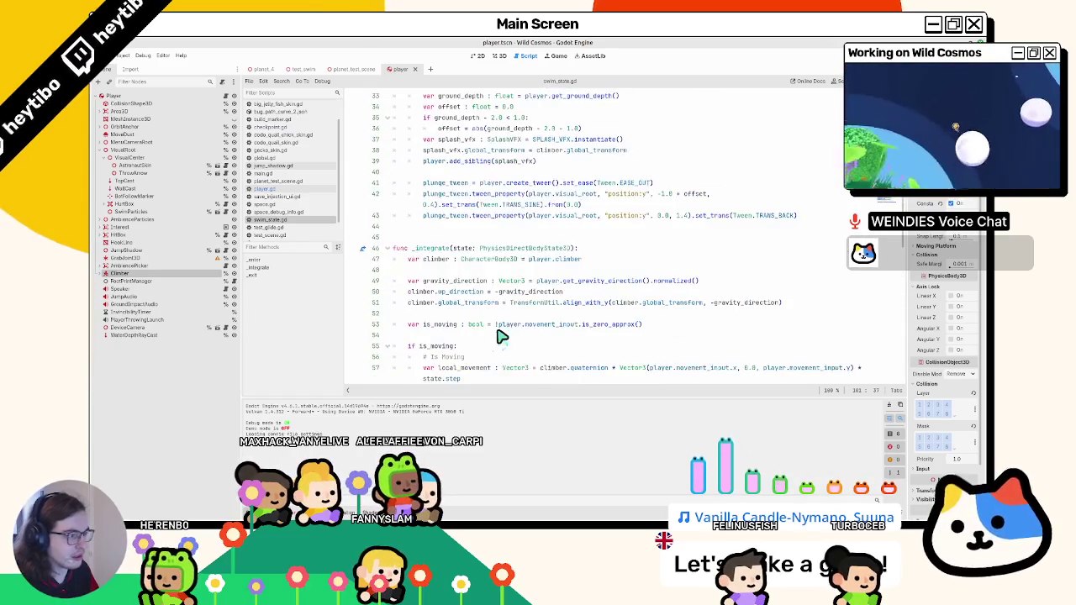
scroll(499, 340, "down", 13)
left_click(591, 337)
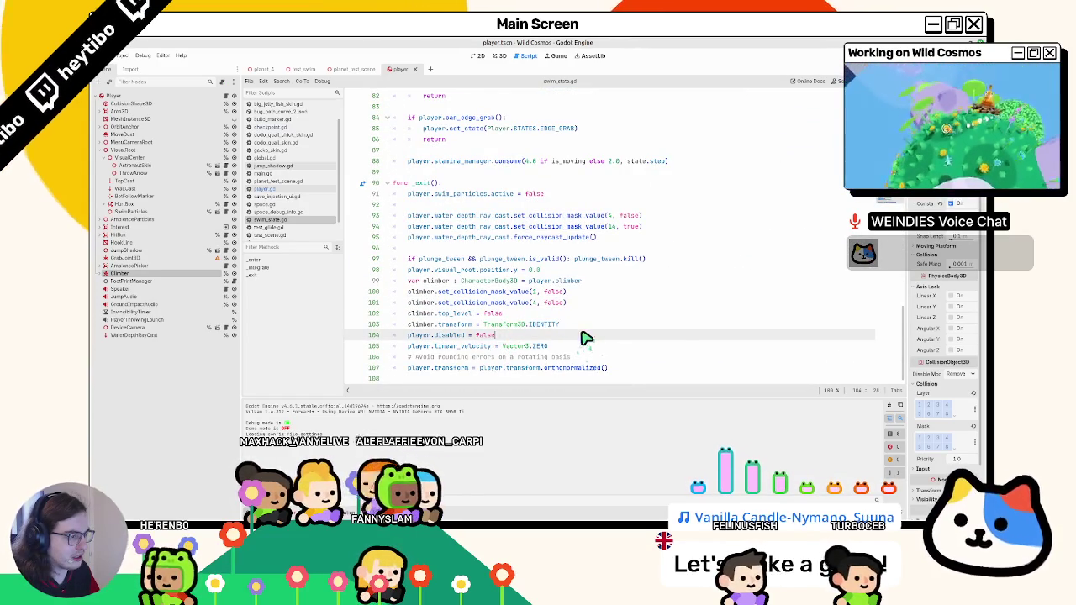
Change line 100 to climber.set_collision_mask_value(14, false) and playtest the game.
left_click(535, 292)
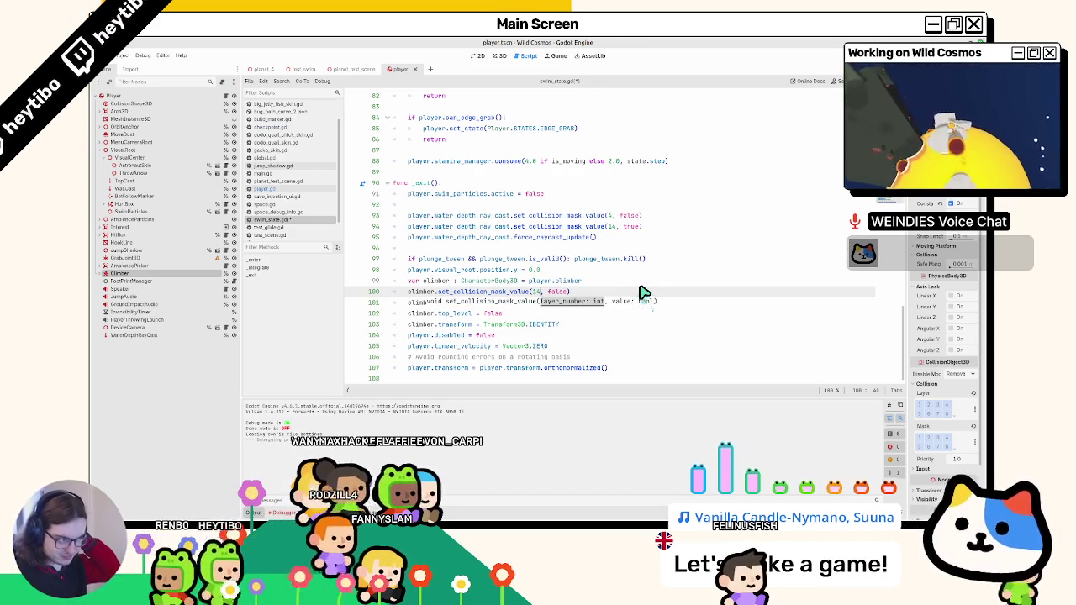
key("Escape")
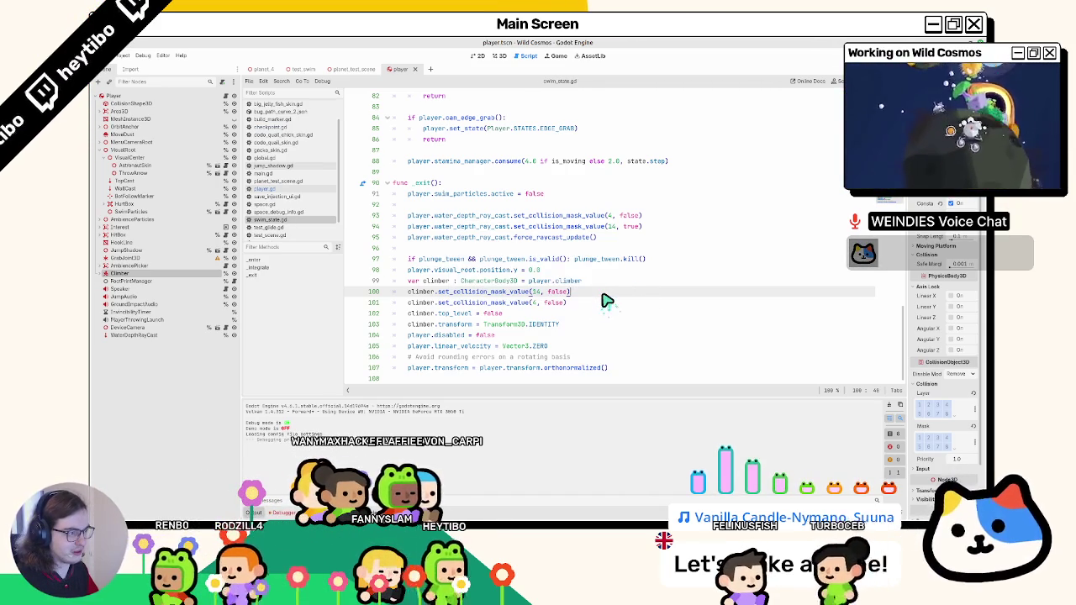
scroll(607, 301, "up", 20)
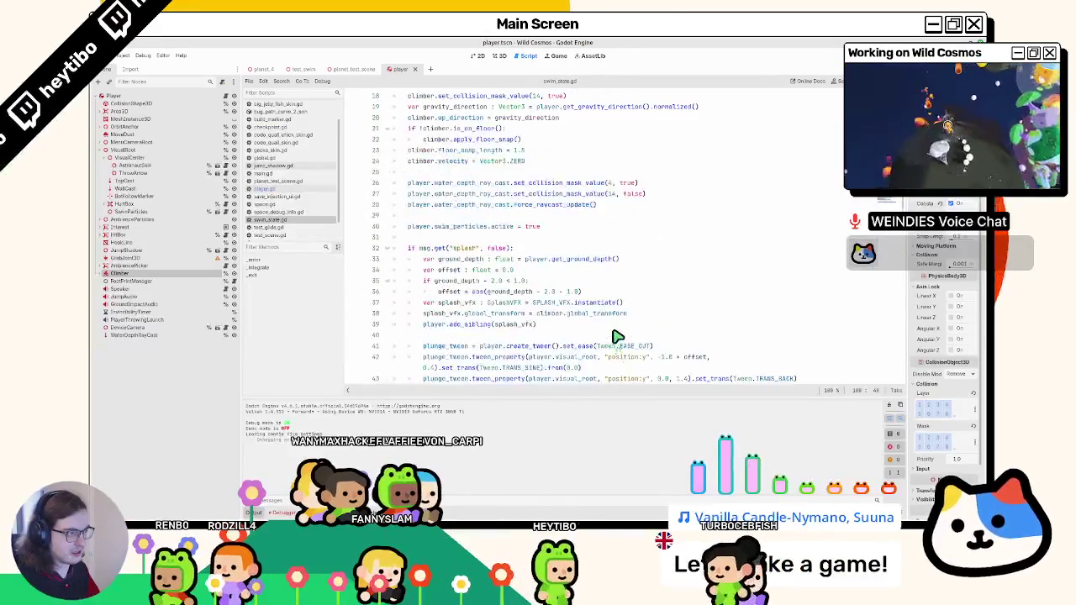
scroll(617, 335, "up", 6)
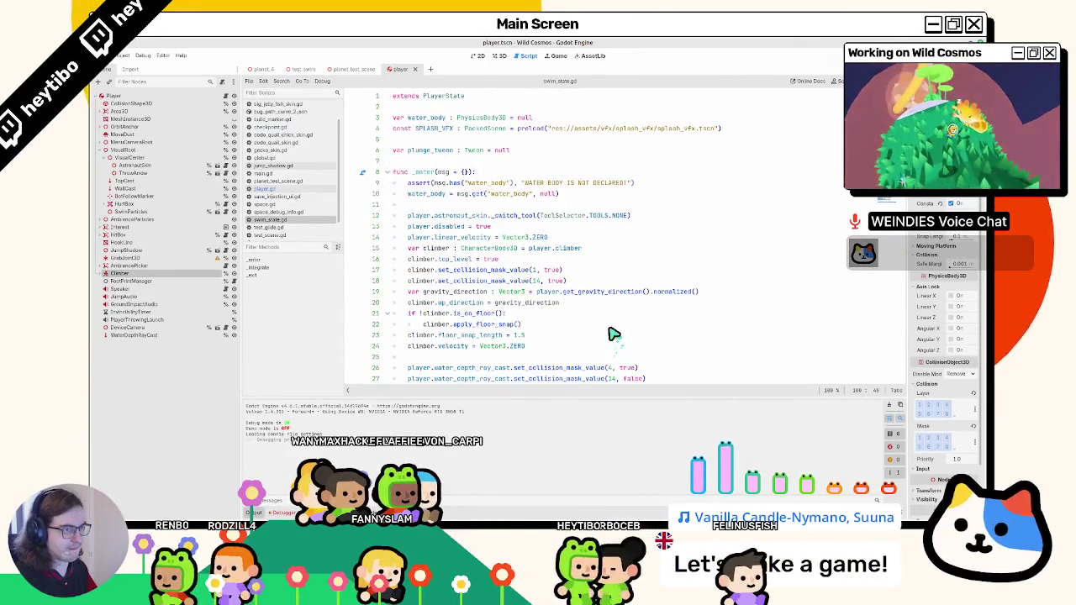
key("F5")
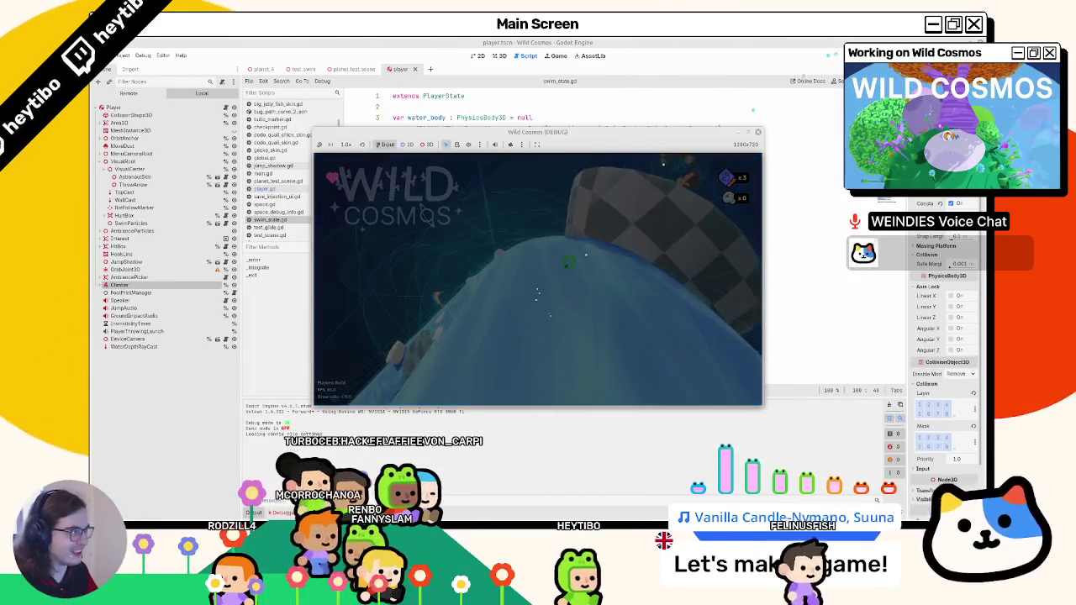
left_click(374, 219)
Review the collision mask lines, undo two edits, and save swim_state.gd.
scroll(535, 182, "down", 3)
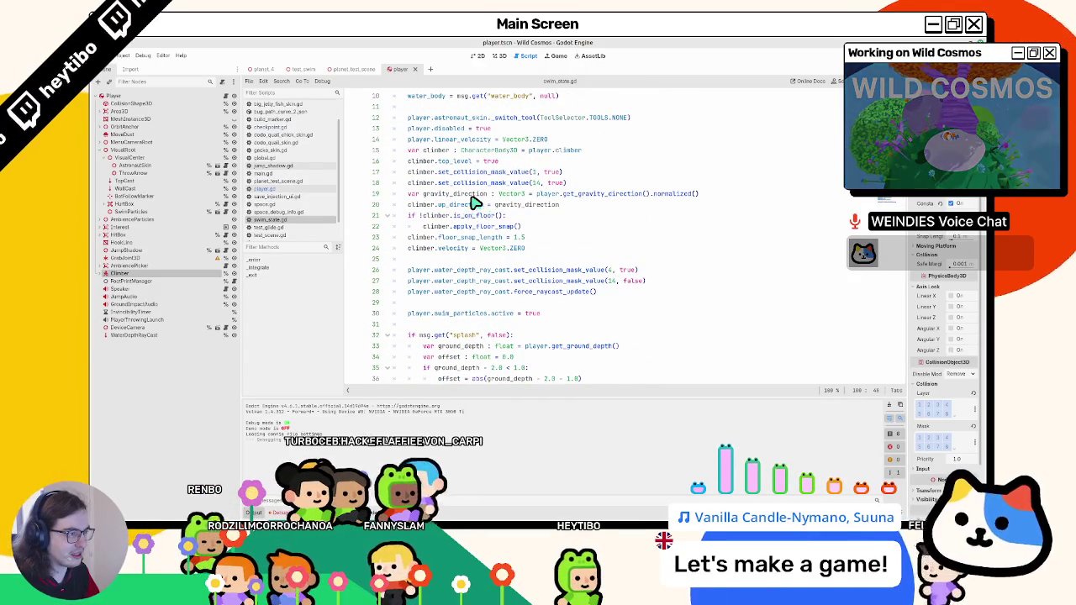
scroll(475, 203, "up", 2)
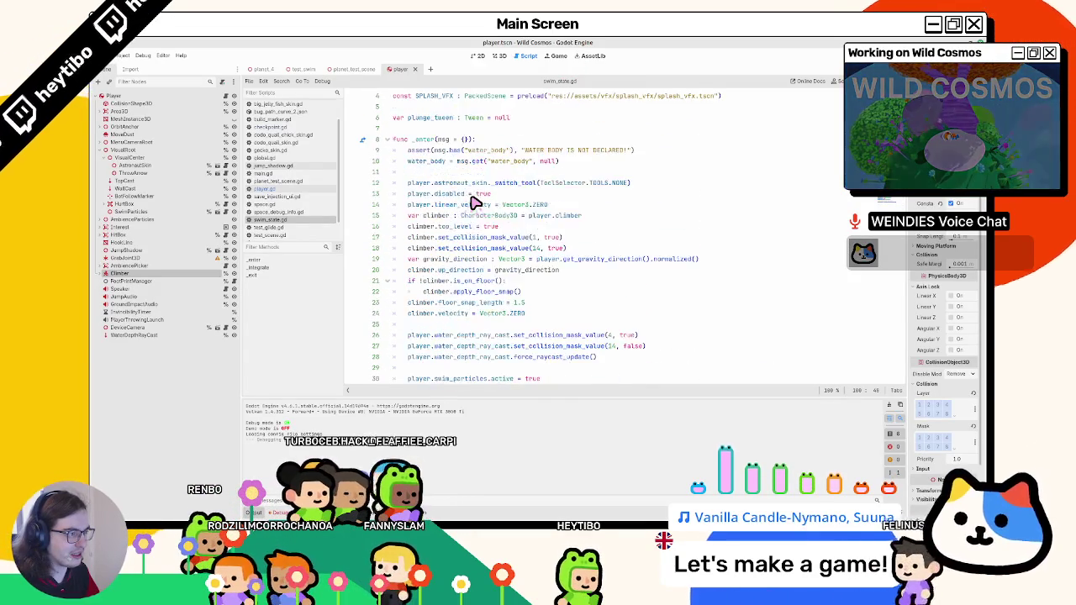
left_click(541, 238)
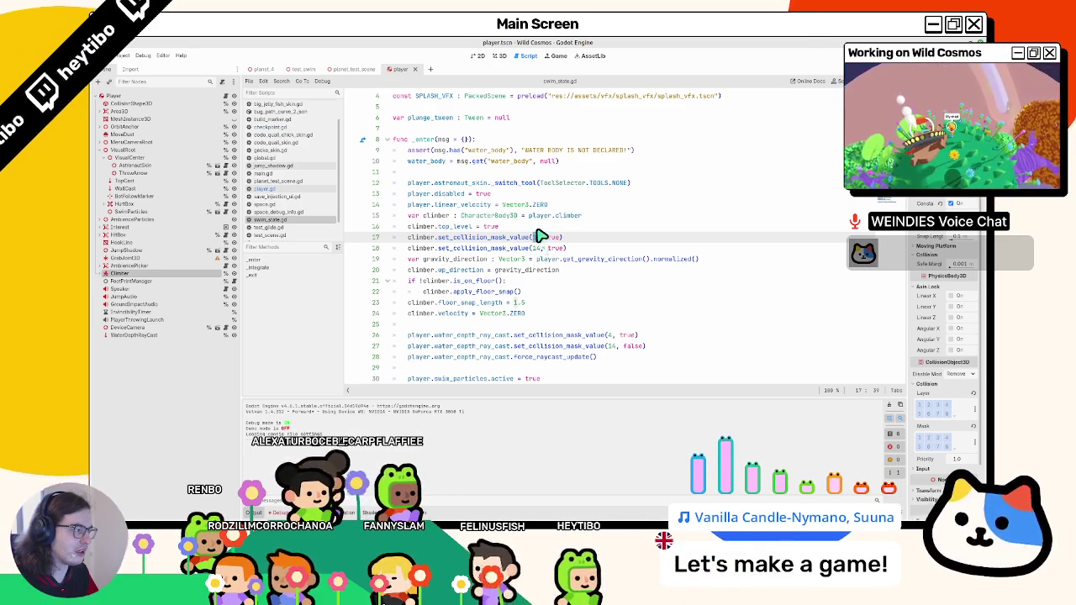
key("ctrl+z")
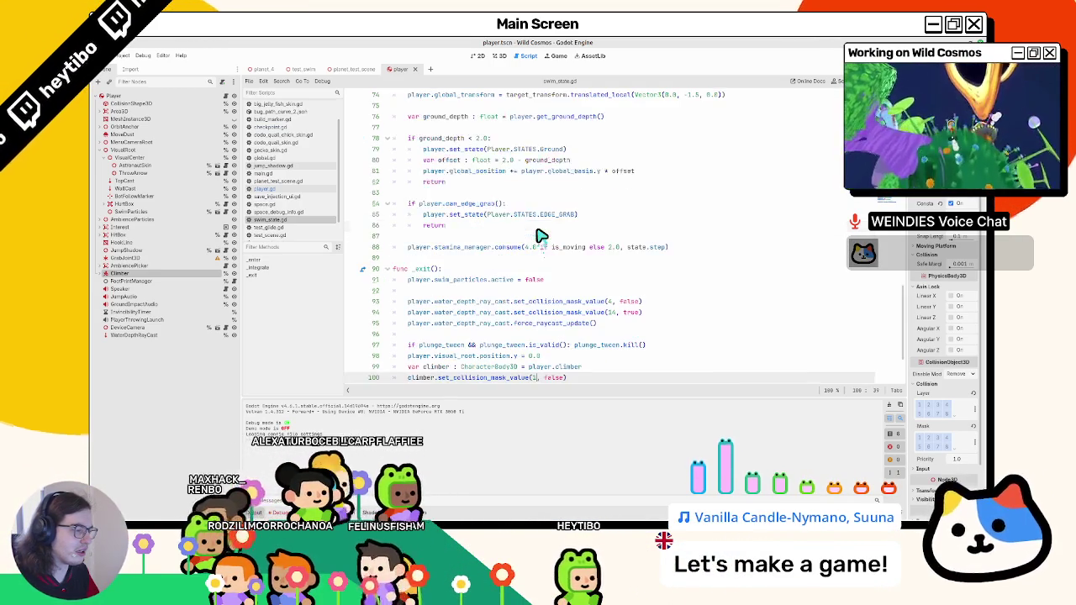
key("ctrl+z")
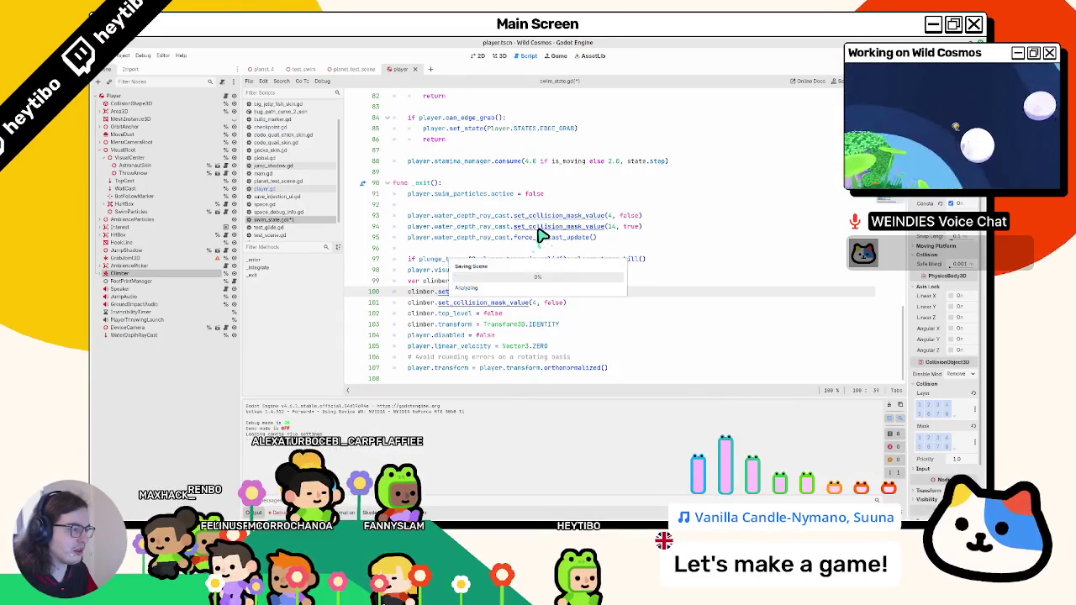
key("ctrl+s")
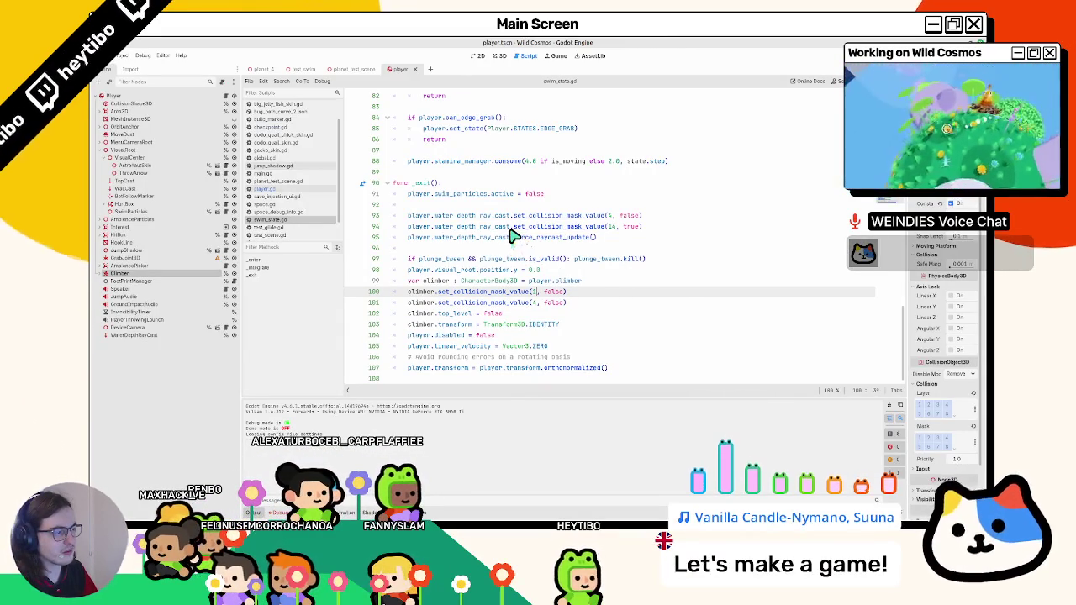
Delete '+ offset' from the plunge tween on line 42 and run the game.
scroll(513, 237, "up", 15)
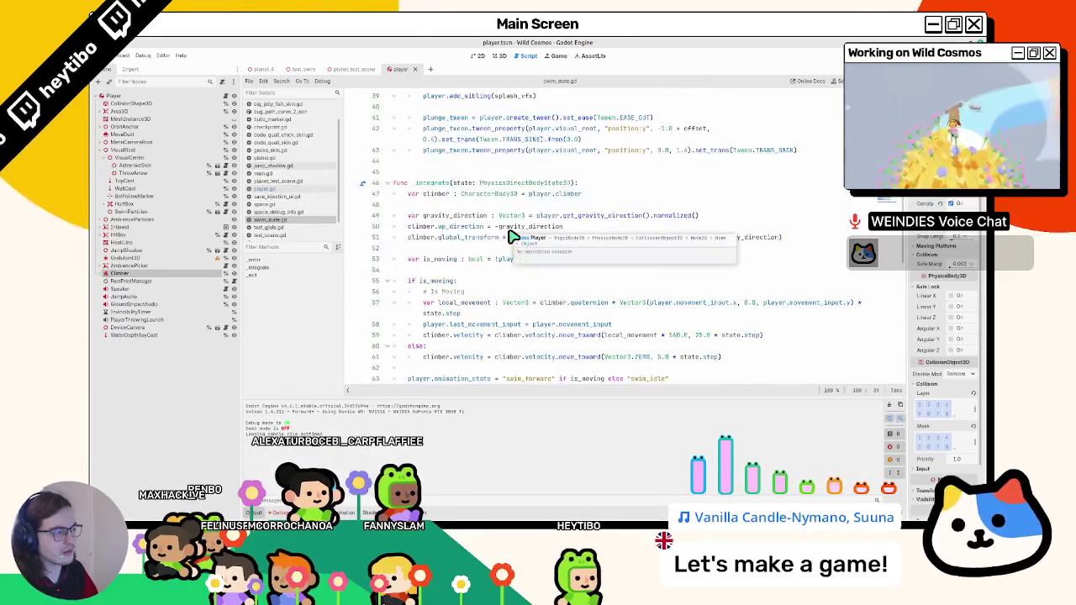
scroll(513, 237, "up", 3)
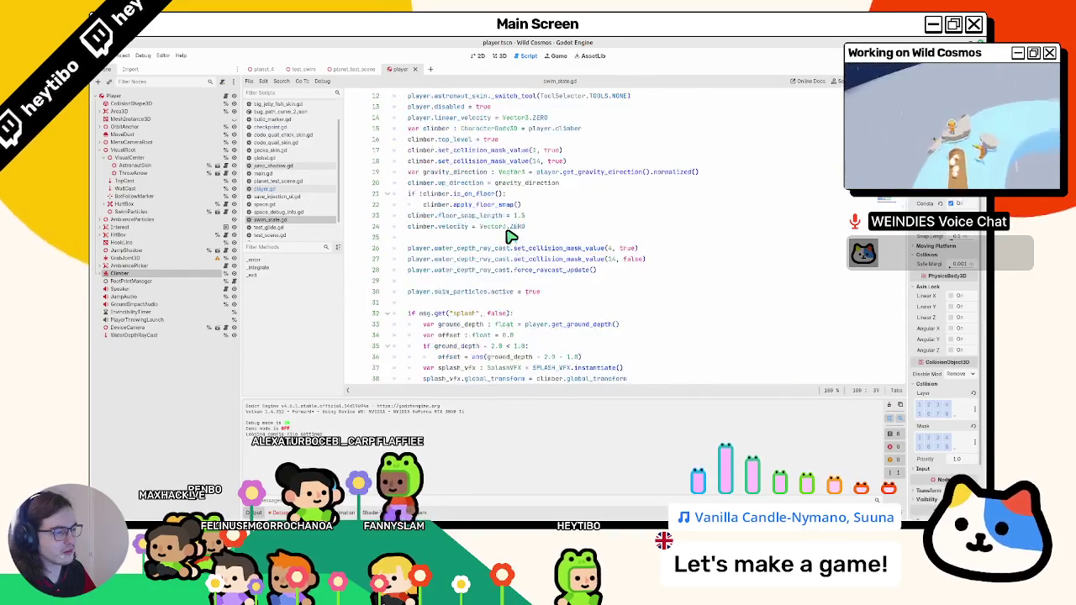
left_click(463, 260)
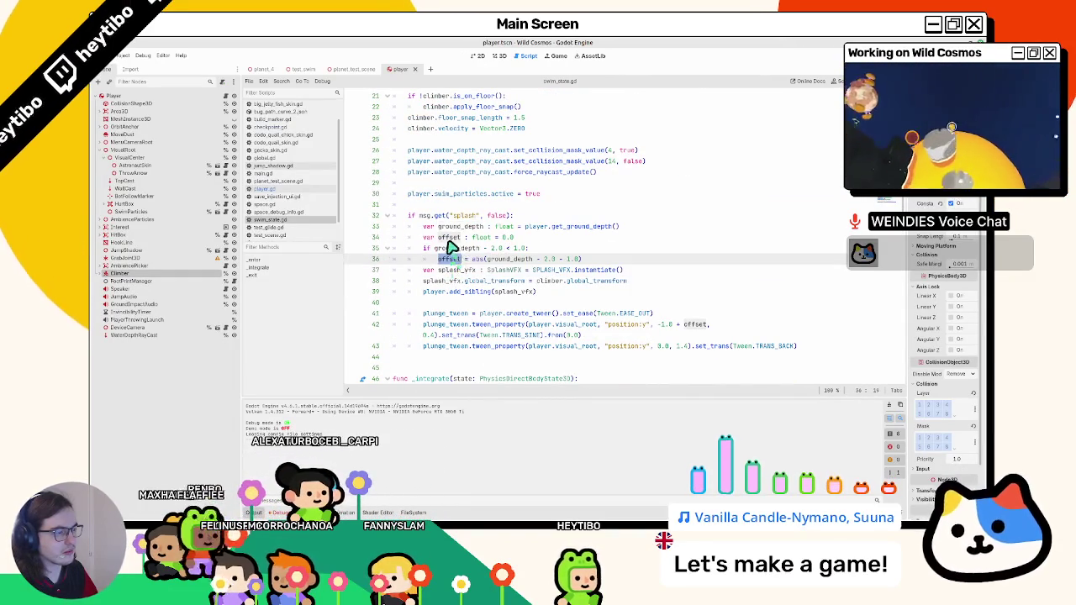
left_click(450, 255, "ctrl")
double_click(450, 260)
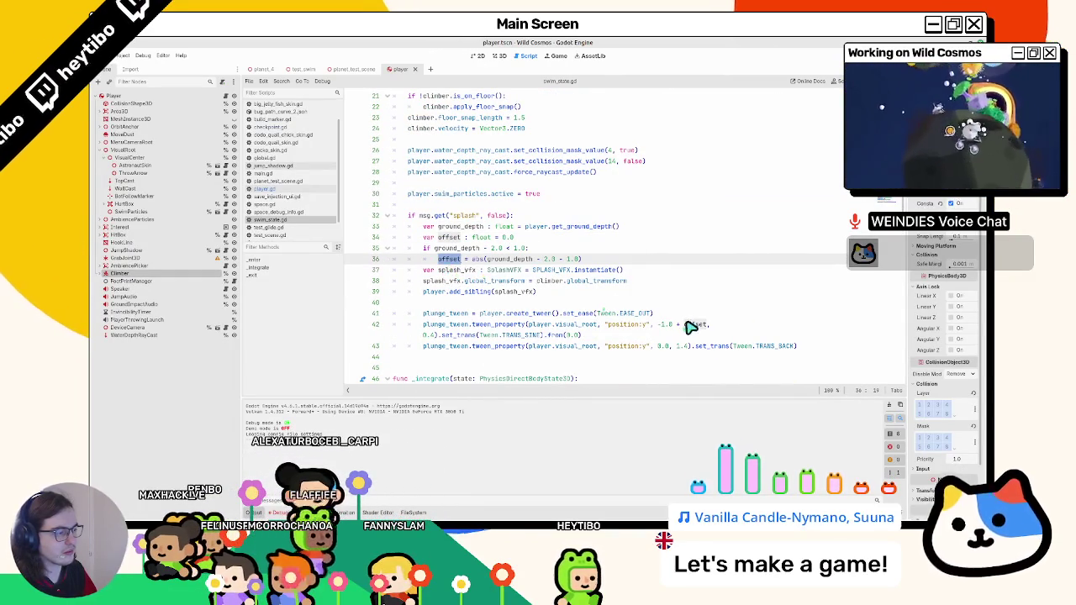
left_click_drag(709, 325, 671, 326)
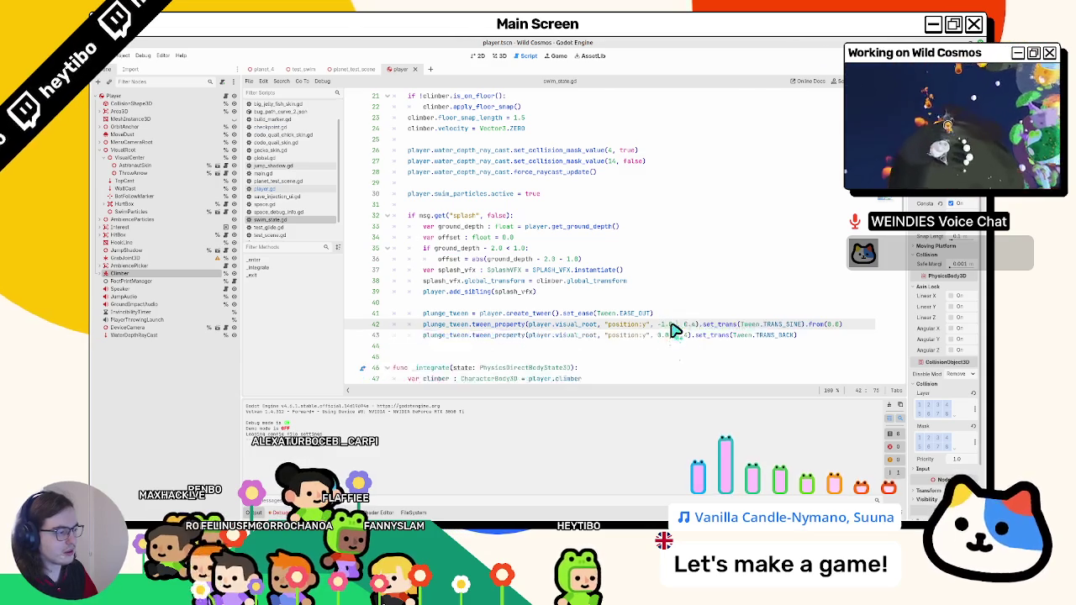
key("BackSpace")
key("F5")
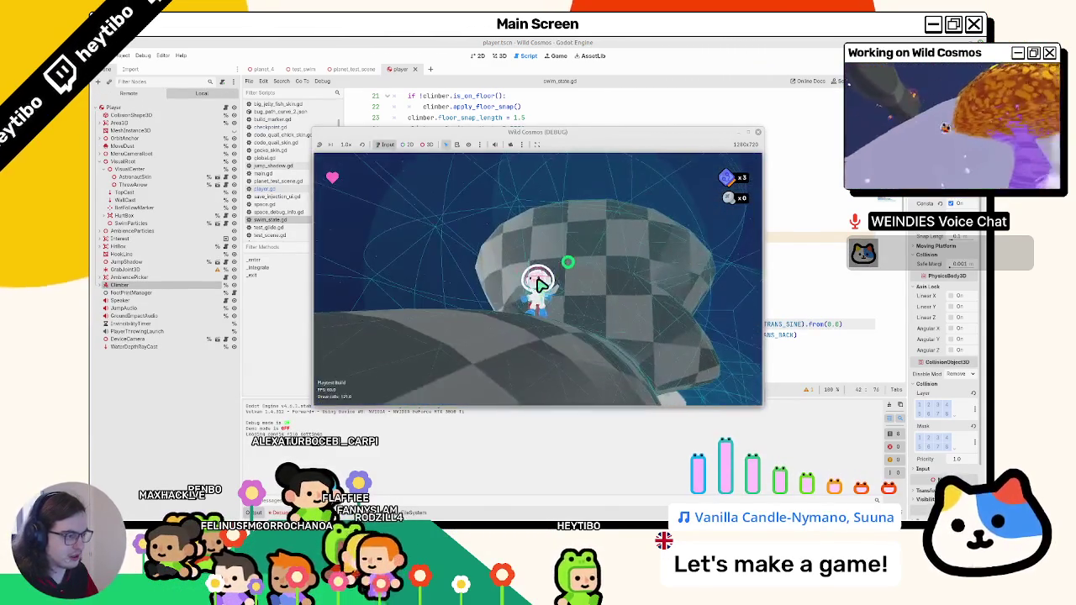
Stop the game, restore the '+ offset' term, and select plunge tween lines 41–43.
key("F8")
key("ctrl+z")
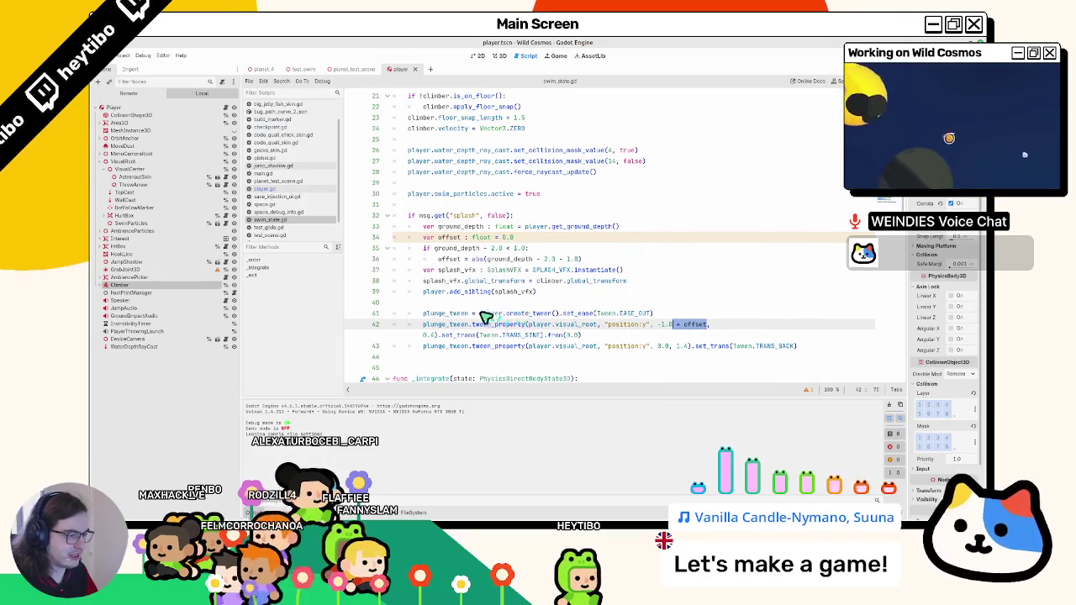
double_click(456, 315)
left_click(440, 340, "shift")
left_click(446, 346, "shift")
scroll(451, 341, "down", 2)
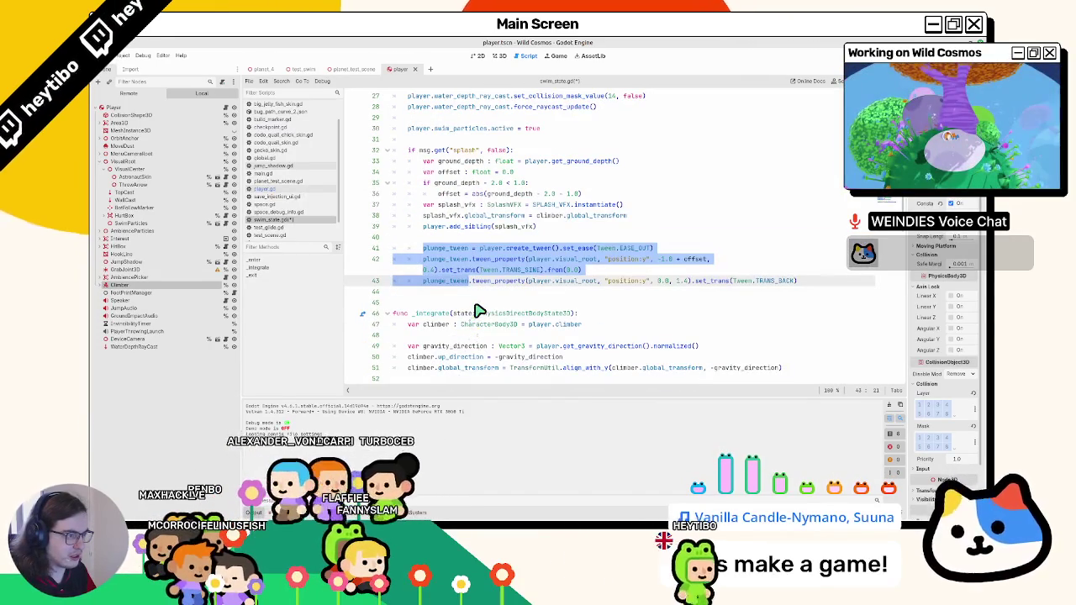
triple_click(456, 250)
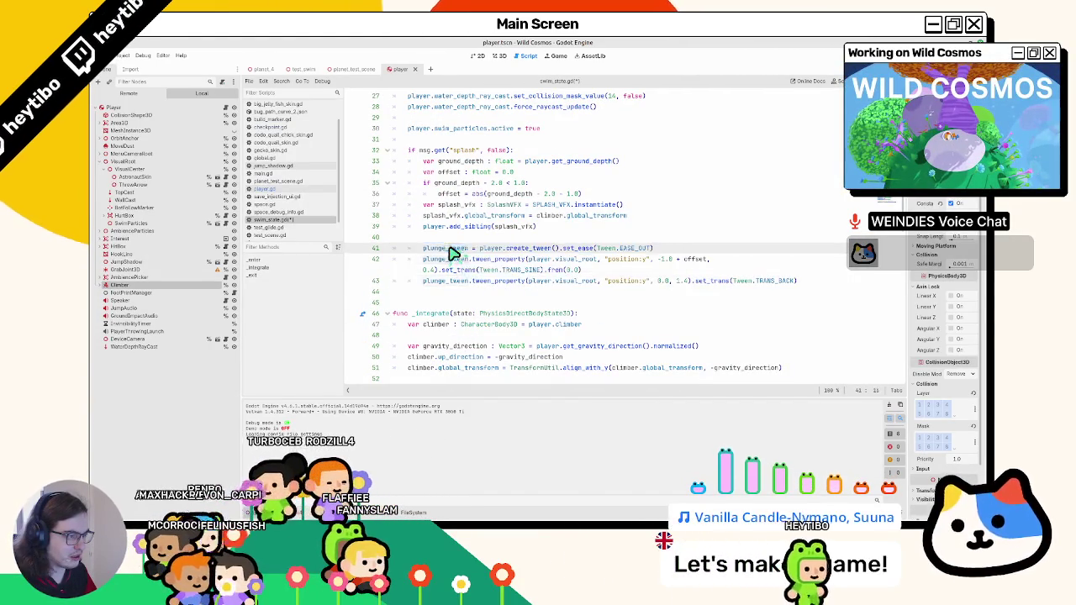
left_click(449, 286, "shift")
triple_click(481, 250)
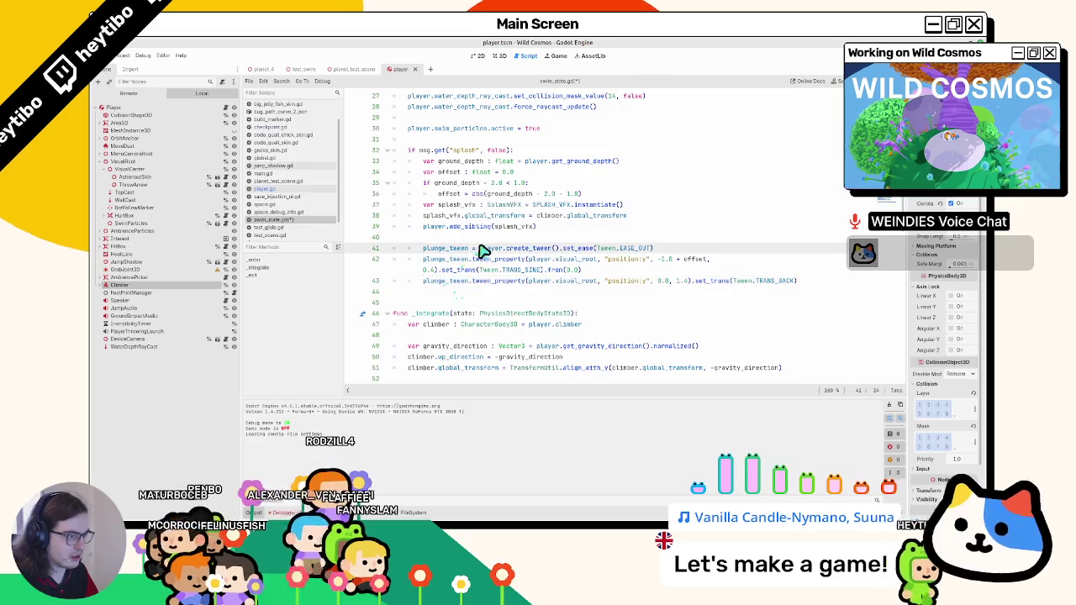
left_click(476, 294, "shift")
left_click(475, 287, "shift")
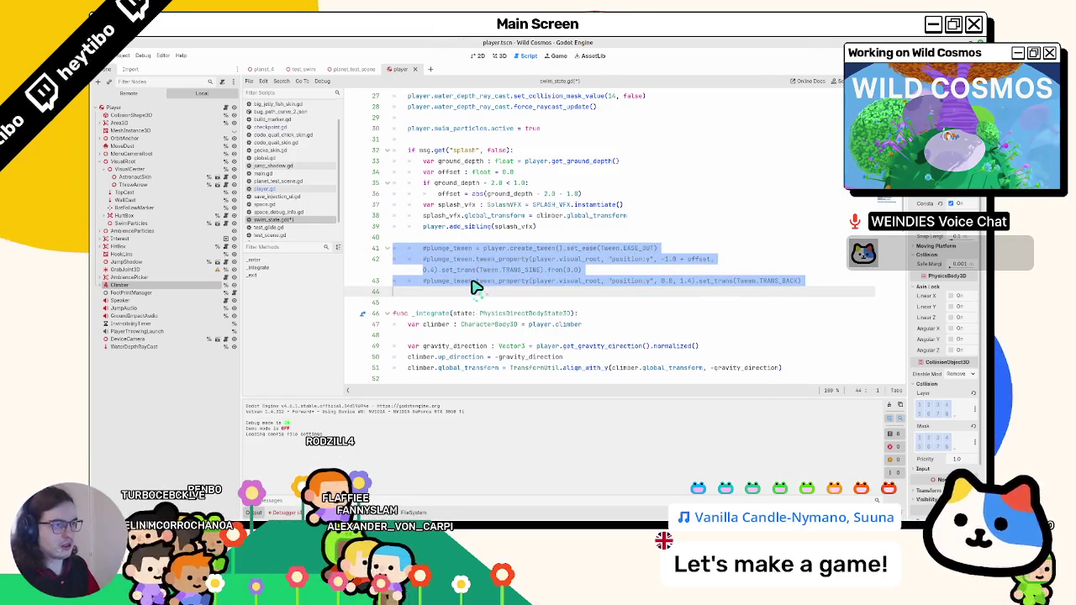
Playtest with the plunge tween lines commented out, then leave the script editor.
key("F5")
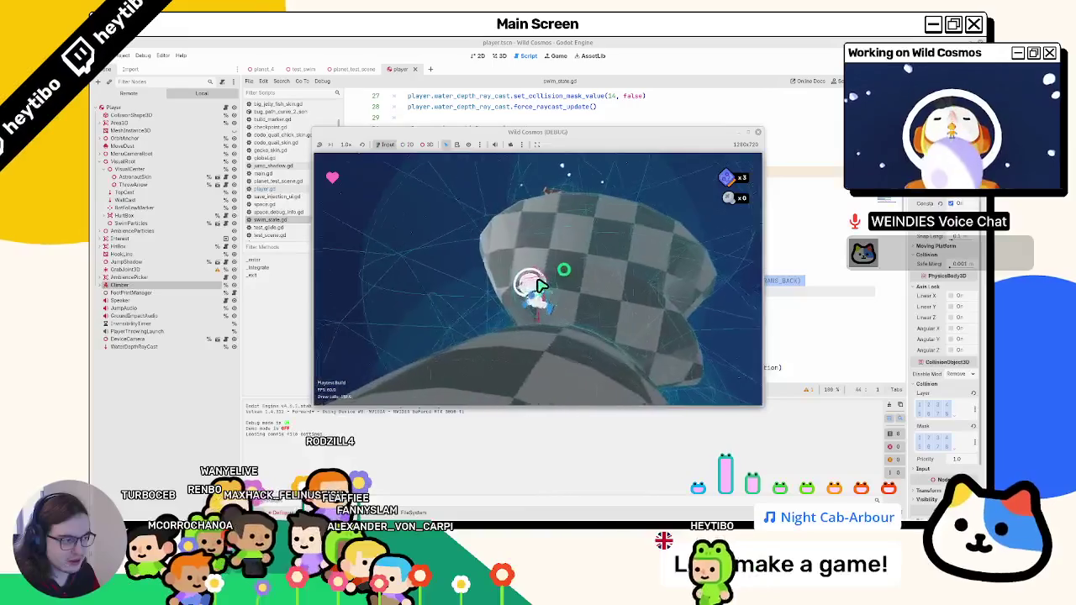
key("F8")
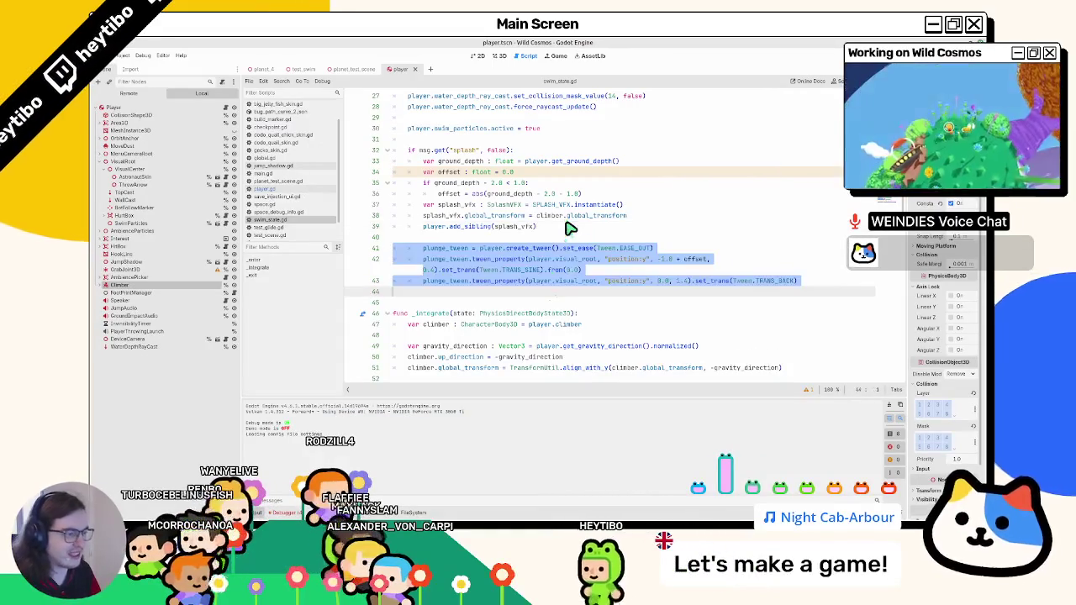
left_click(500, 56)
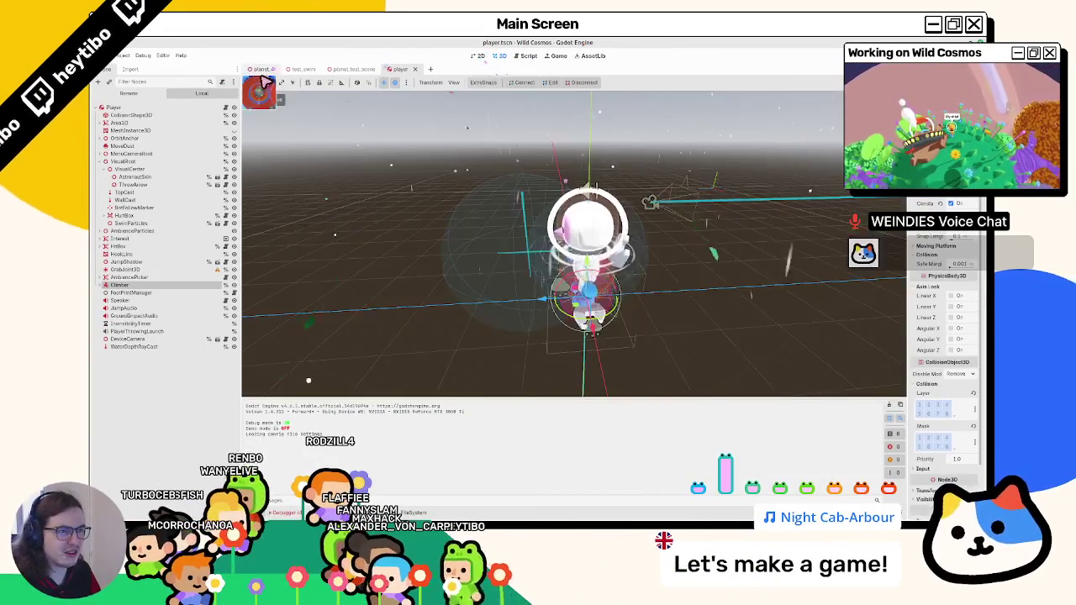
Open planet_4, inspect its StaticBody and collision shape, then playtest swimming in the torus.
left_click(304, 70)
left_click(263, 70)
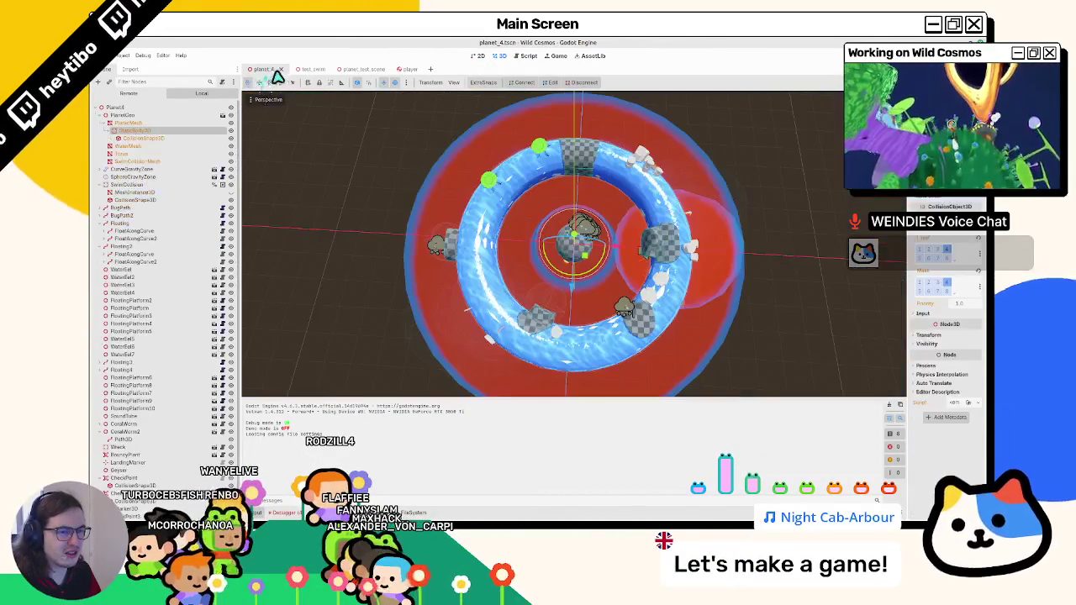
left_click(135, 136)
left_click(135, 130)
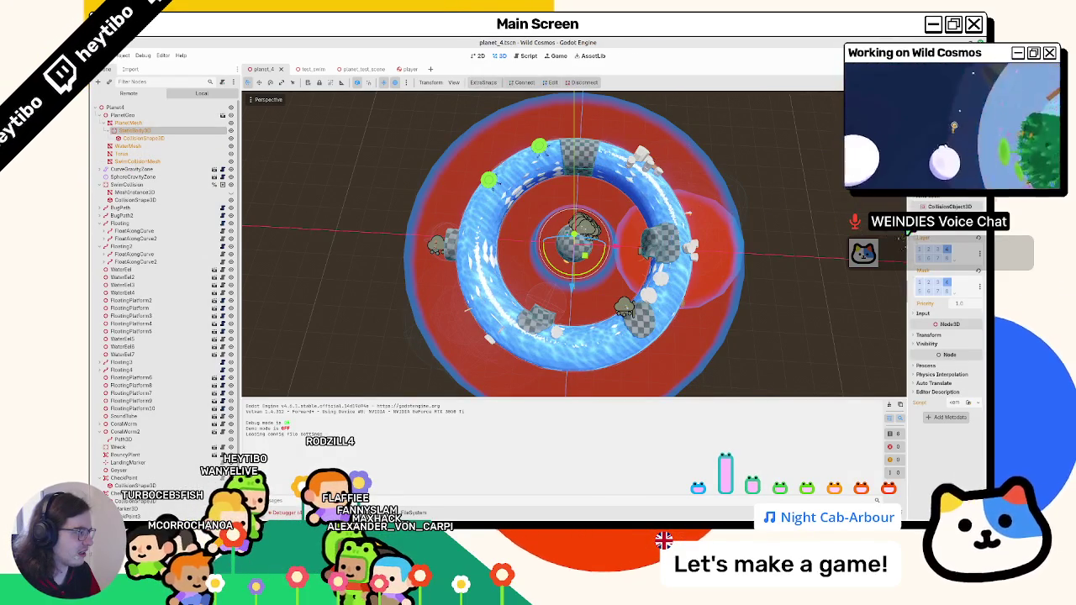
left_click_drag(905, 238, 711, 236)
left_click(126, 138)
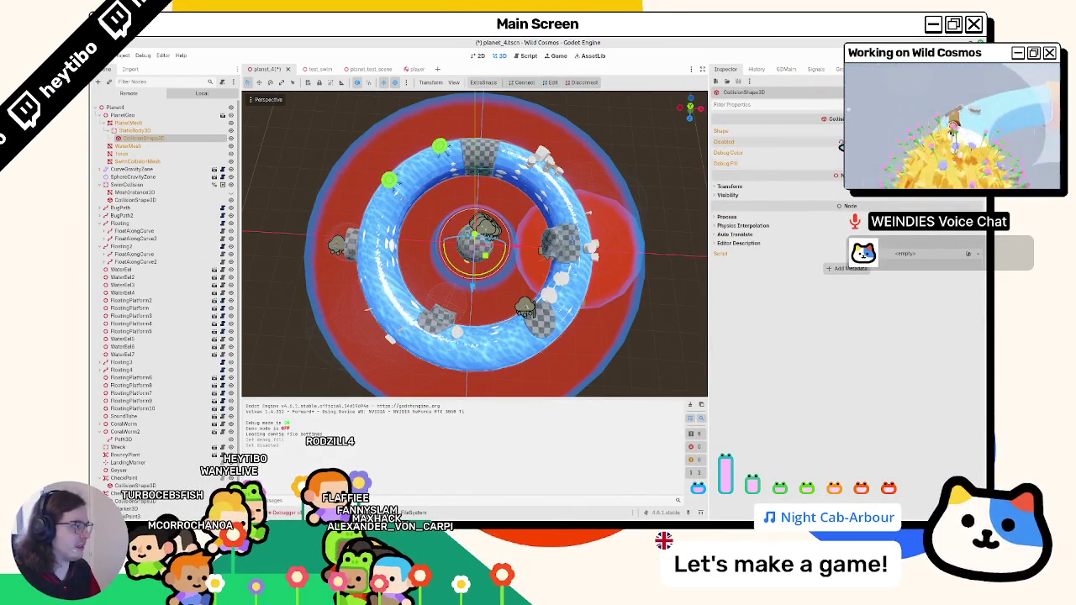
key("F5")
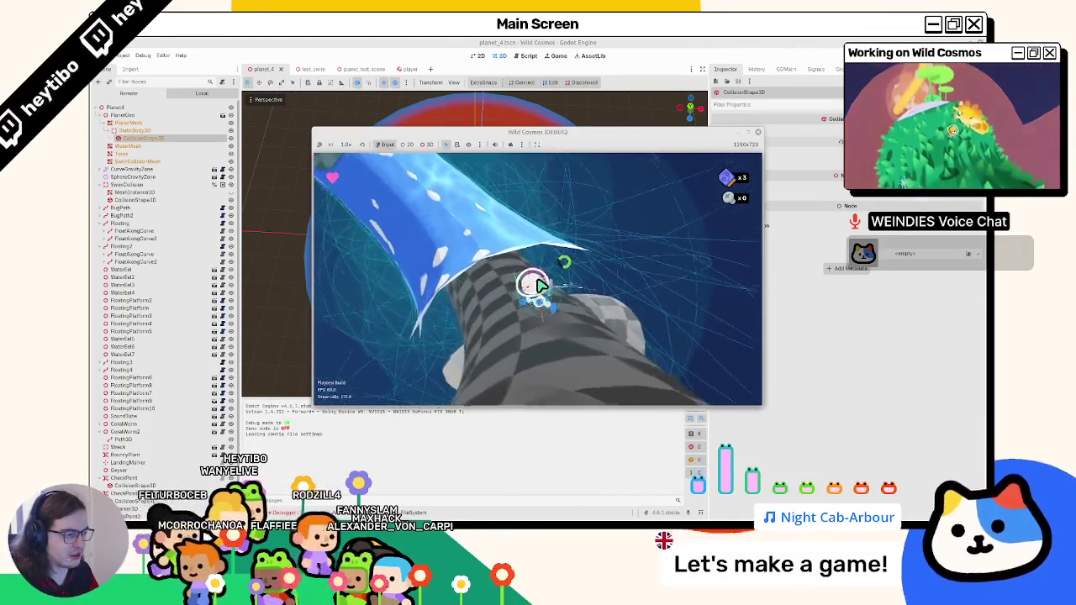
key("F8")
Open swim_state.gd and comment out plunge tween lines 41–43 with Ctrl+K.
left_click(410, 68)
scroll(597, 288, "down", 10)
scroll(597, 289, "down", 20)
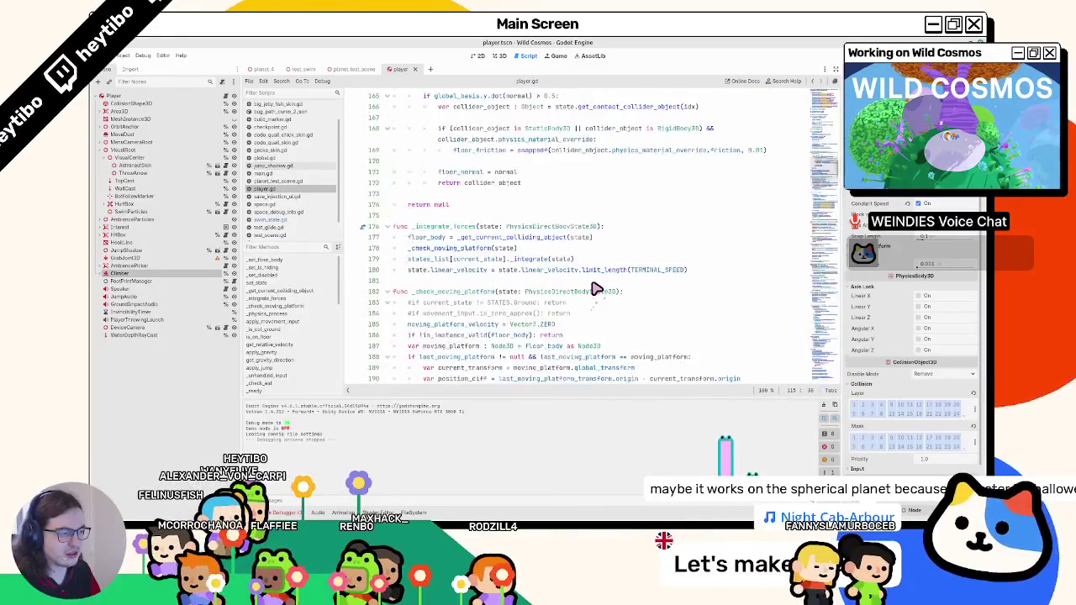
scroll(589, 292, "down", 4)
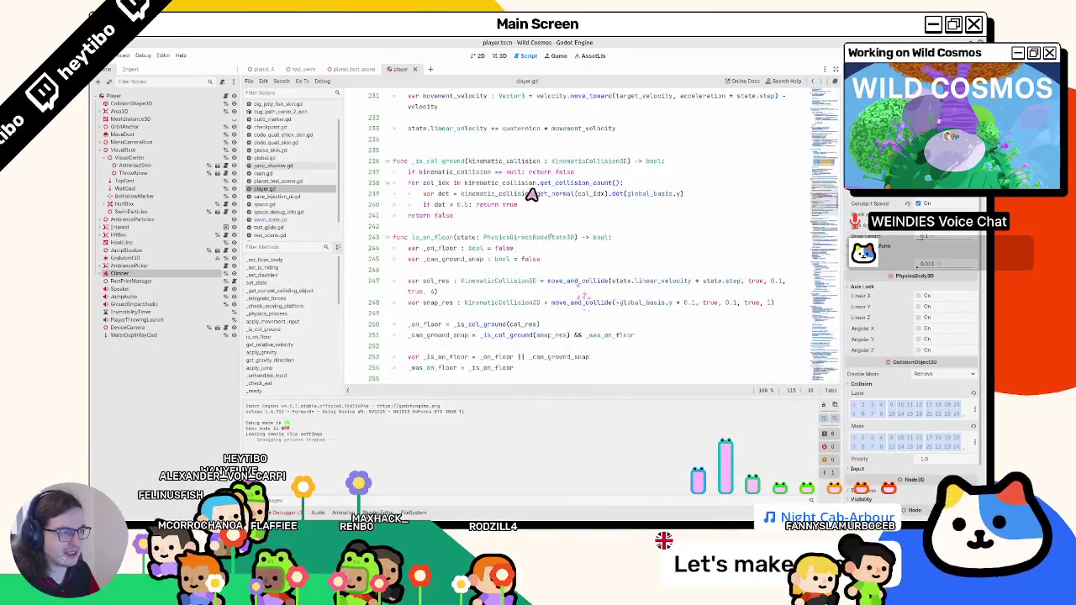
left_click(288, 220)
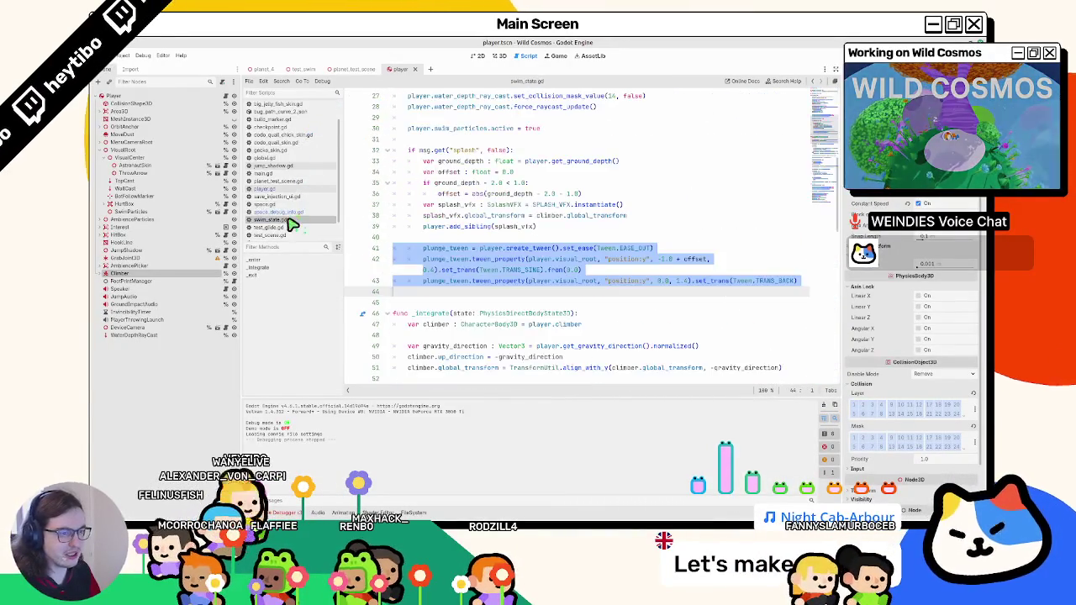
left_click(475, 238)
scroll(476, 233, "down", 2)
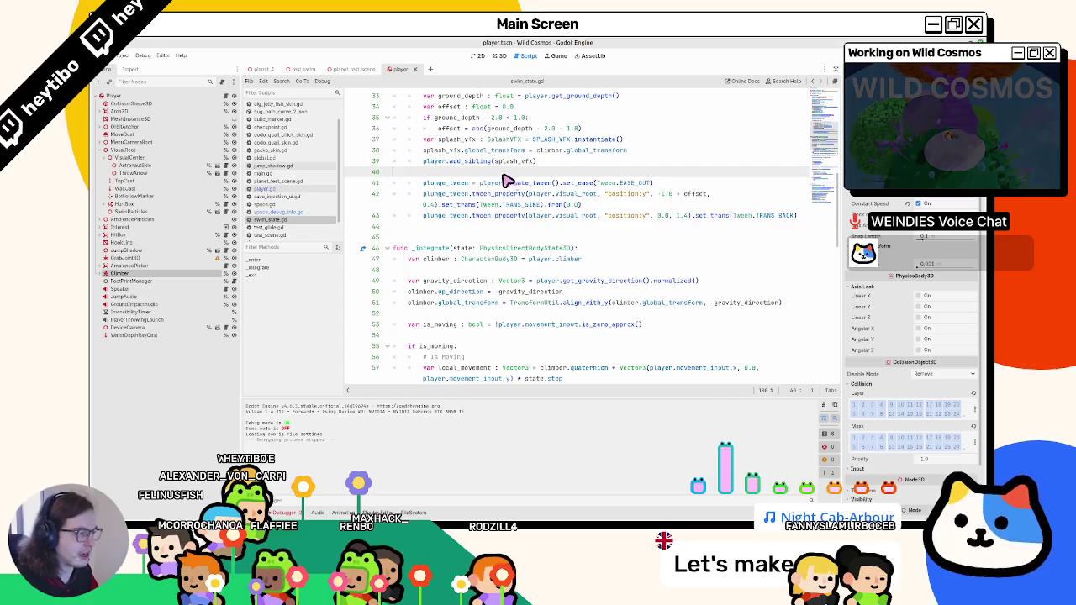
key("Down")
key("shift+Down")
key("shift+Down")
key("shift+Down")
key("ctrl+k")
Review the climber floor check on lines 21–22 of the enter code.
scroll(508, 196, "down", 3)
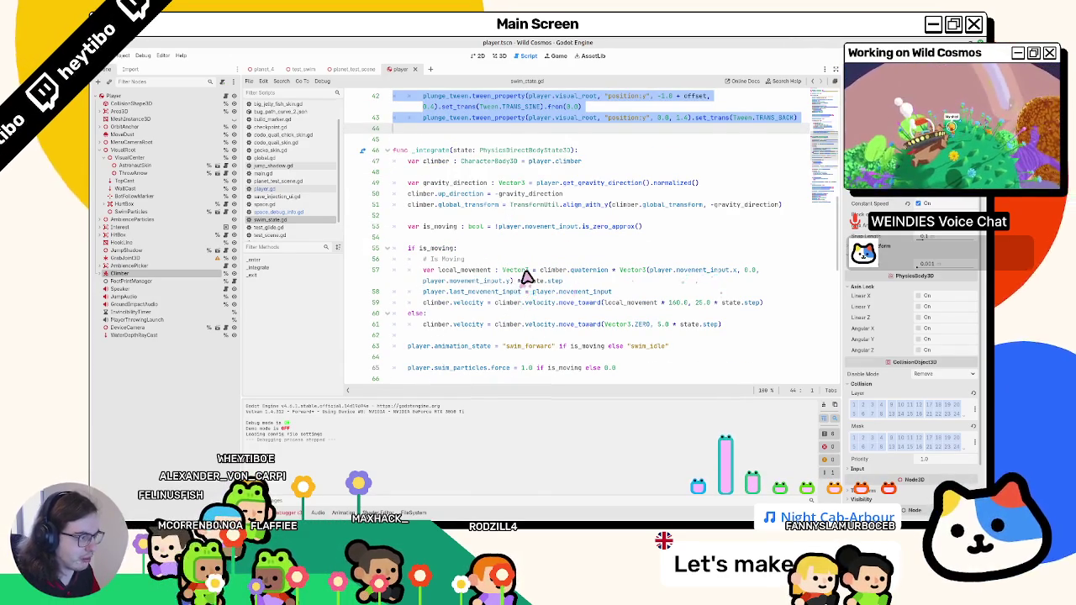
scroll(526, 278, "down", 3)
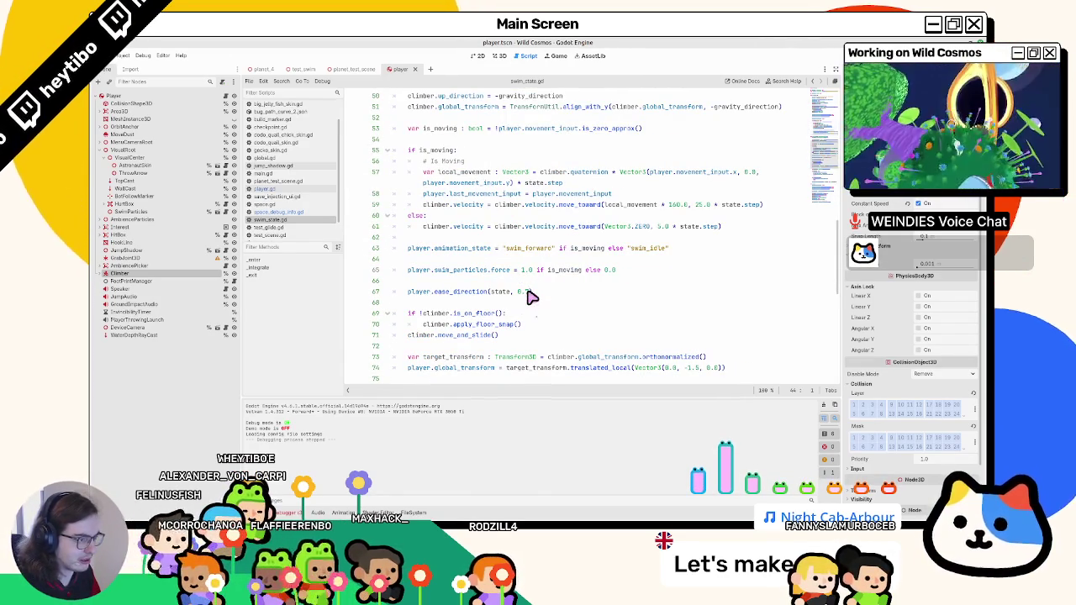
left_click(440, 292)
scroll(441, 294, "up", 15)
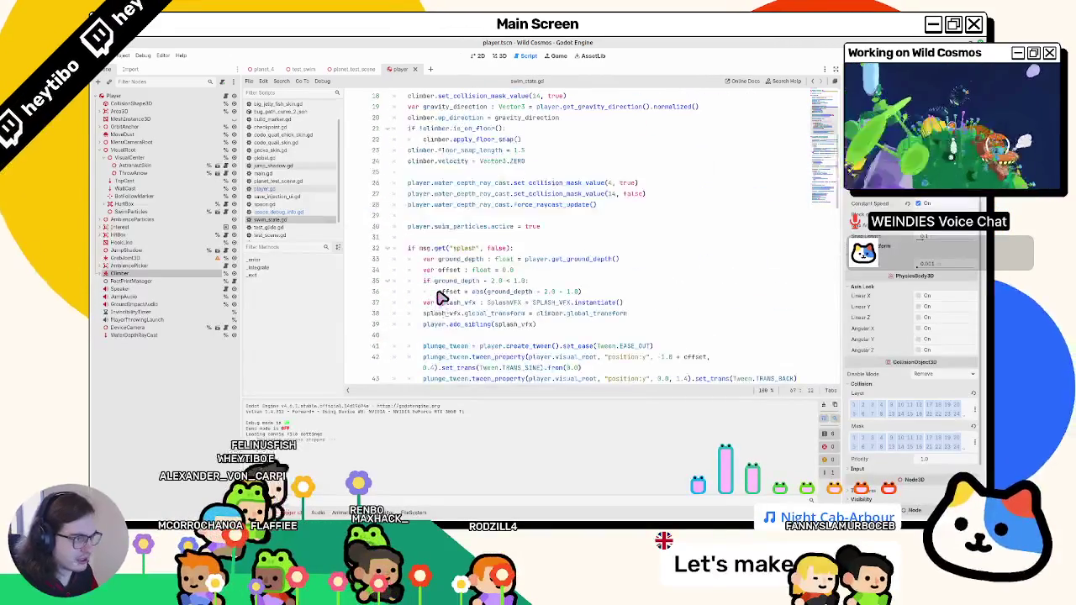
scroll(441, 297, "up", 2)
scroll(440, 298, "down", 1)
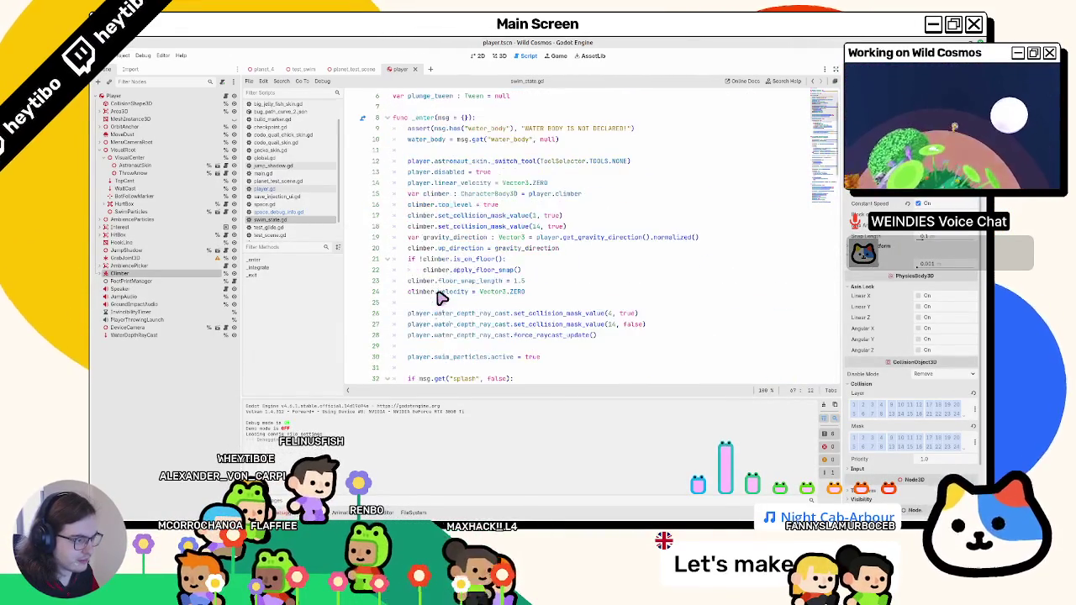
scroll(437, 299, "down", 1)
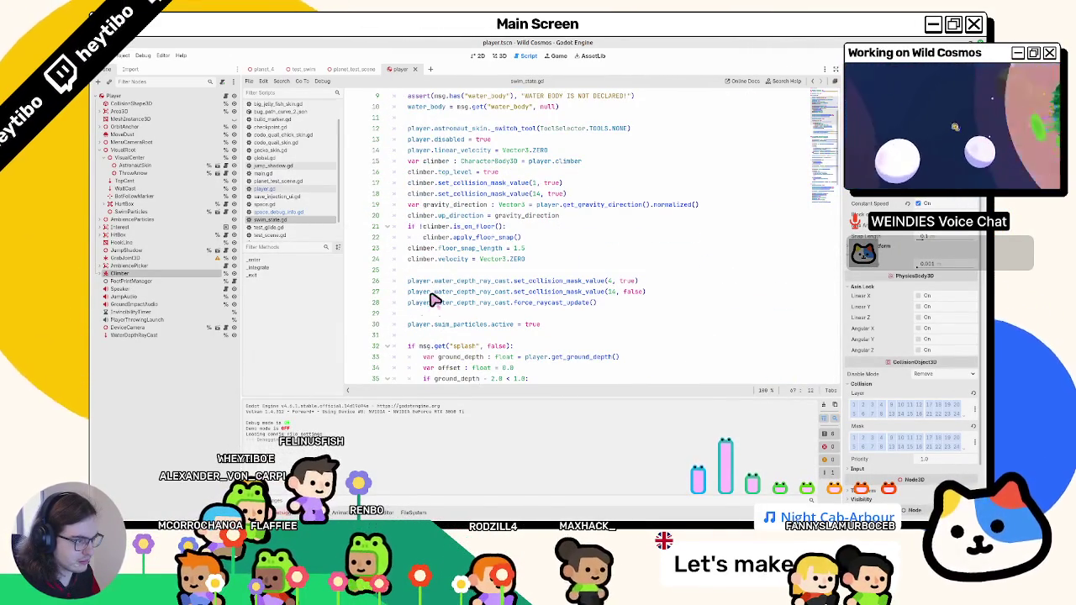
scroll(435, 300, "up", 2)
left_click(431, 294)
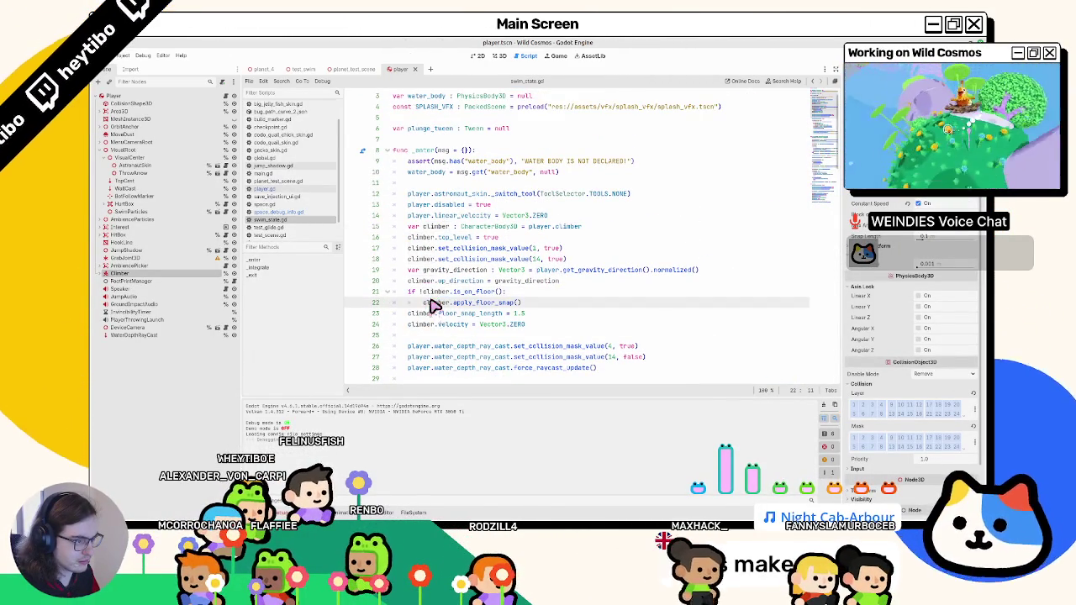
left_click_drag(434, 305, 439, 296)
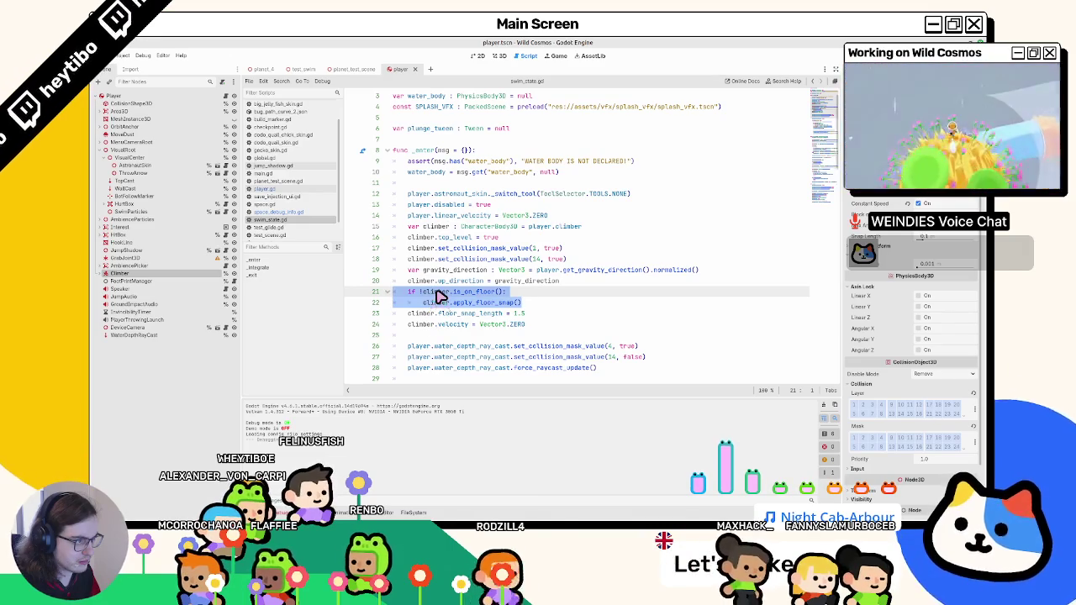
double_click(433, 304)
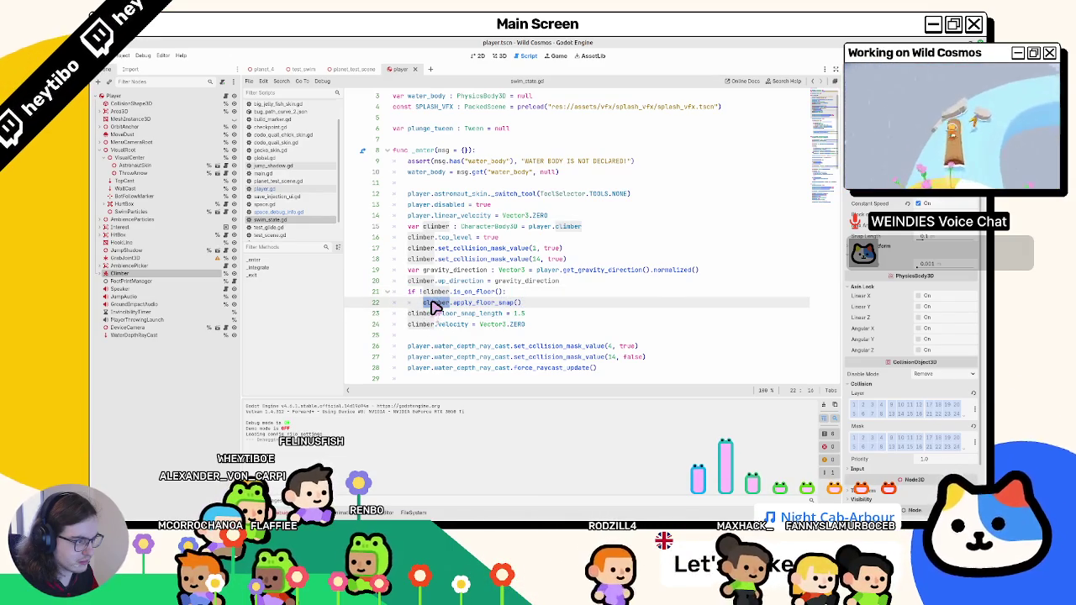
left_click_drag(435, 306, 439, 296)
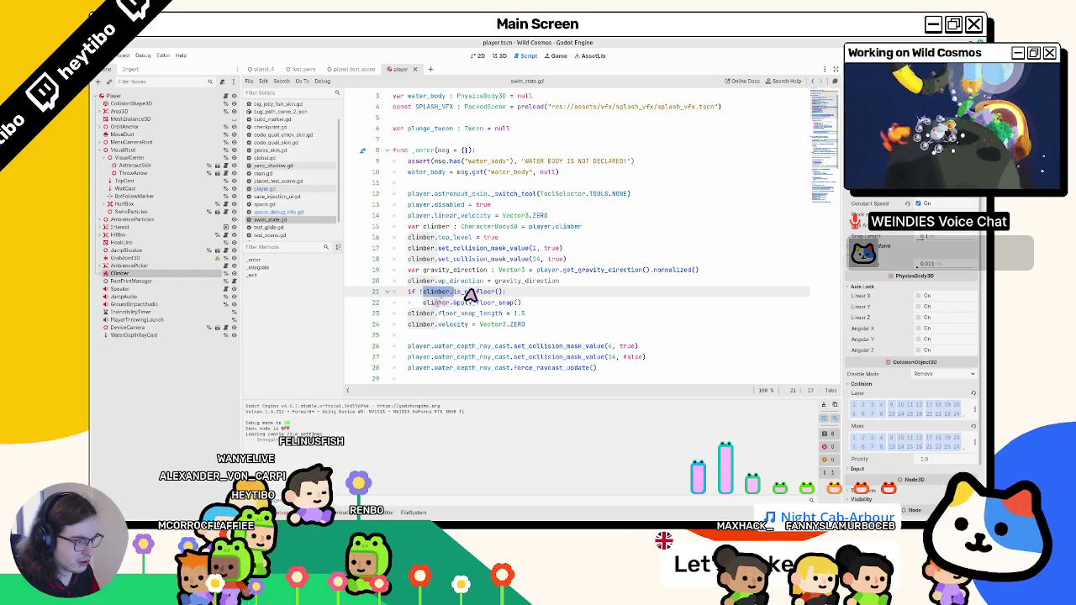
Add a move_and_slide() call on line 19 after the collision masks, then playtest.
left_click(593, 261)
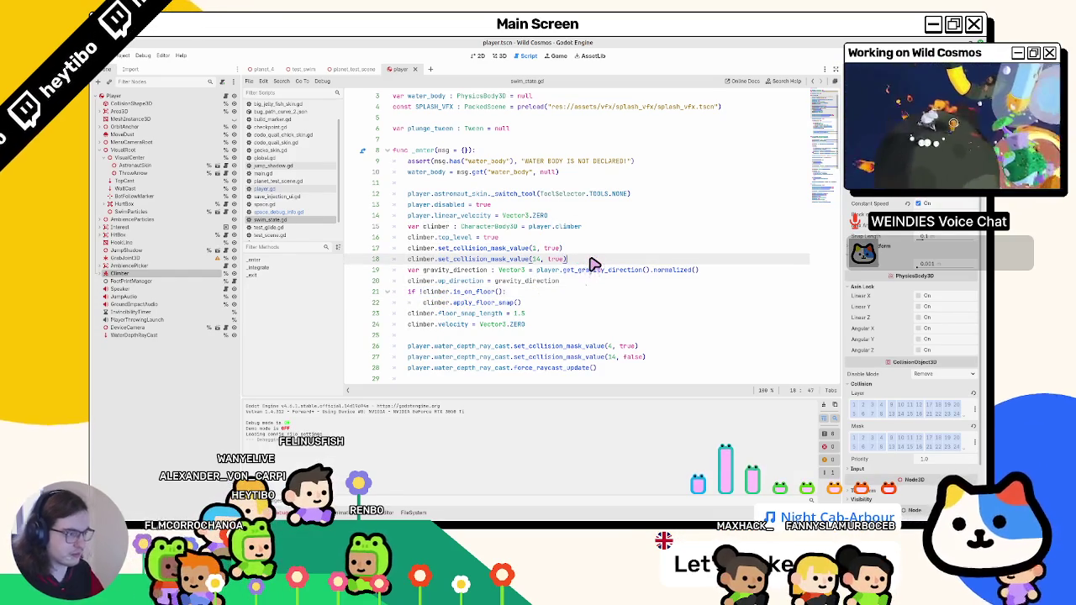
key("Return")
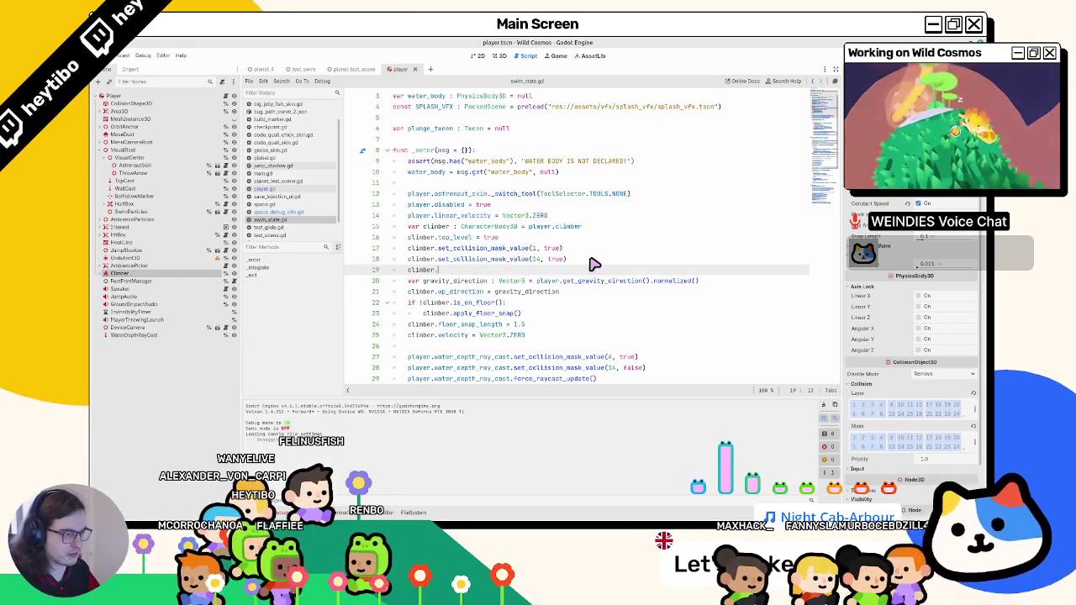
type("move")
key("Return")
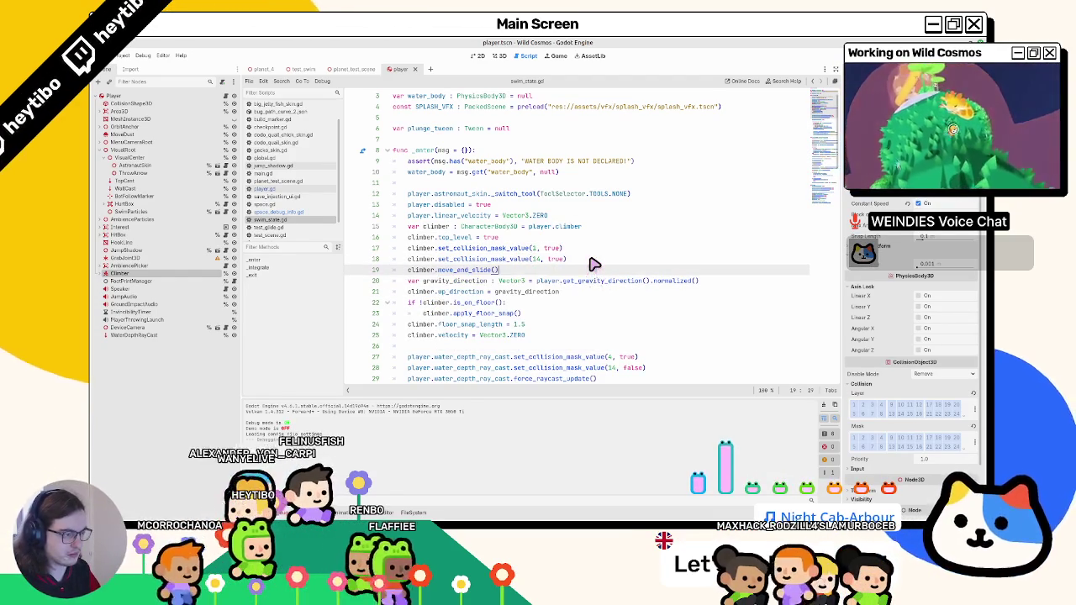
key("F5")
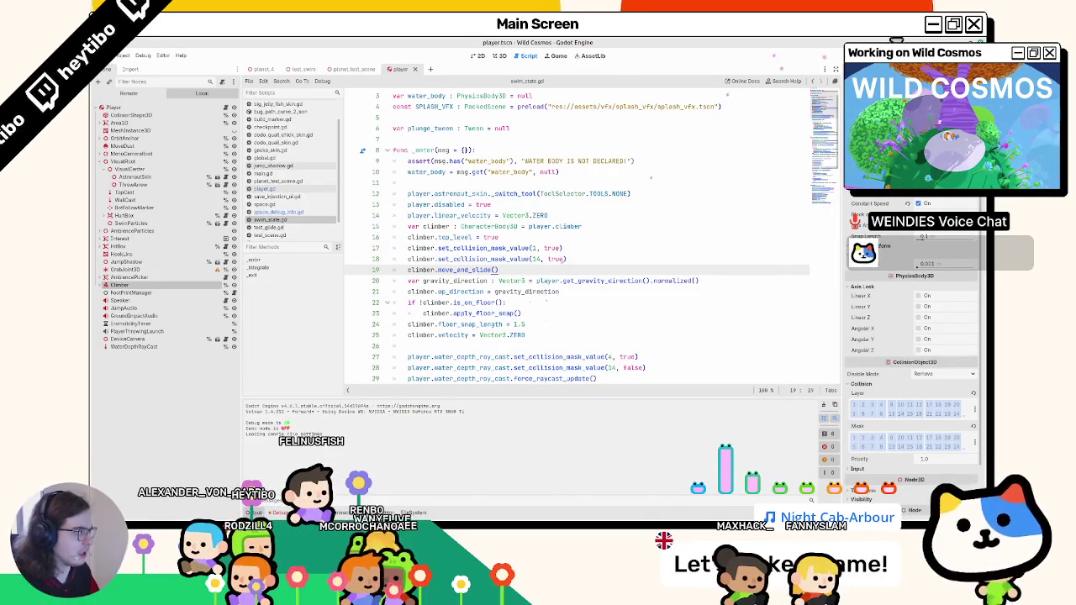
left_click(642, 227)
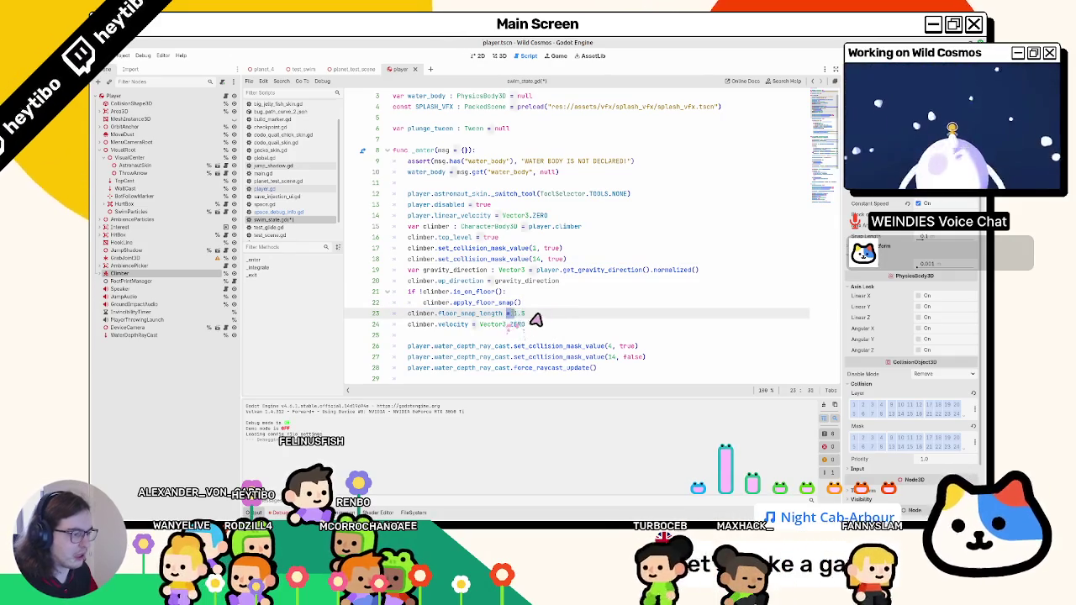
key("F5")
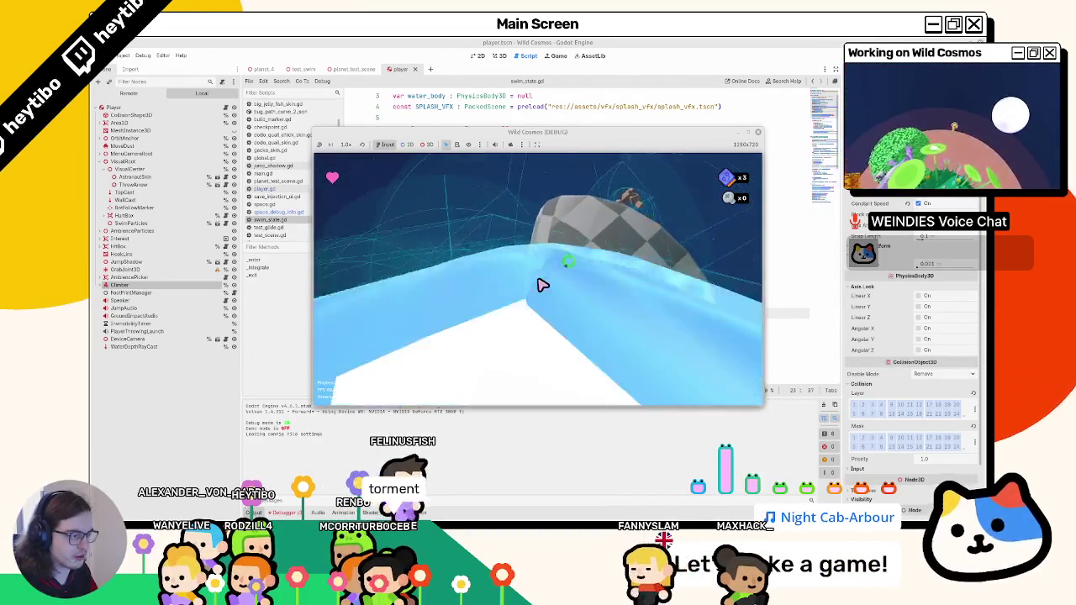
Stop the current run, launch a second playtest, and stop it again.
key("F8")
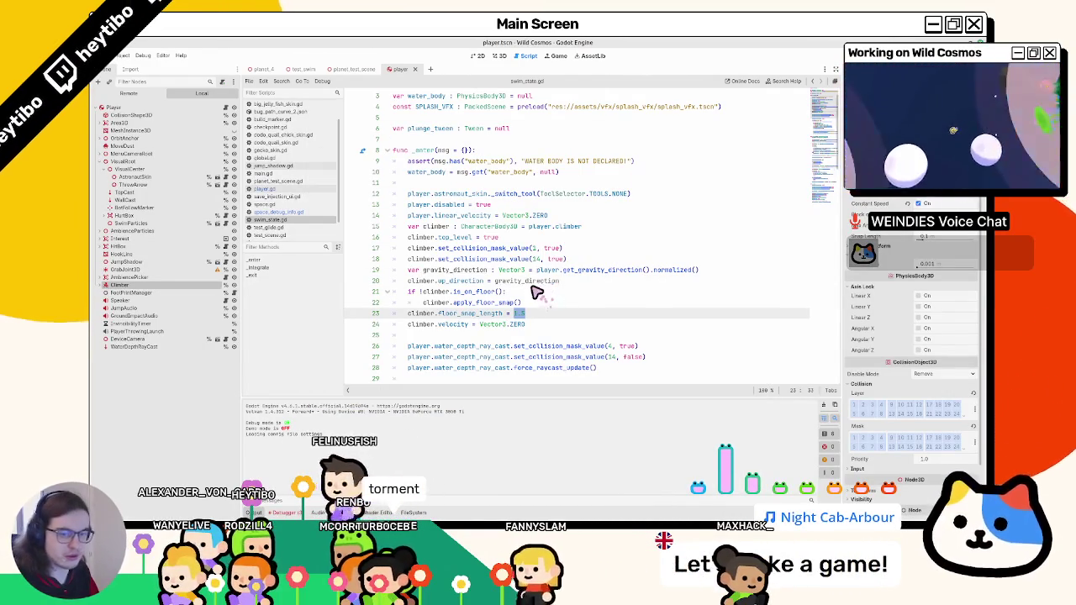
key("F5")
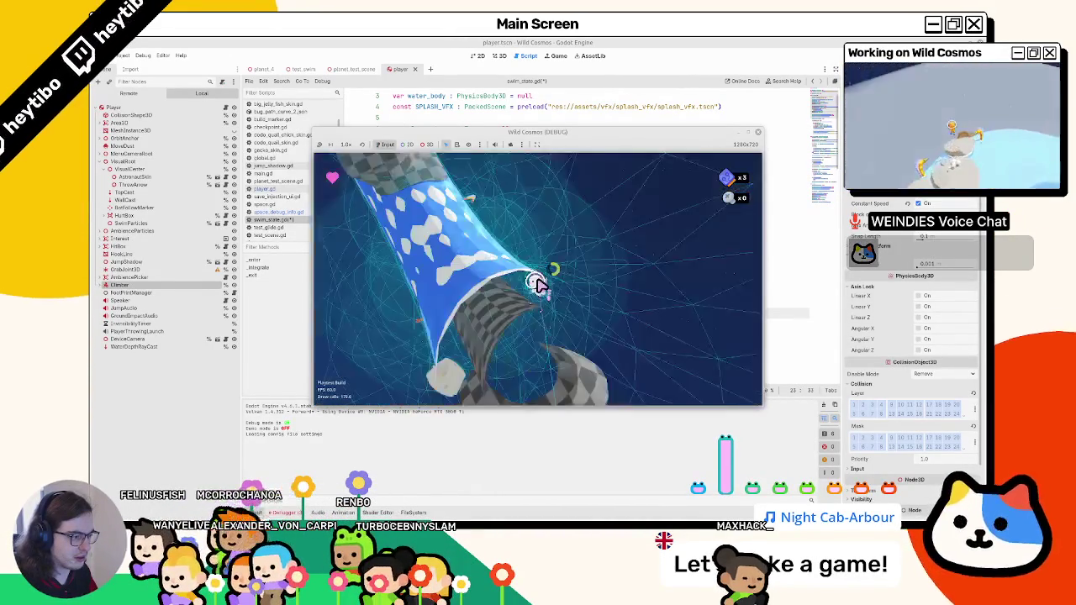
key("F8")
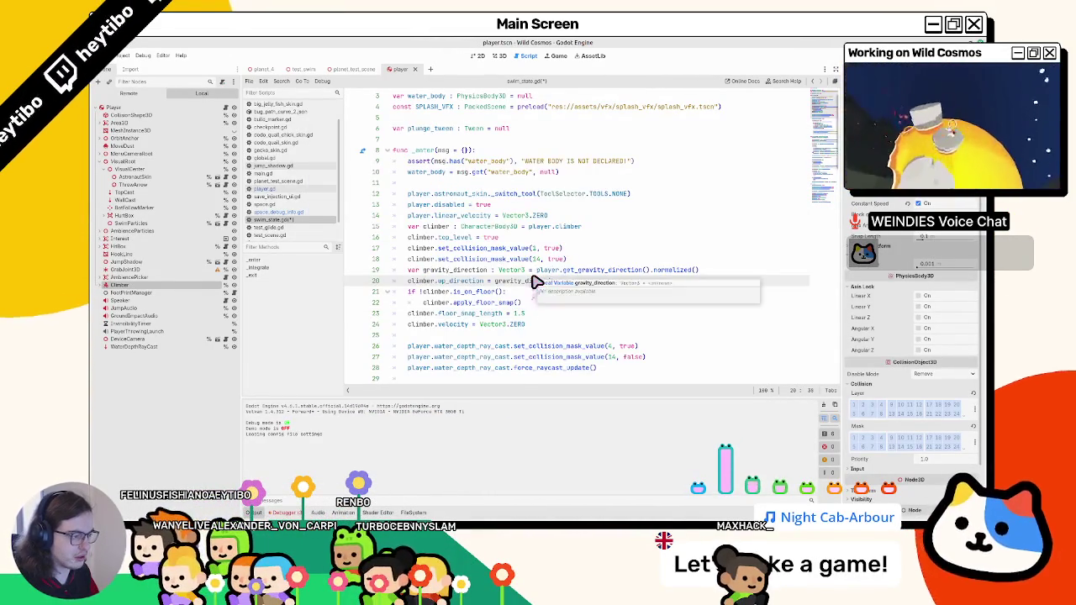
Look over swim_state.gd around line 37, then switch to player.gd.
scroll(537, 281, "down", 2)
scroll(505, 288, "down", 3)
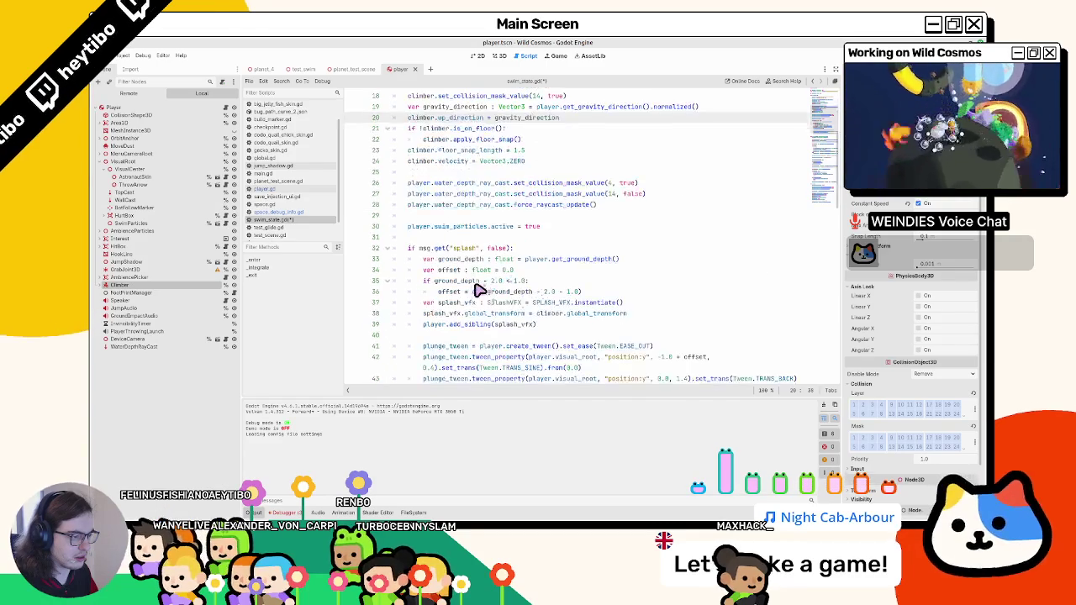
left_click(438, 302)
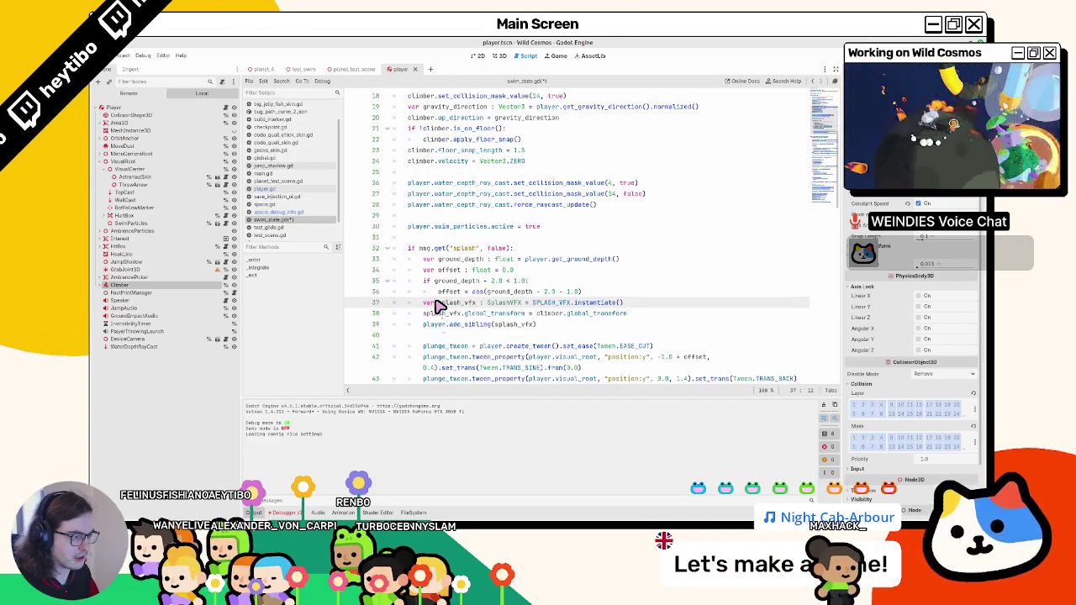
scroll(437, 304, "up", 5)
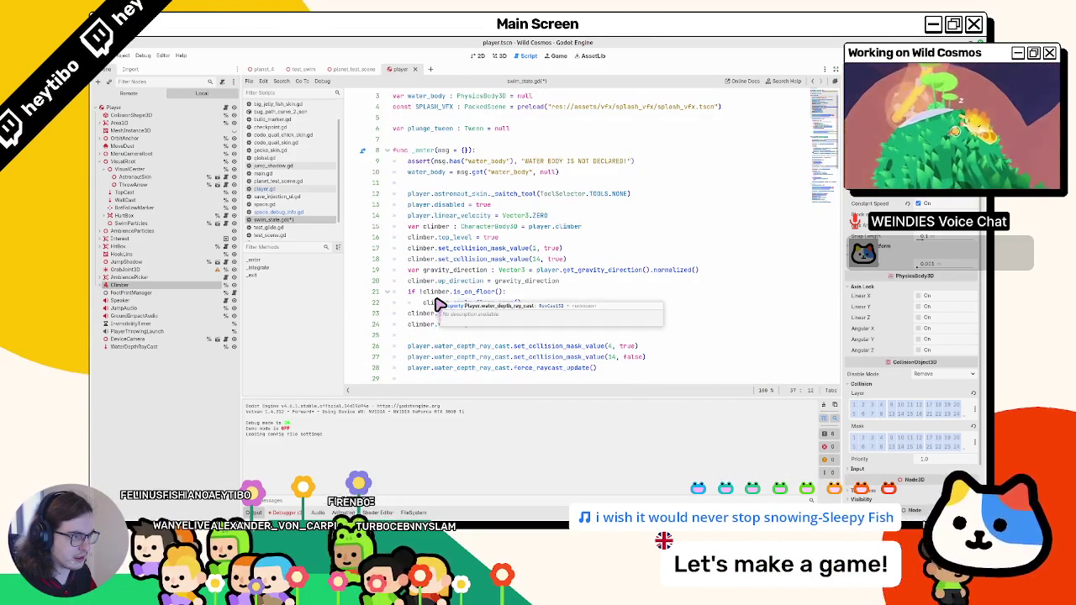
left_click(269, 190)
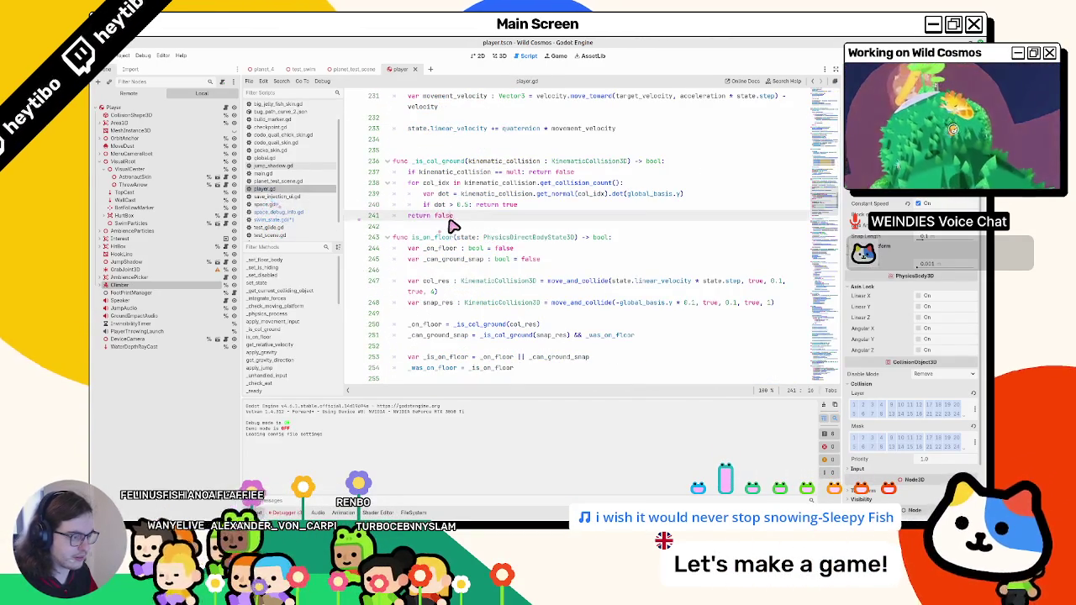
Search player.gd for 'exit' and '_exit(' calls, run the game, then reopen swim_state.gd.
key("ctrl+f")
type("exit")
key("Return")
key("Return")
key("Return")
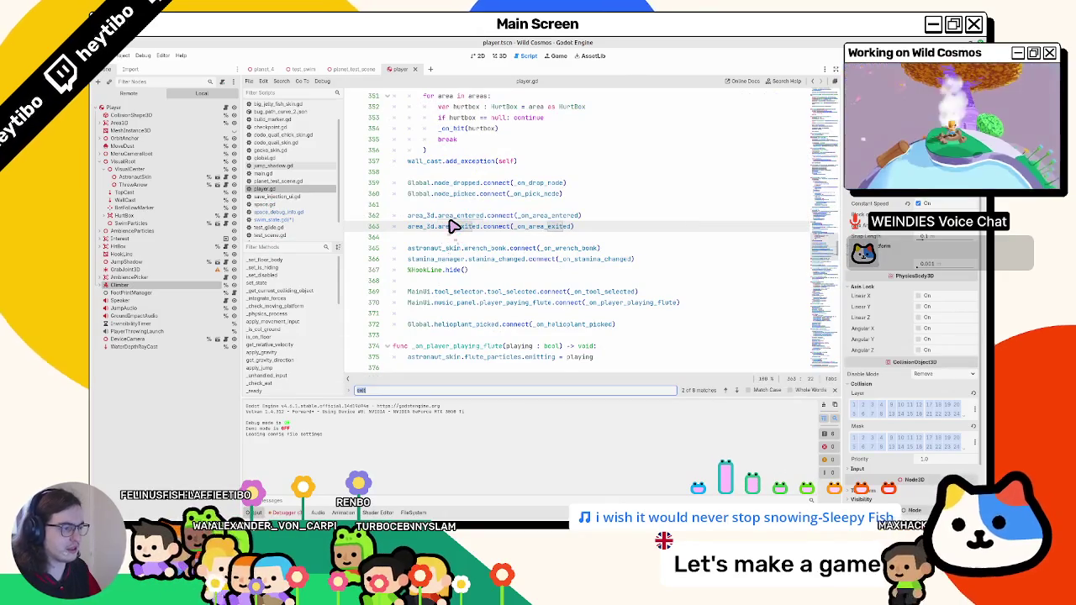
key("Return")
key("Return")
key("Return")
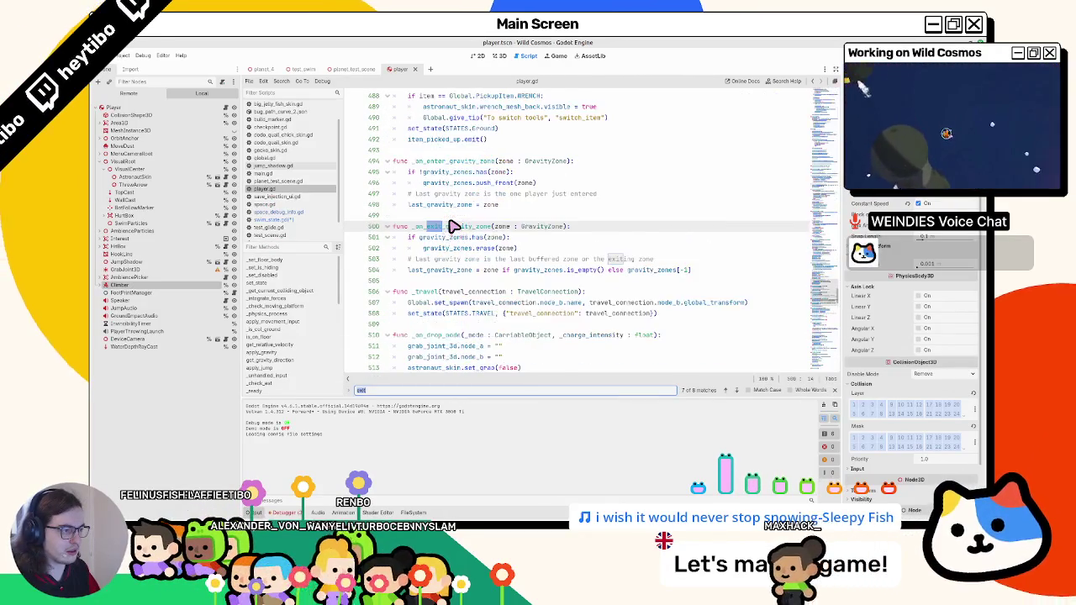
type("(")
key("Escape")
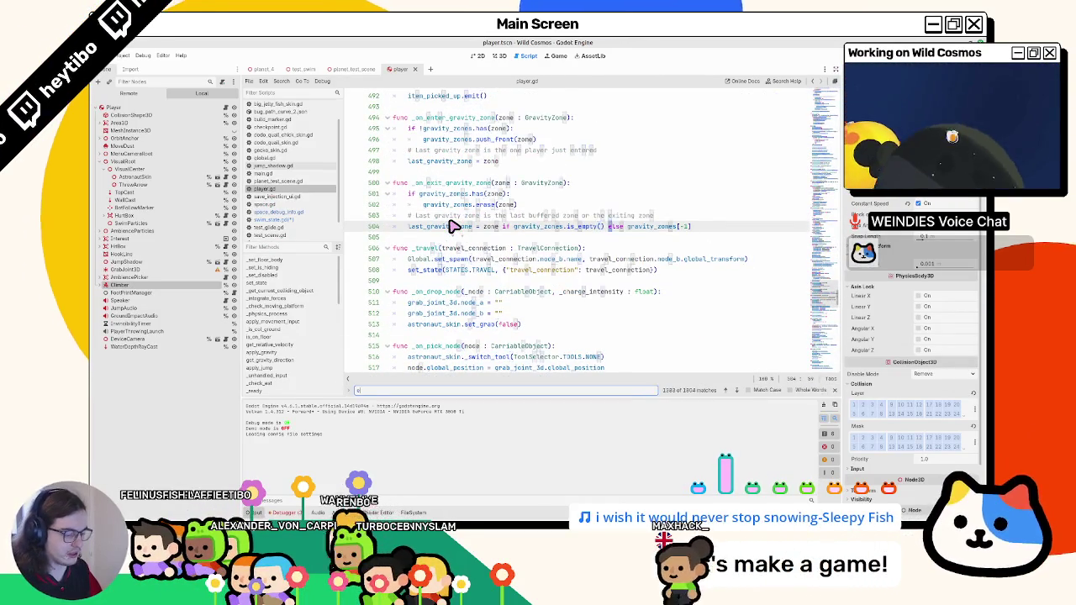
key("ctrl+f")
type("_exit(")
key("Escape")
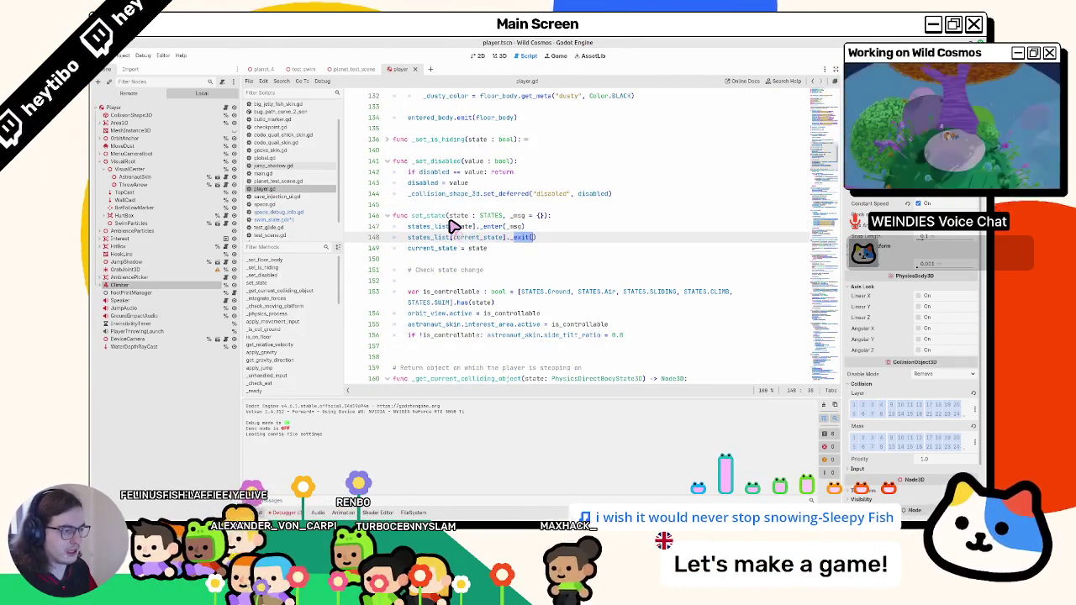
key("F5")
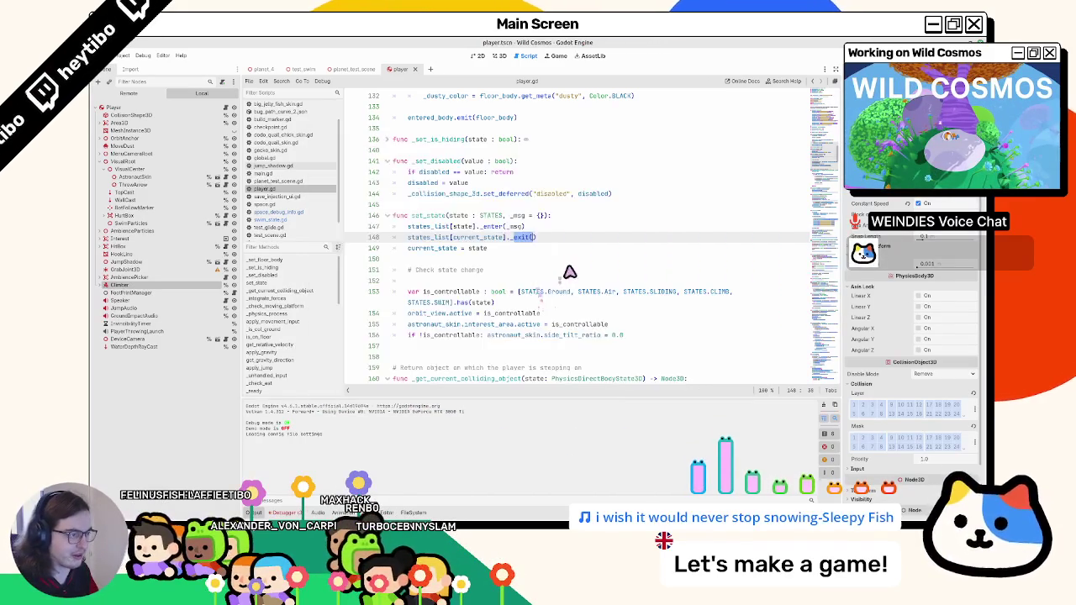
left_click(306, 220)
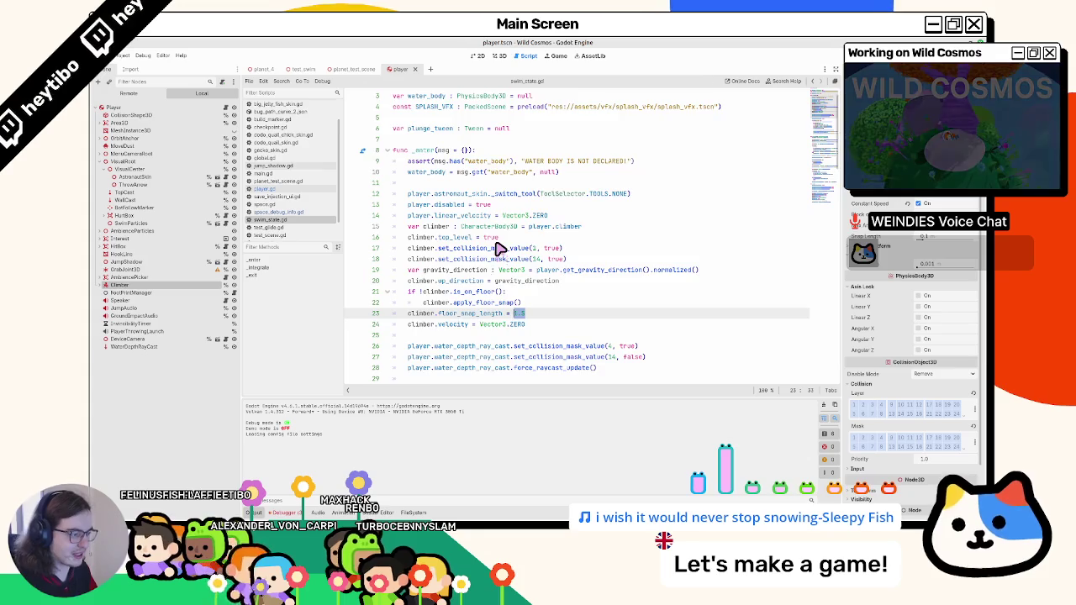
Review the ground_depth, swim_particles and climber variables in swim_state.gd.
scroll(498, 249, "down", 6)
left_click(586, 220)
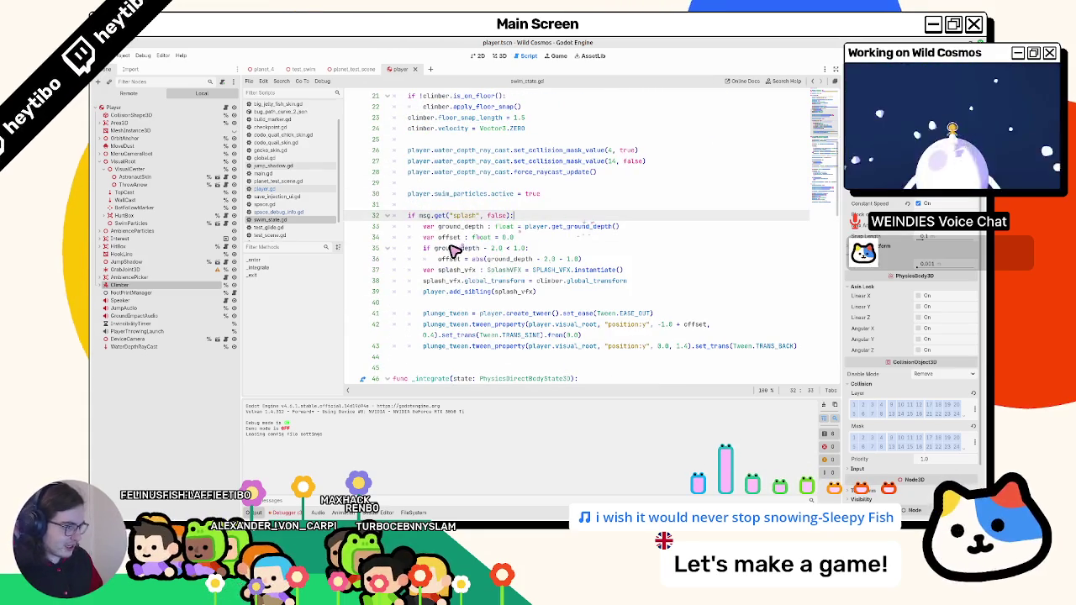
double_click(456, 248)
scroll(610, 146, "down", 3)
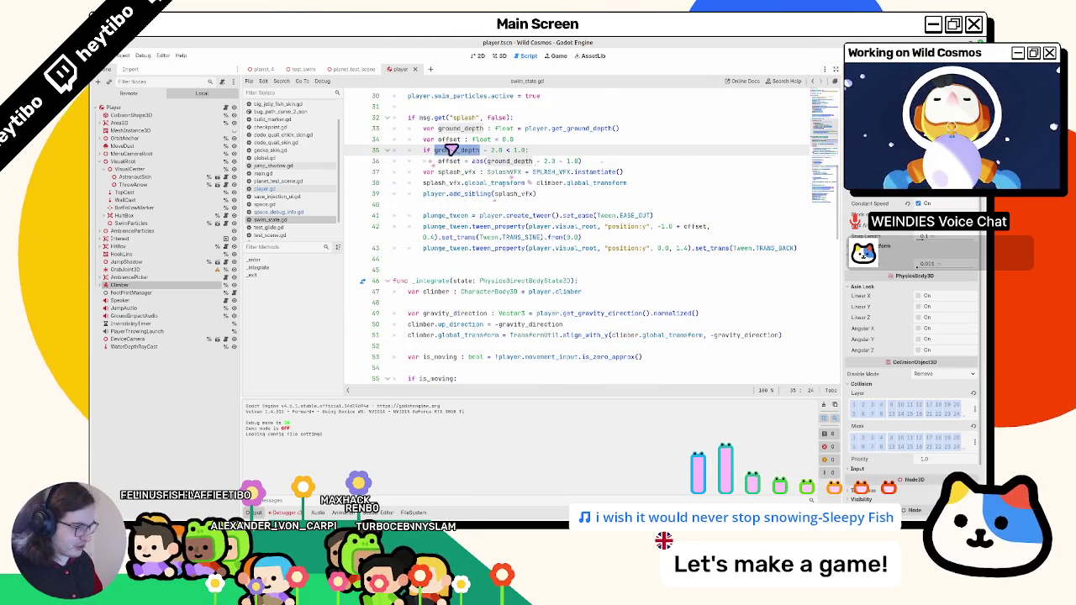
triple_click(521, 127)
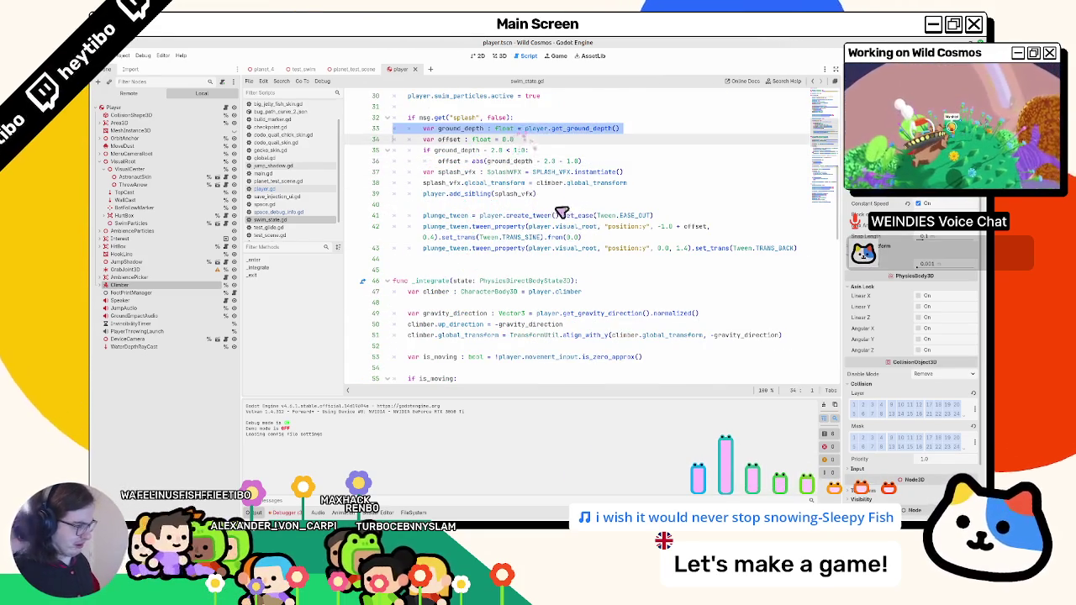
scroll(538, 144, "down", 4)
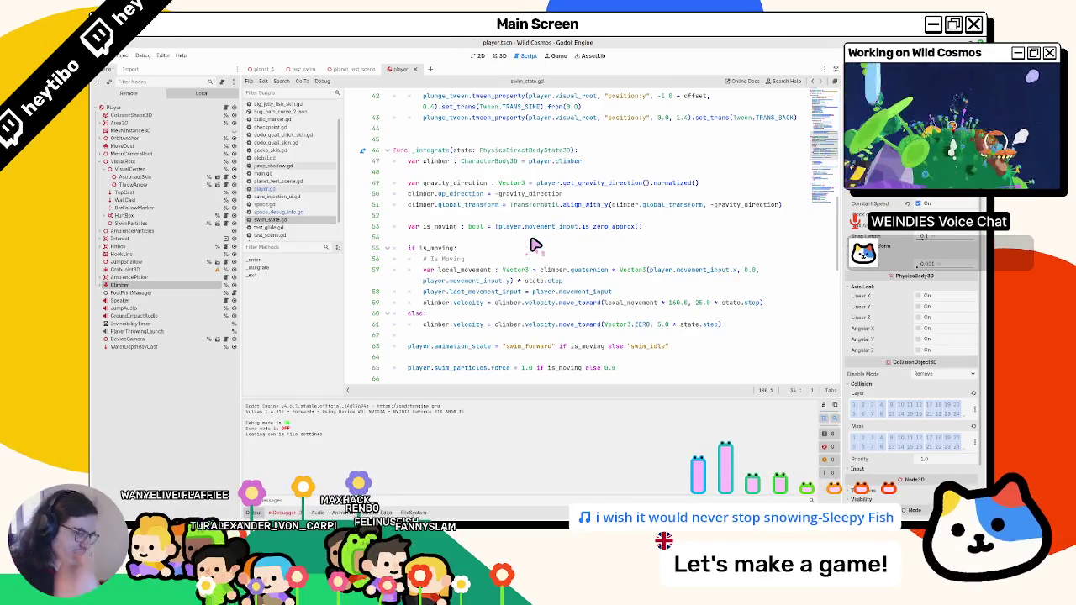
scroll(488, 263, "down", 2)
double_click(454, 304)
scroll(450, 307, "down", 1)
double_click(446, 324)
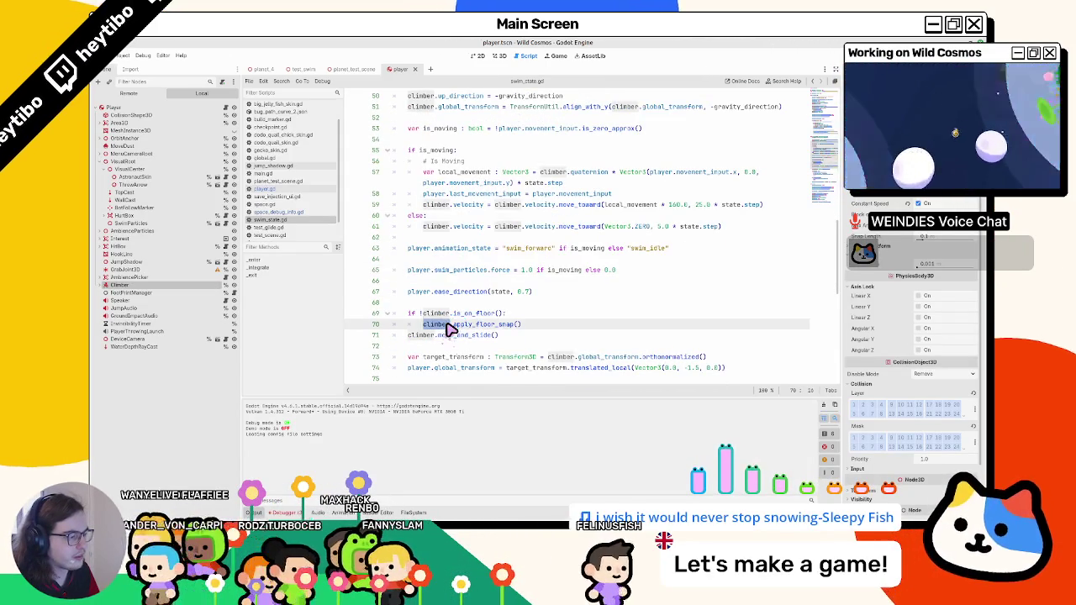
scroll(450, 328, "down", 1)
left_click(511, 270)
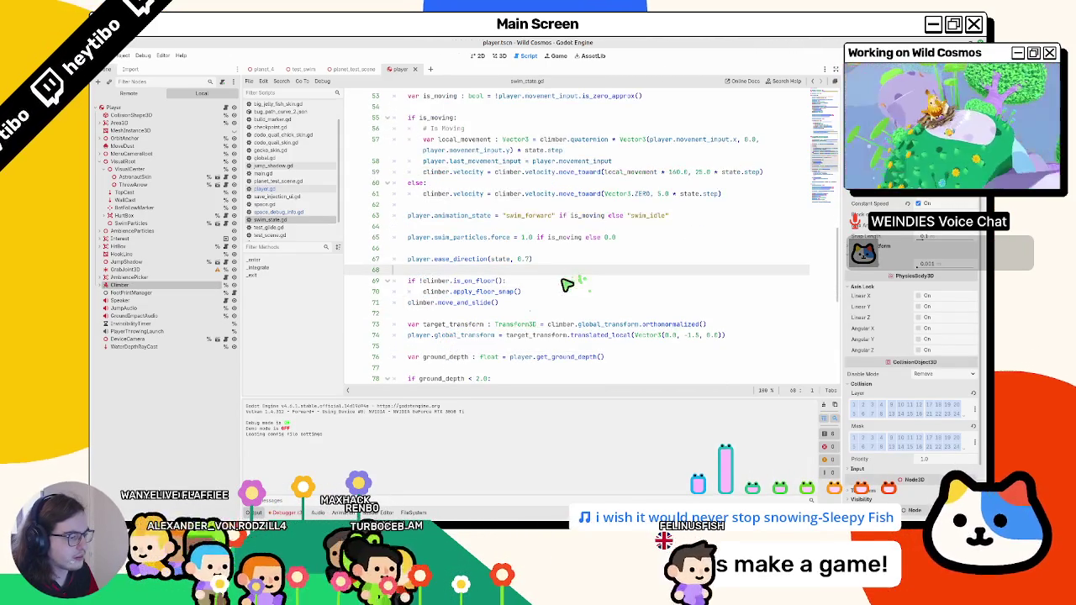
Change line 74's vertical offset from -1.5 to 0.0 and run the game.
double_click(693, 336)
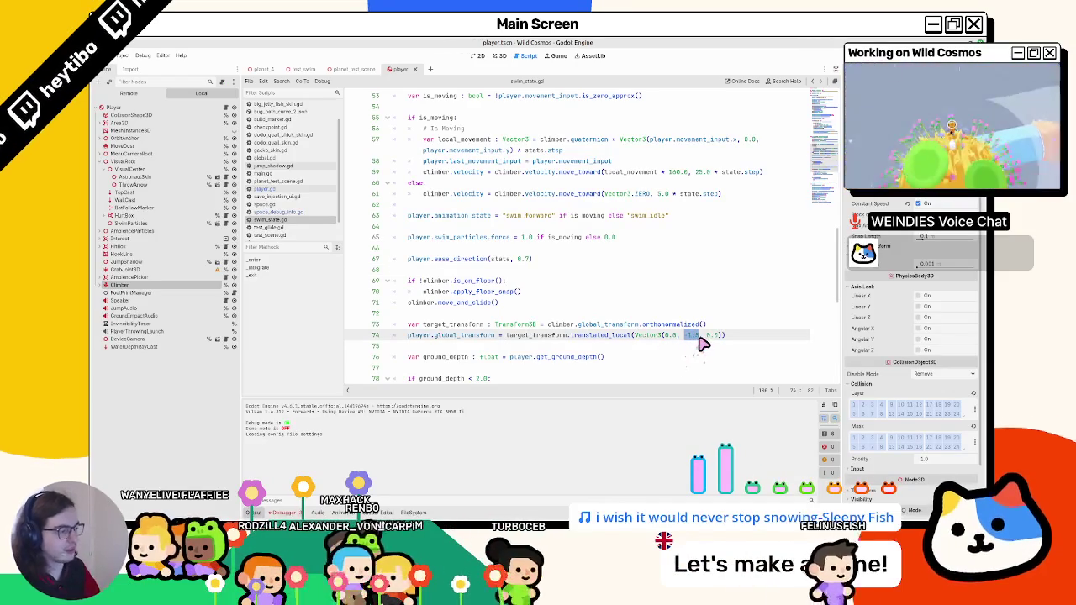
type("0.0")
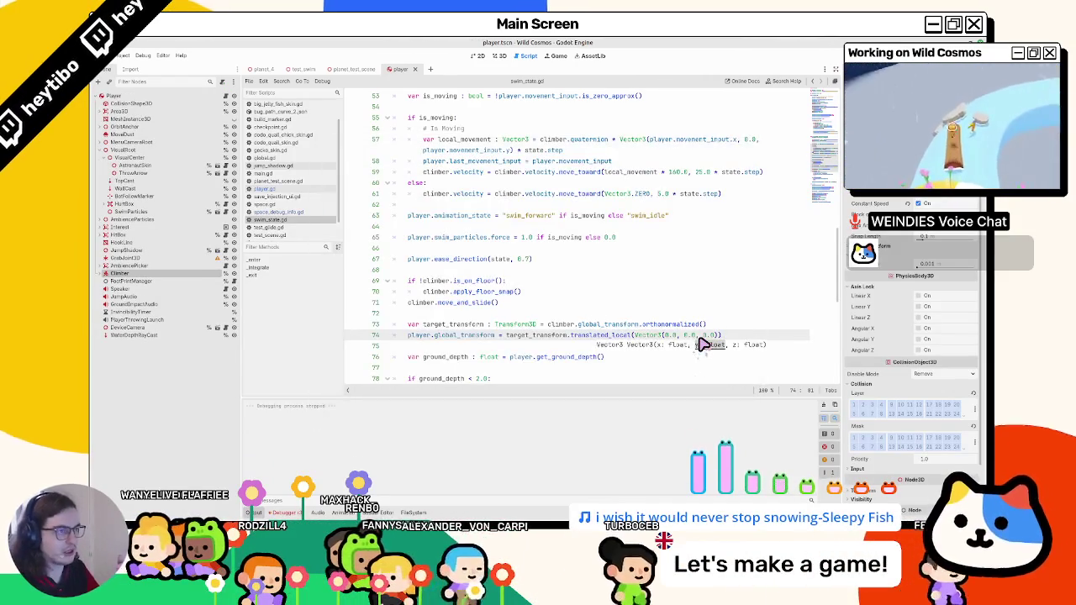
key("F5")
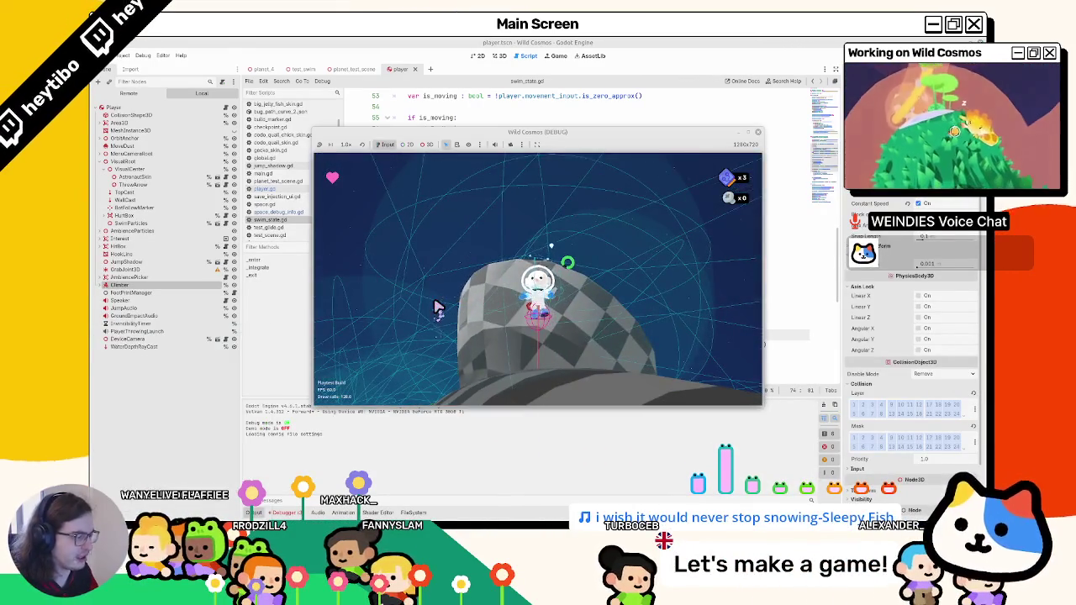
Put line 74's offset back to -1.5, save and retest, then switch to planet_4.
key("F8")
scroll(436, 310, "down", 2)
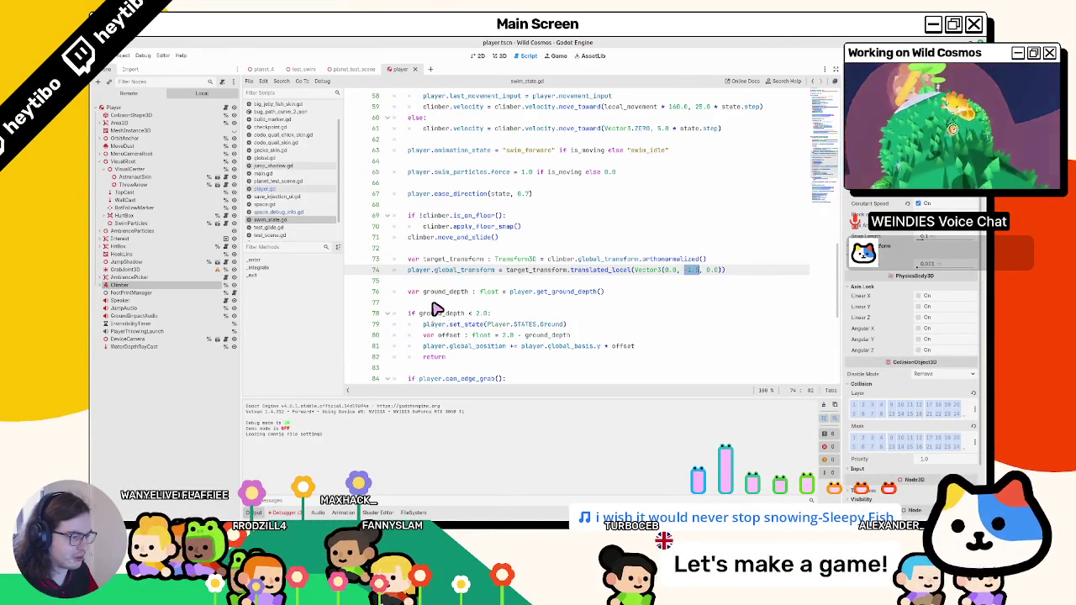
left_click(469, 261)
scroll(468, 335, "down", 4)
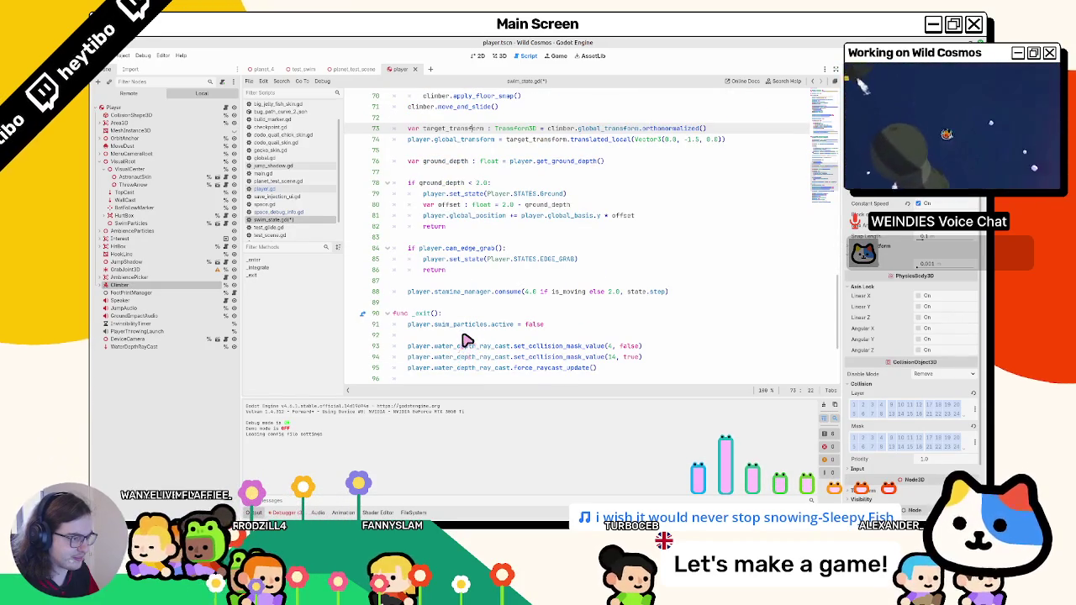
left_click(446, 303)
key("F5")
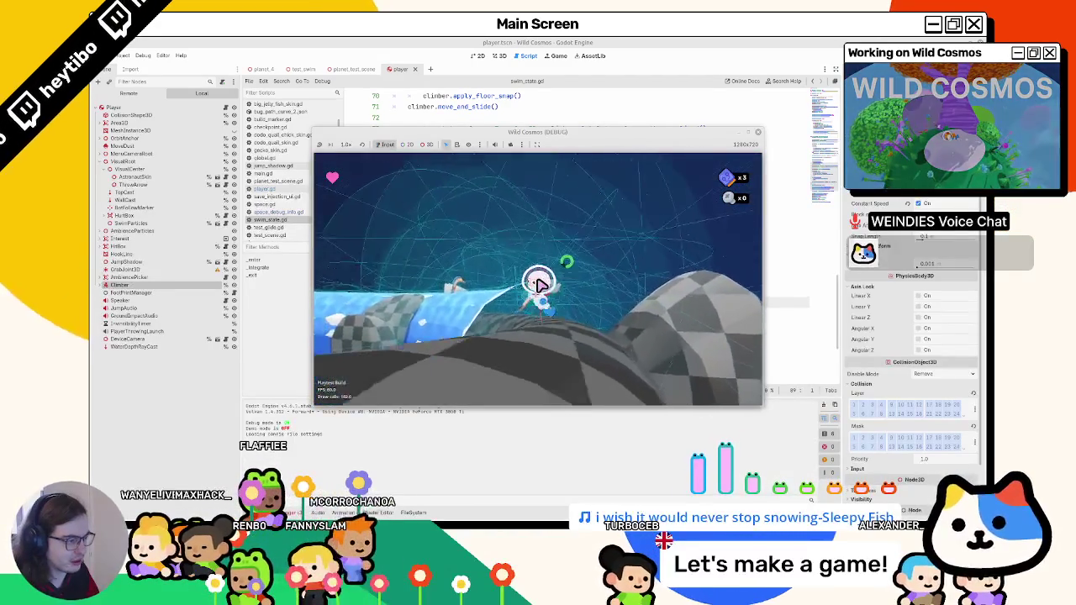
key("F8")
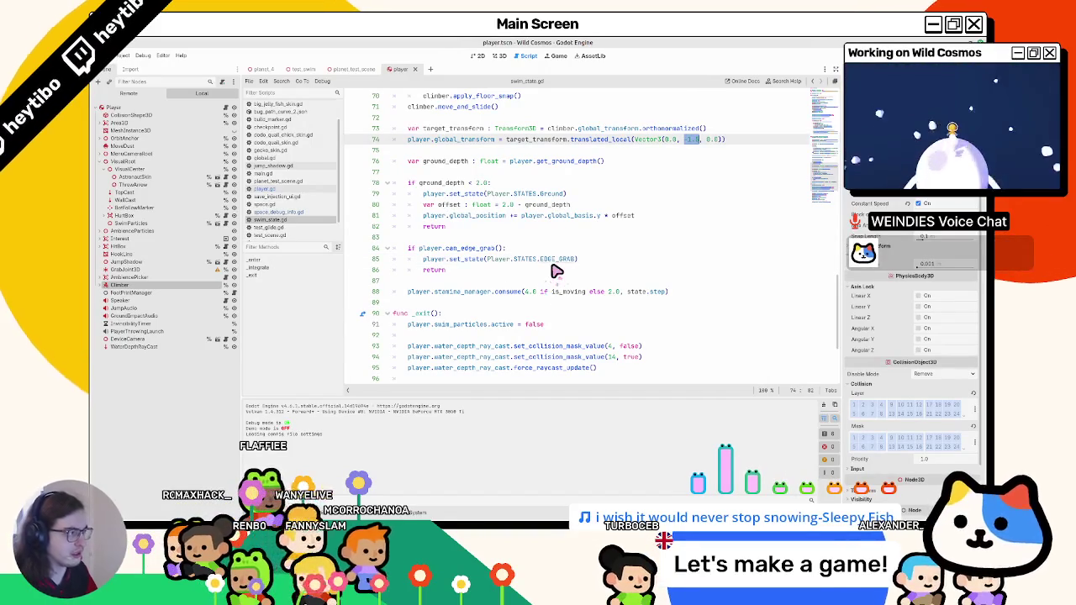
left_click(261, 70)
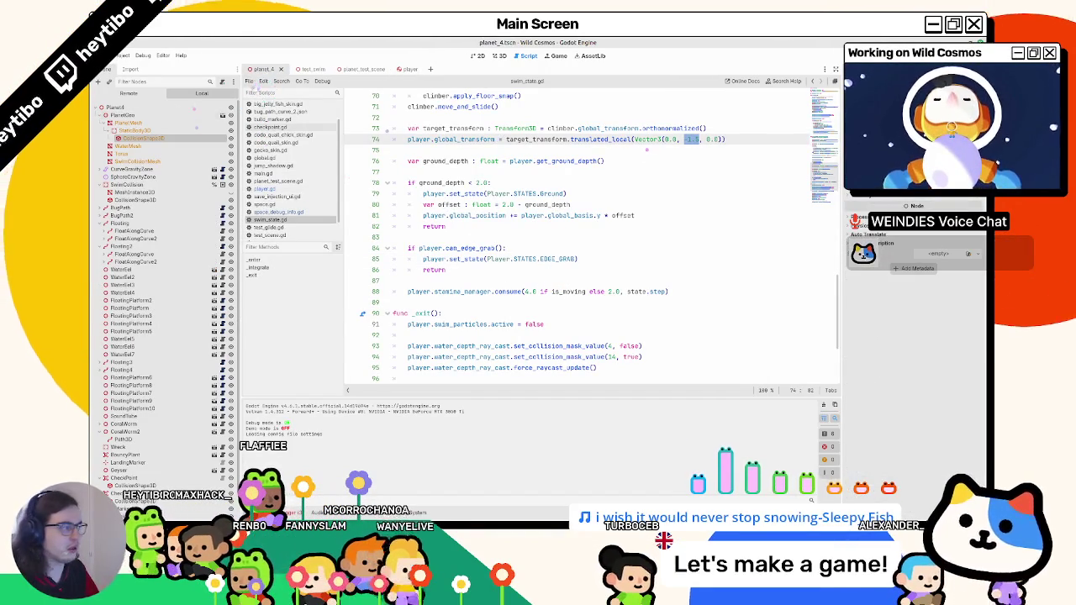
Run planet_4 and walk the character onto the torus and along the checkered block.
key("F6")
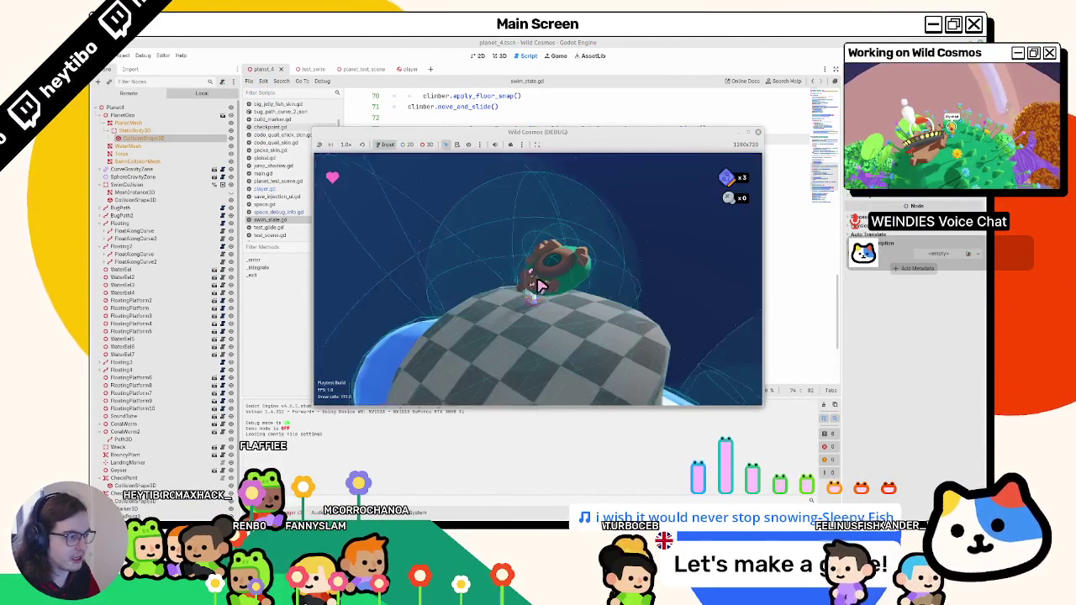
key("w")
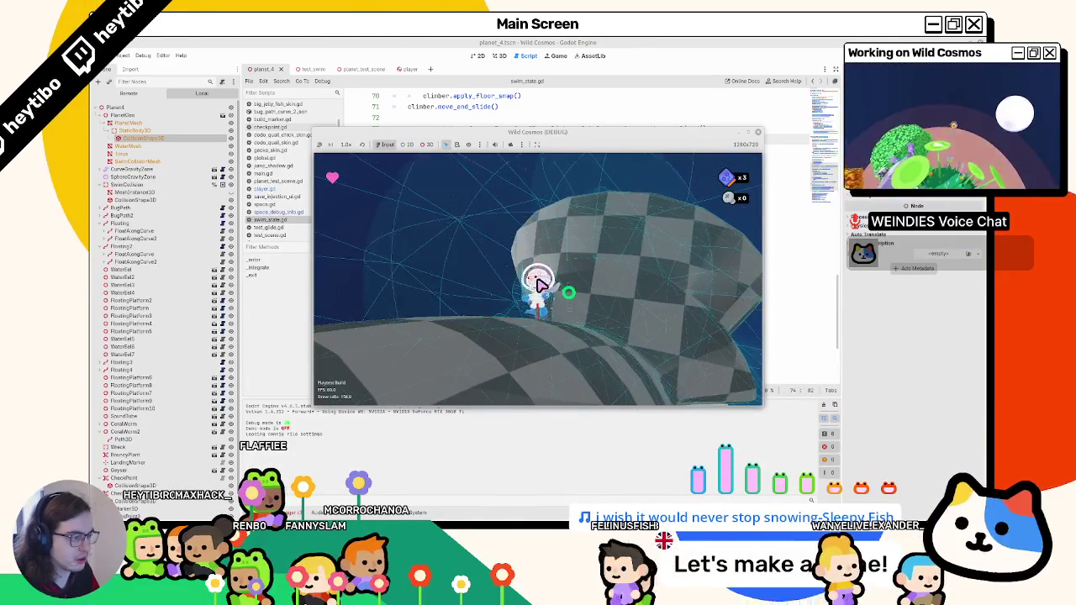
key("w")
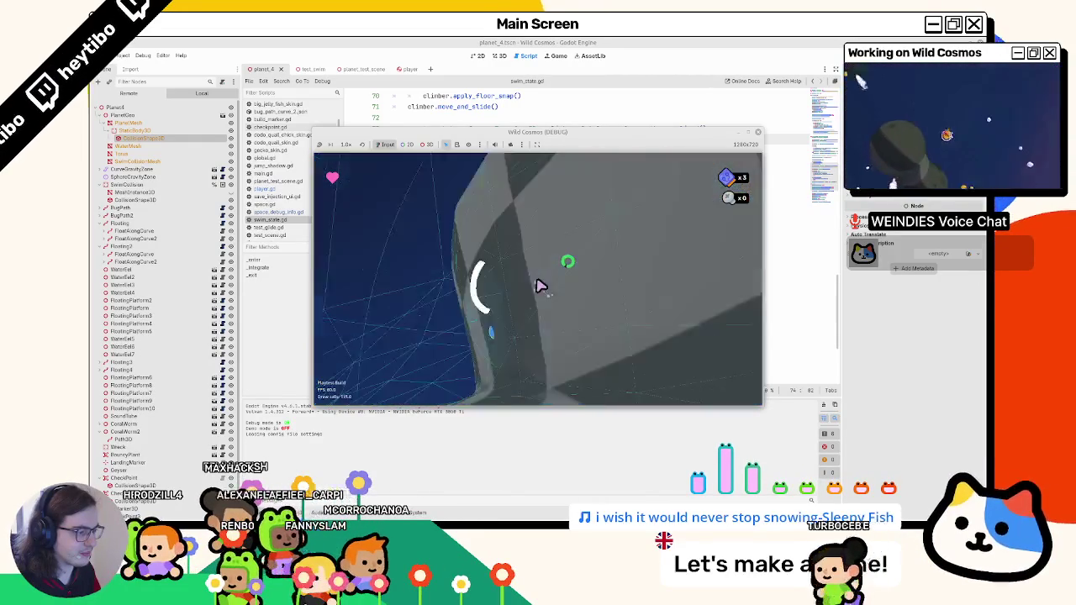
End the playtest, widen the right dock and view the StaticBody3D's properties in the Inspector.
key("F8")
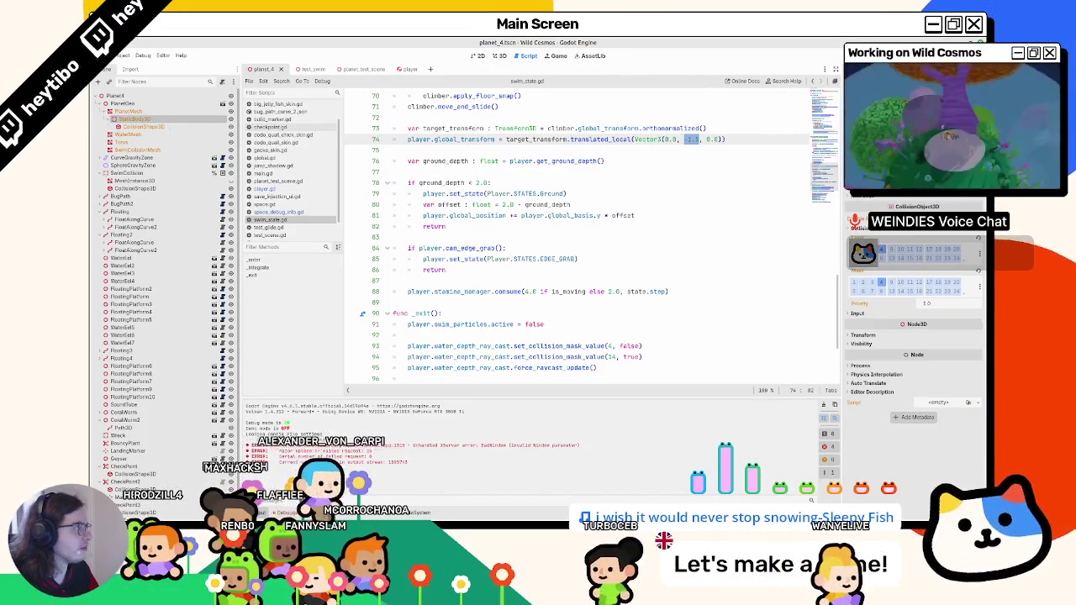
left_click_drag(842, 210, 750, 211)
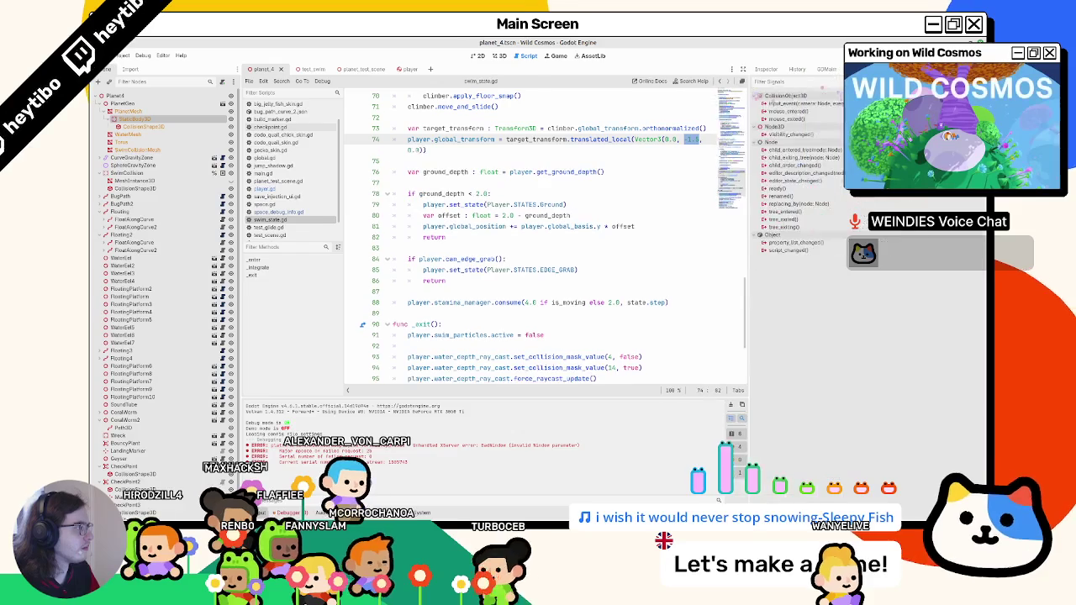
left_click(769, 70)
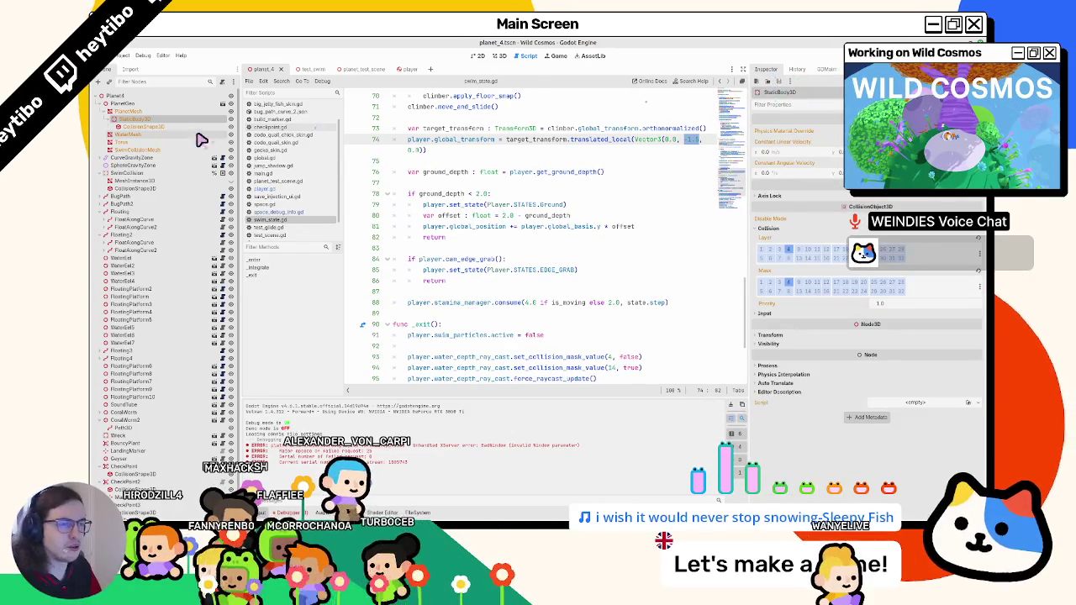